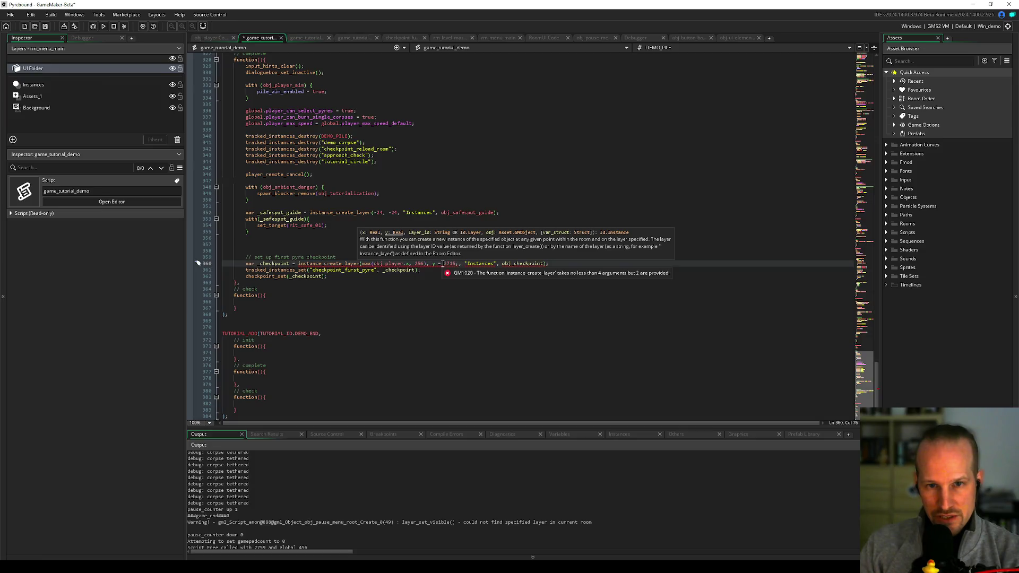
Step: Restore line 360 to instance_create_layer(256, 2715, "Instances", obj_checkpoint); and save the script
{"action": "left_click_drag", "start_coordinate": [441, 264], "coordinate": [432, 264]}
{"action": "key", "text": "BackSpace"}
{"action": "key", "text": "Left"}
{"action": "key", "text": "Left"}
{"action": "key", "text": "BackSpace"}
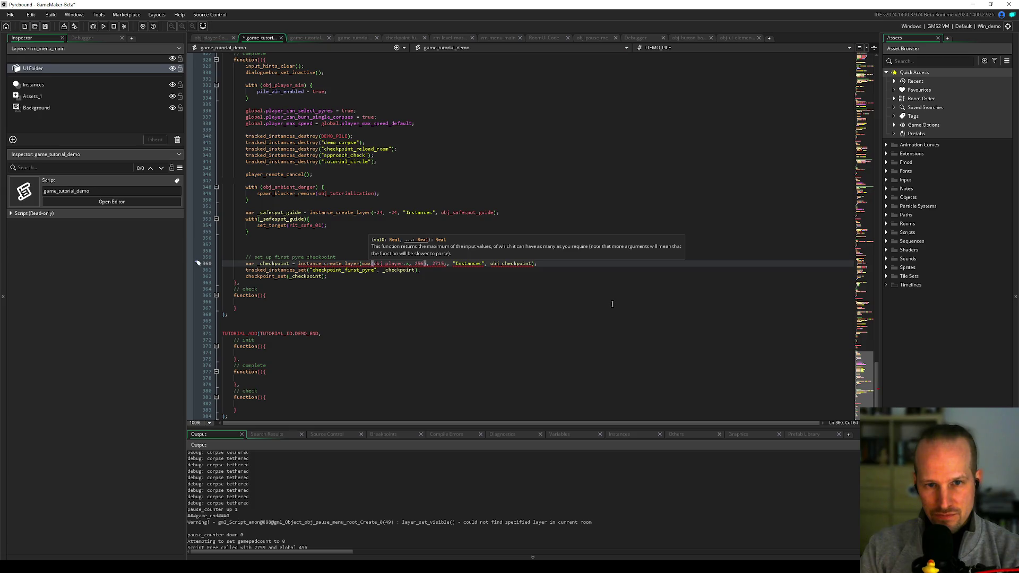
{"action": "key", "text": "ctrl+shift+Left"}
{"action": "key", "text": "ctrl+shift+Left"}
{"action": "key", "text": "ctrl+shift+Left"}
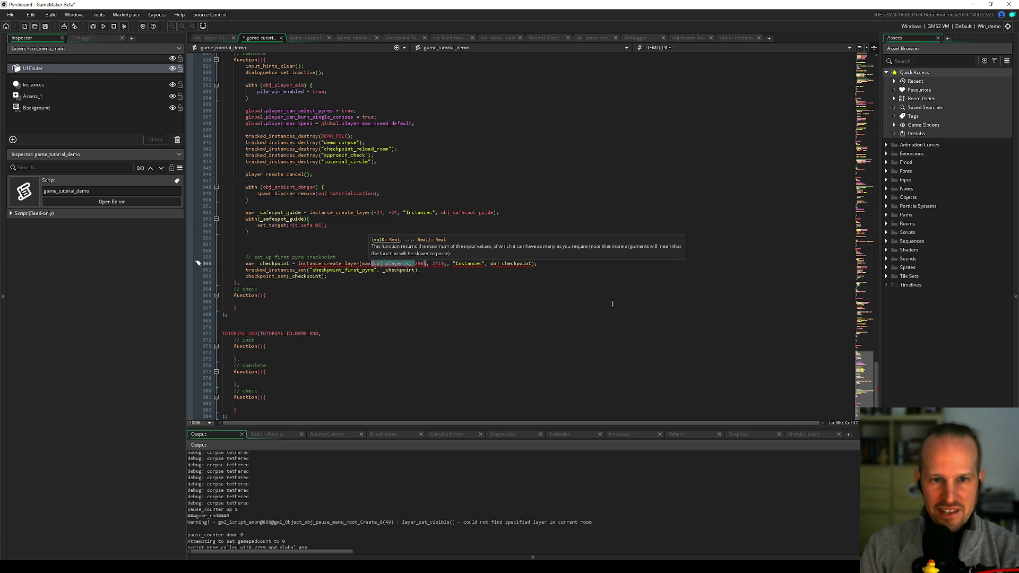
{"action": "key", "text": "BackSpace"}
{"action": "key", "text": "BackSpace"}
{"action": "key", "text": "BackSpace"}
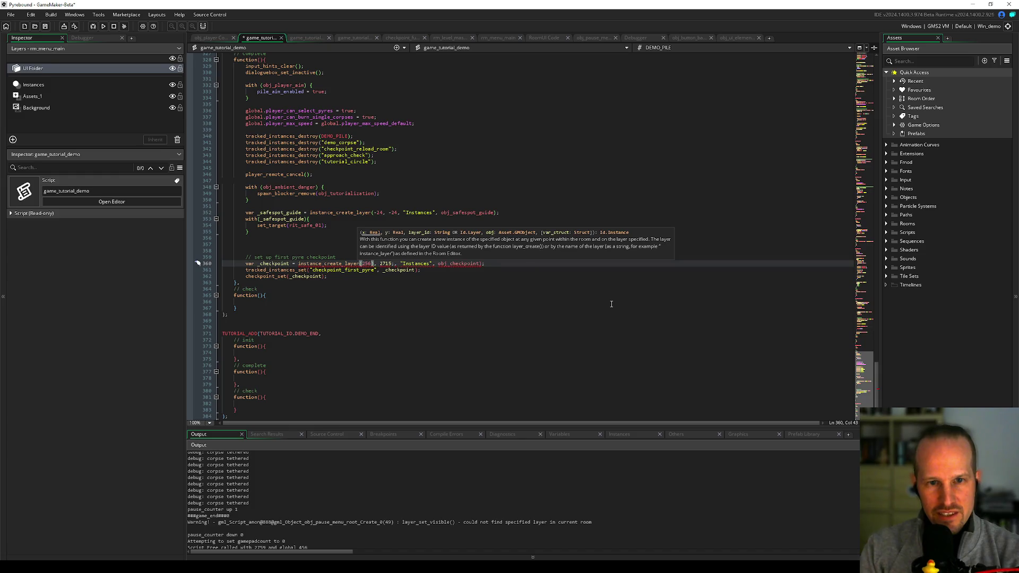
{"action": "key", "text": "Right"}
{"action": "key", "text": "Right"}
{"action": "key", "text": "Right"}
{"action": "key", "text": "Delete"}
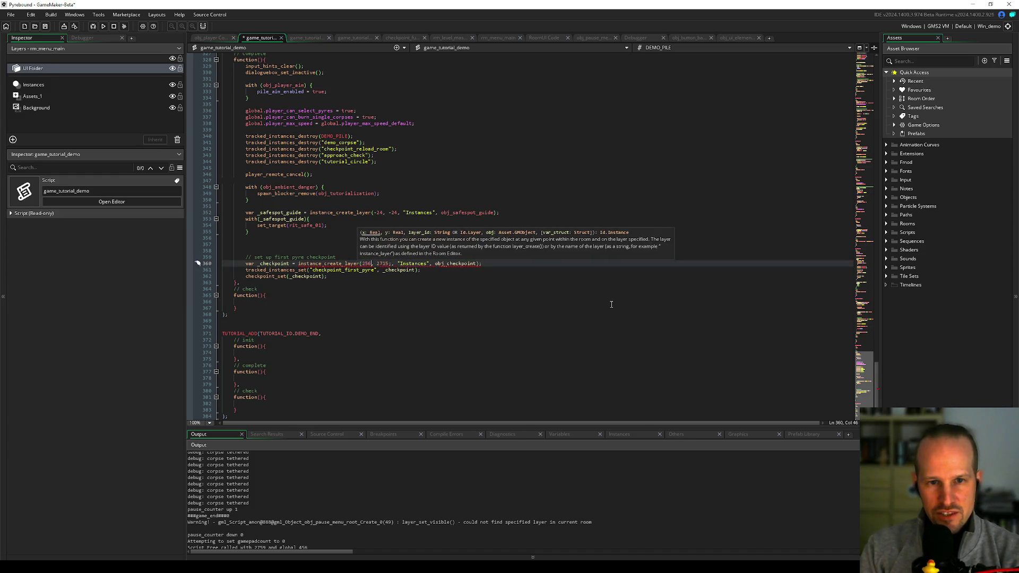
{"action": "key", "text": "Left"}
{"action": "key", "text": "Left"}
{"action": "key", "text": "Left"}
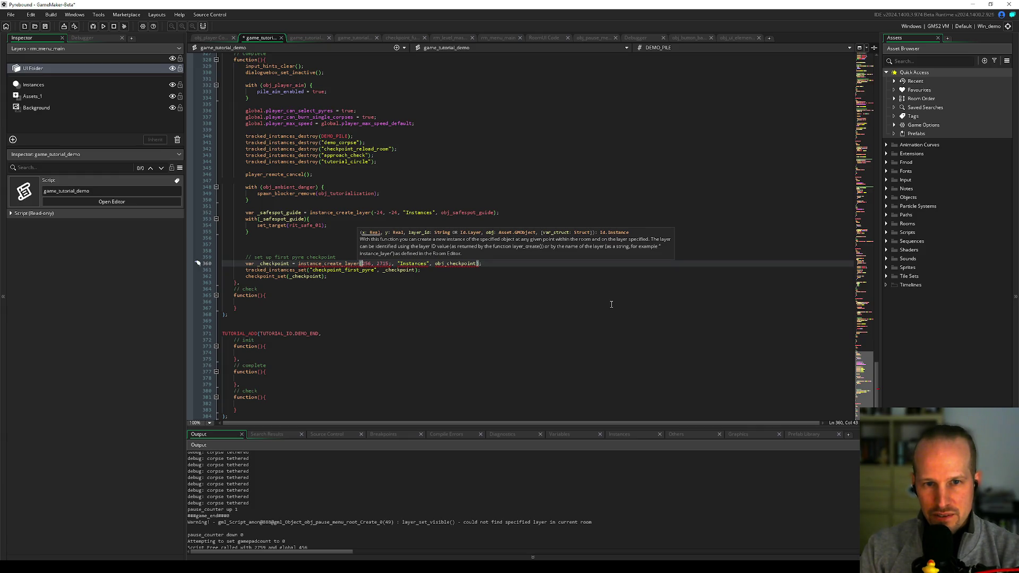
{"action": "key", "text": "Right"}
{"action": "key", "text": "Right"}
{"action": "key", "text": "Right"}
{"action": "key", "text": "Delete"}
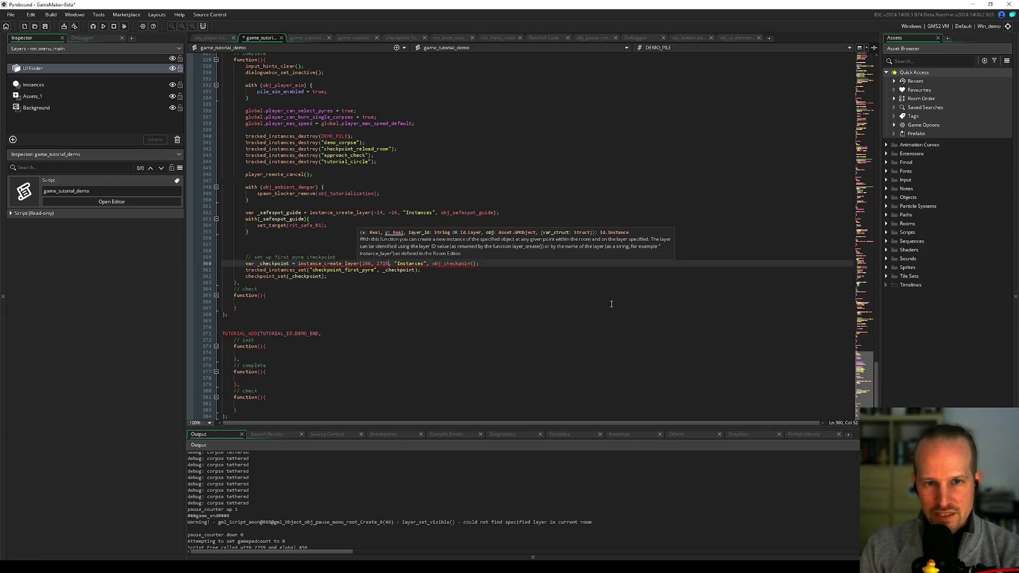
{"action": "key", "text": "ctrl+s"}
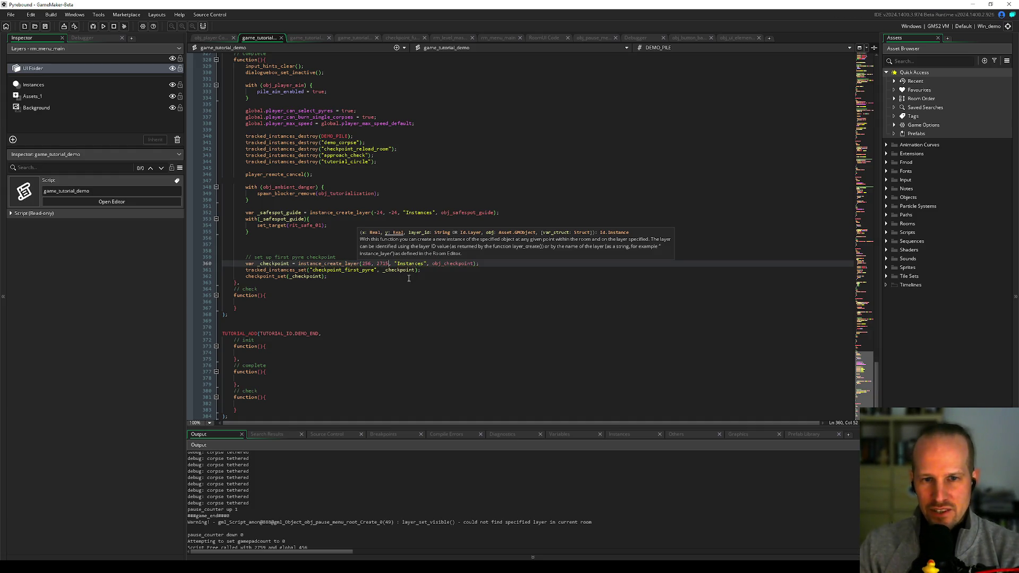
Step: Remove a stray character at the end of line 361 and start a debug run
{"action": "key", "text": "Down"}
{"action": "key", "text": "End"}
{"action": "type", "text": "e"}
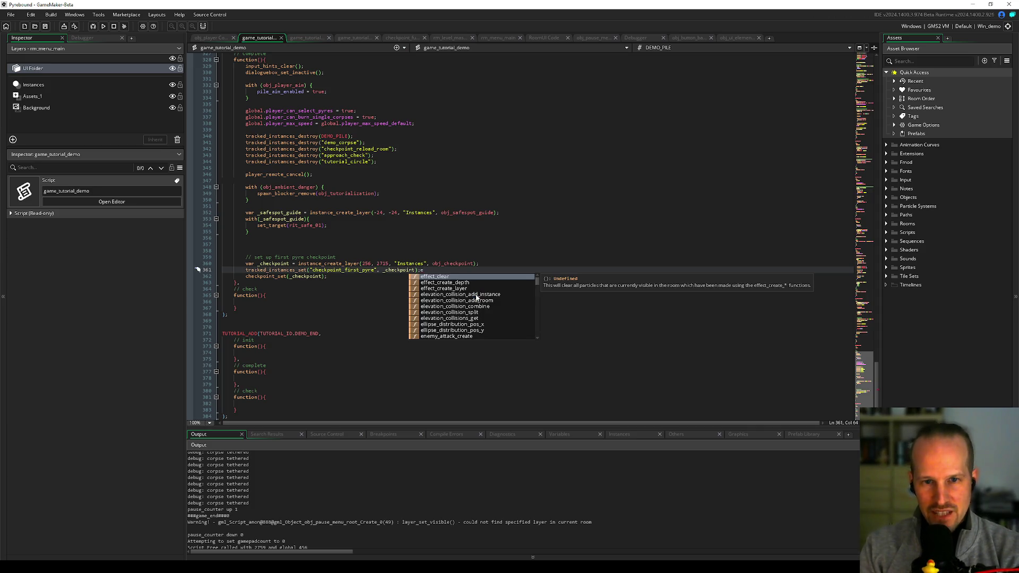
{"action": "key", "text": "BackSpace"}
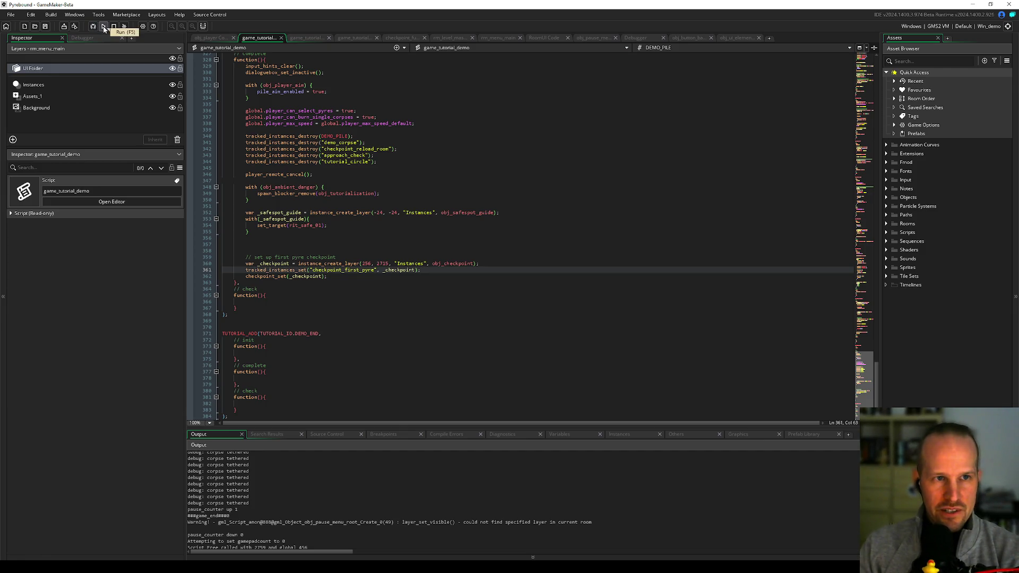
{"action": "left_click", "coordinate": [93, 27]}
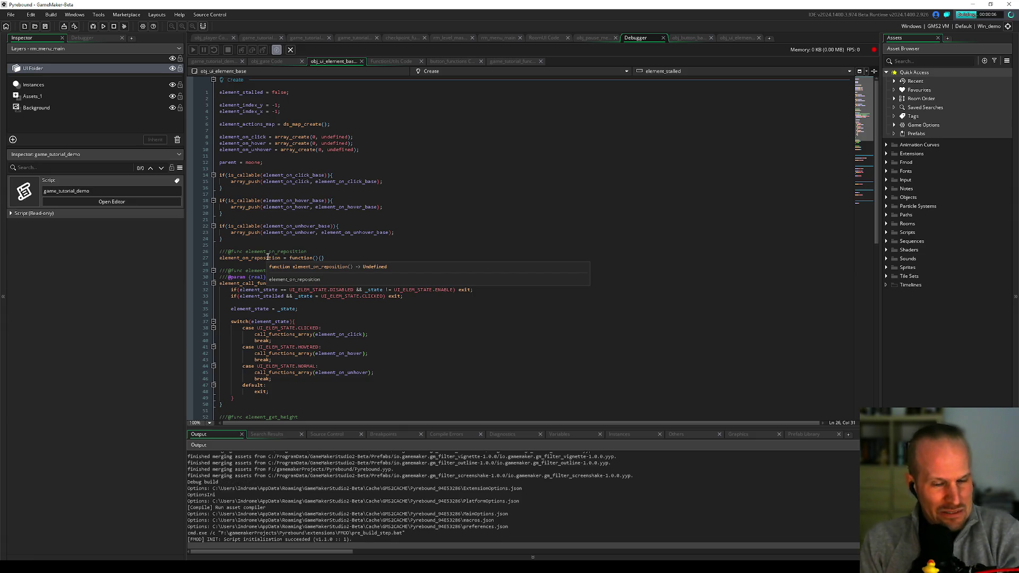
Step: Dismiss the code tooltip, then open and close the in-game pause menu with Escape
{"action": "left_click", "coordinate": [372, 316]}
{"action": "left_click", "coordinate": [374, 303]}
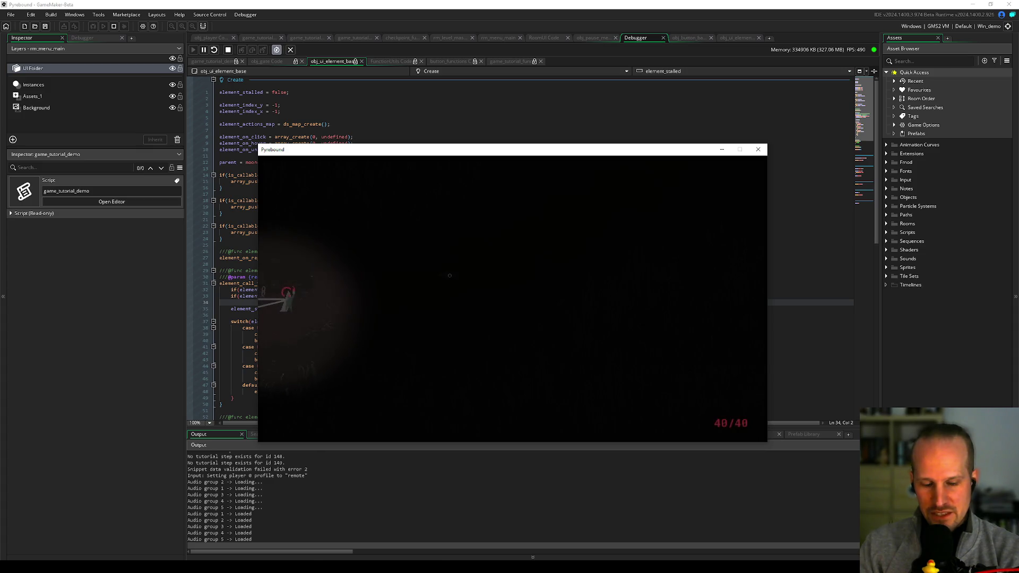
{"action": "key", "text": "Escape"}
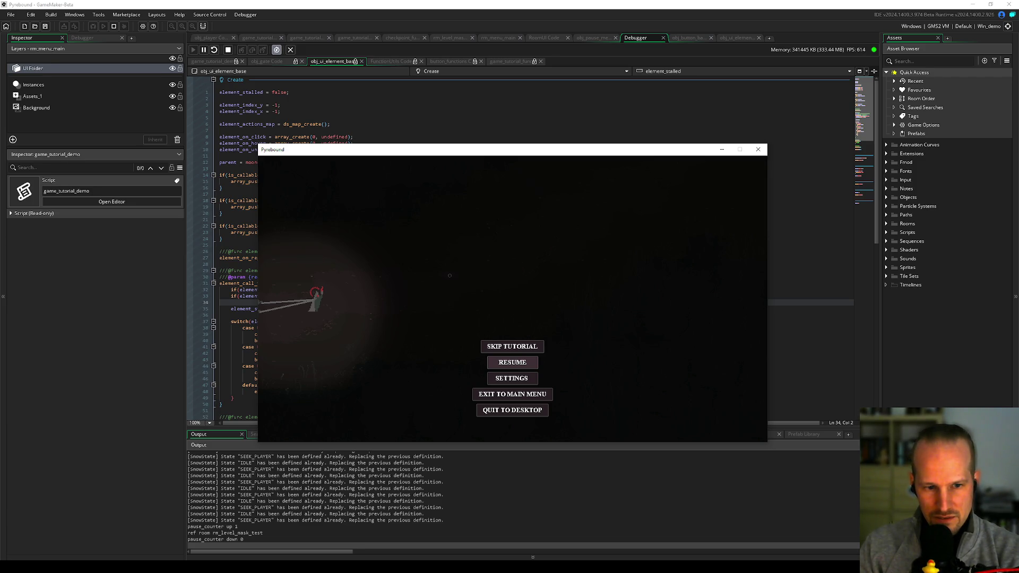
{"action": "key", "text": "Escape"}
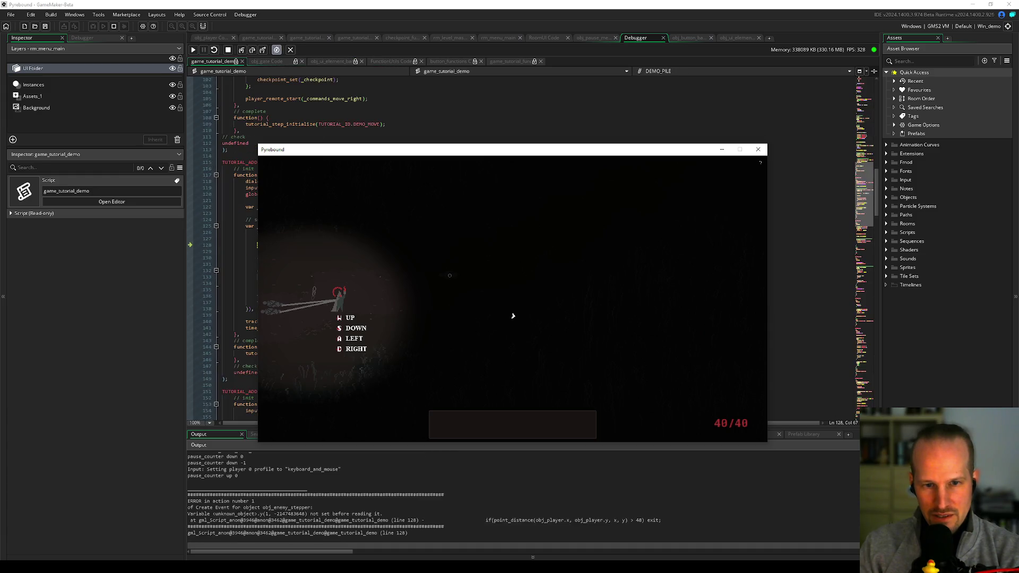
Step: Move the game window aside, then enlarge and reposition the Code Error dialog to read it
{"action": "mouse_move", "coordinate": [372, 150]}
{"action": "left_mouse_down"}
{"action": "mouse_move", "coordinate": [641, 303]}
{"action": "mouse_move", "coordinate": [616, 389]}
{"action": "left_mouse_up"}
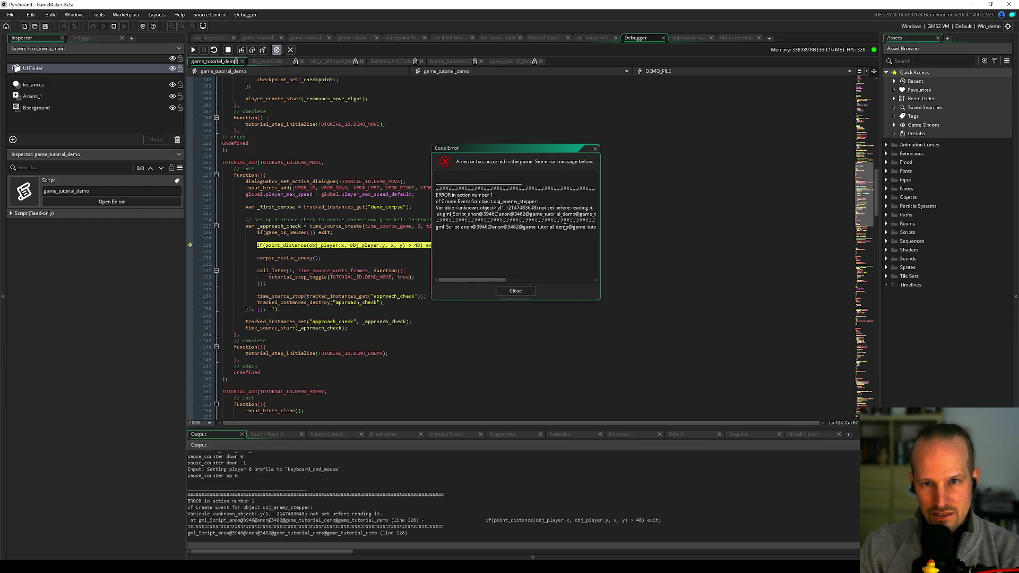
{"action": "mouse_move", "coordinate": [603, 299]}
{"action": "left_mouse_down"}
{"action": "mouse_move", "coordinate": [743, 325]}
{"action": "mouse_move", "coordinate": [756, 317]}
{"action": "left_mouse_up"}
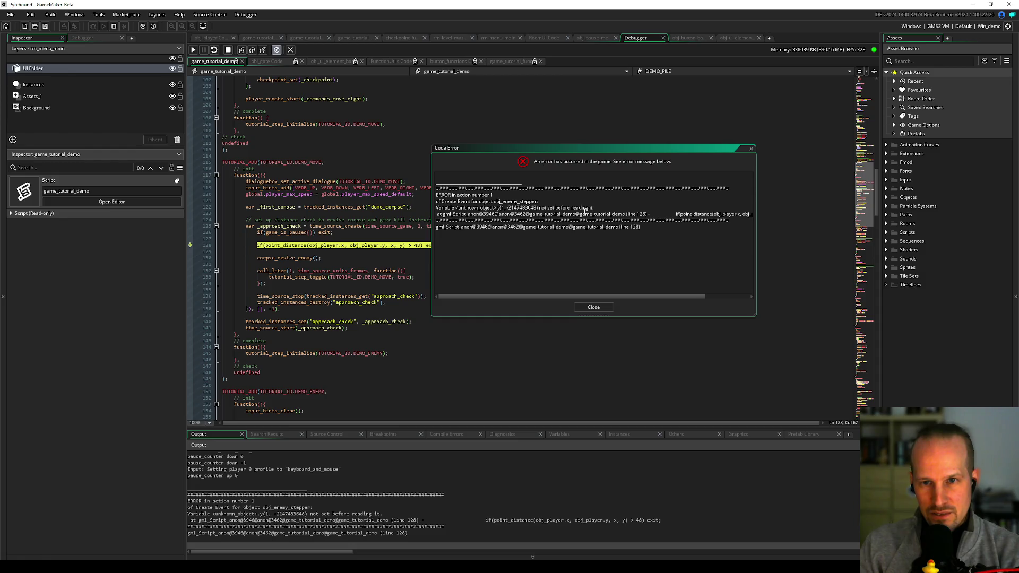
{"action": "left_click", "coordinate": [537, 207]}
{"action": "left_click_drag", "start_coordinate": [465, 151], "coordinate": [587, 192]}
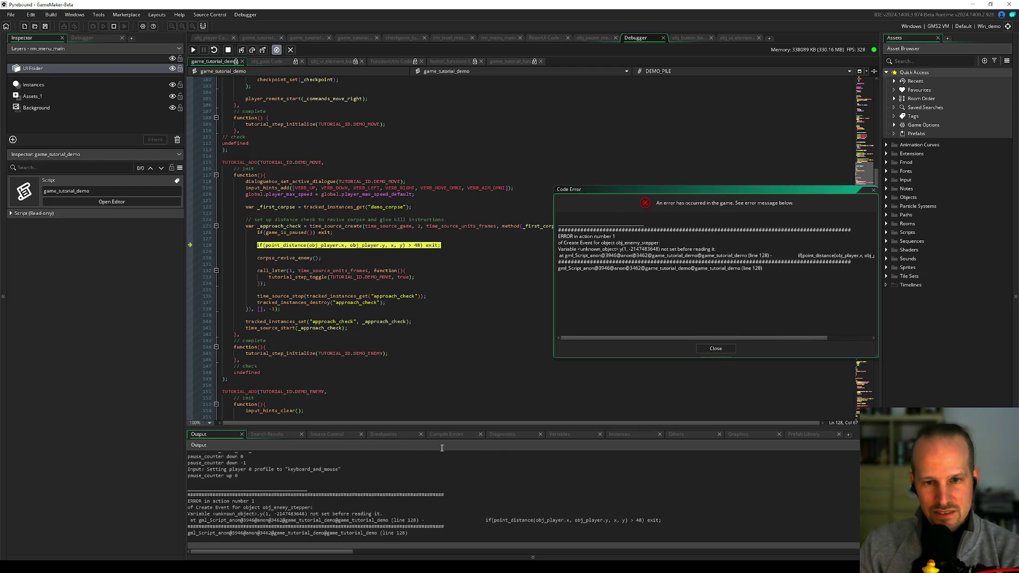
Step: Show the debugger's Variables tab beneath the script and close the error dialog
{"action": "left_click", "coordinate": [559, 434]}
{"action": "left_click", "coordinate": [284, 169]}
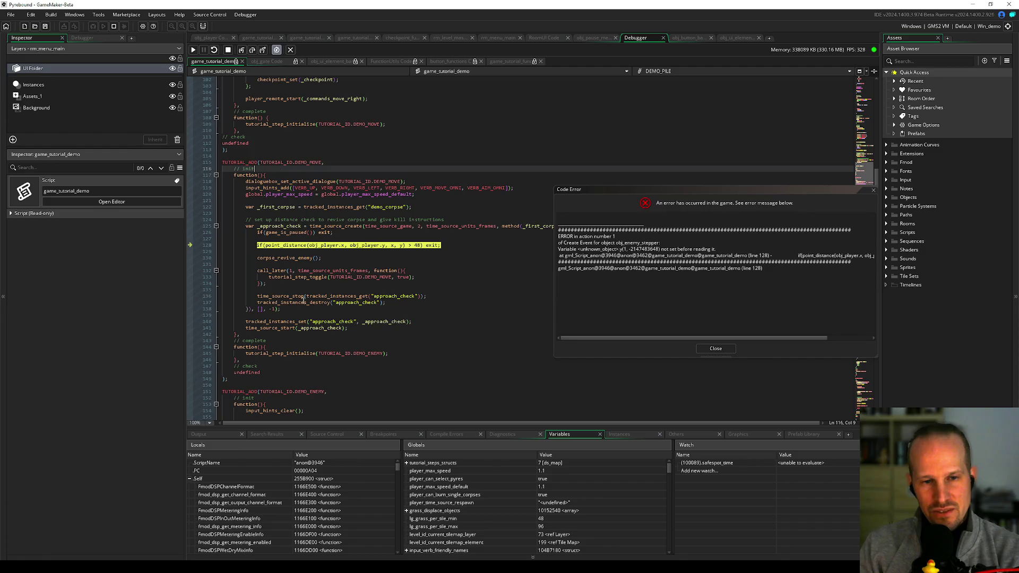
{"action": "left_click", "coordinate": [303, 342]}
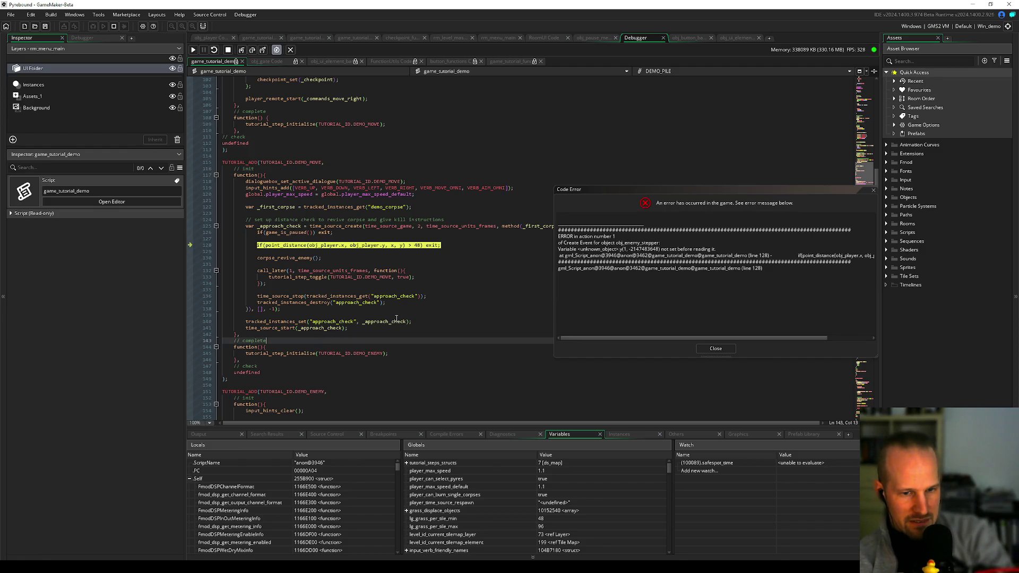
{"action": "left_click", "coordinate": [715, 349]}
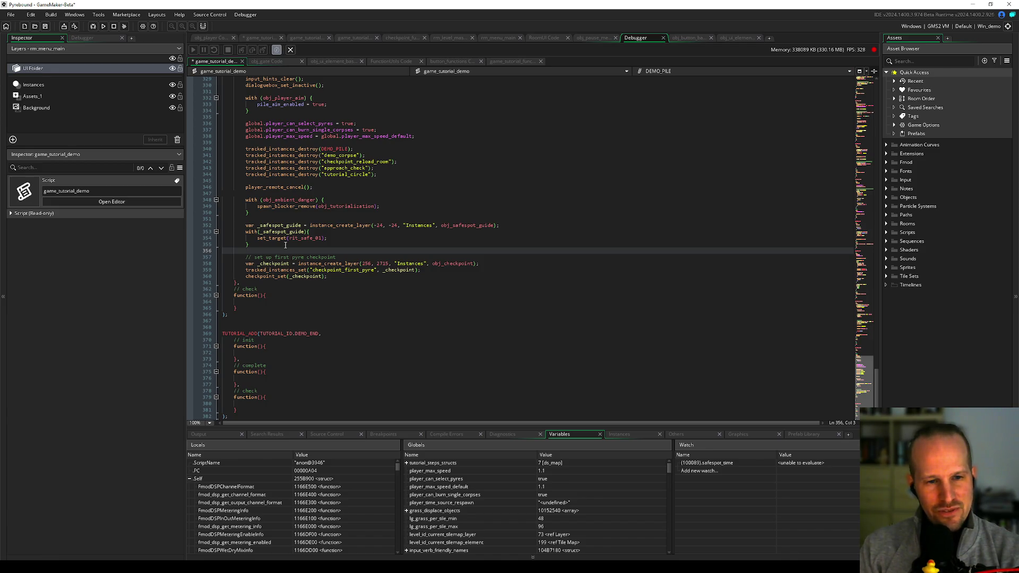
Step: Collapse the Self locals entry and add blank lines inside the DEMO_SKIP complete function
{"action": "left_click", "coordinate": [189, 478]}
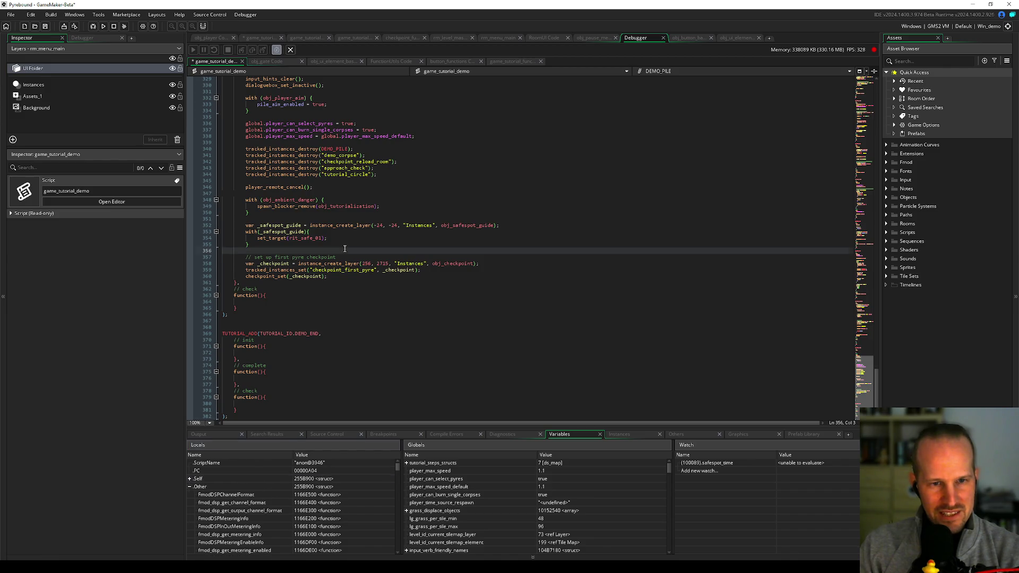
{"action": "scroll", "coordinate": [271, 200], "scroll_direction": "up", "scroll_amount": 8}
{"action": "left_click", "coordinate": [271, 200]}
{"action": "key", "text": "Down"}
{"action": "key", "text": "Down"}
{"action": "key", "text": "Down"}
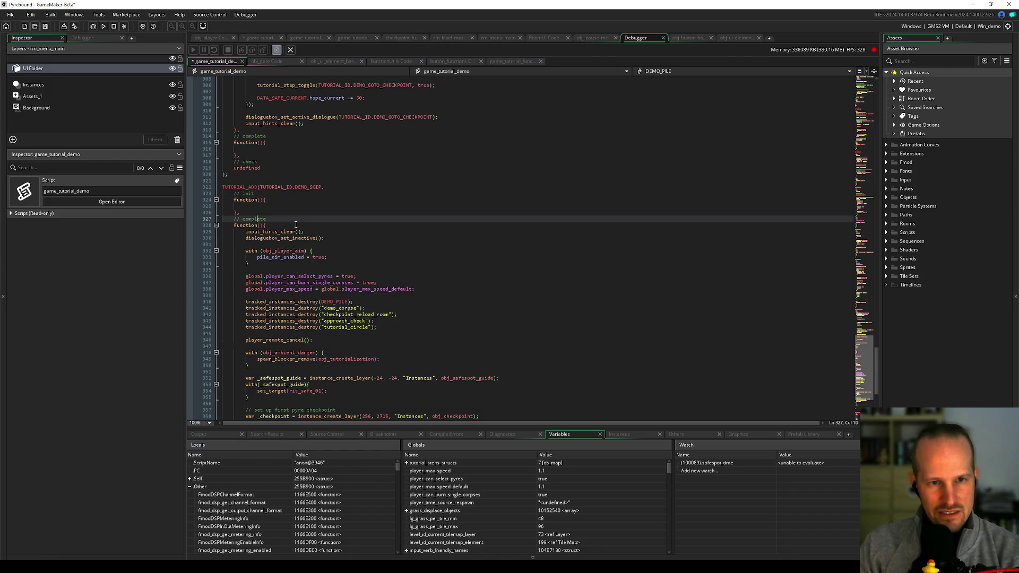
{"action": "scroll", "coordinate": [341, 283], "scroll_direction": "down", "scroll_amount": 2}
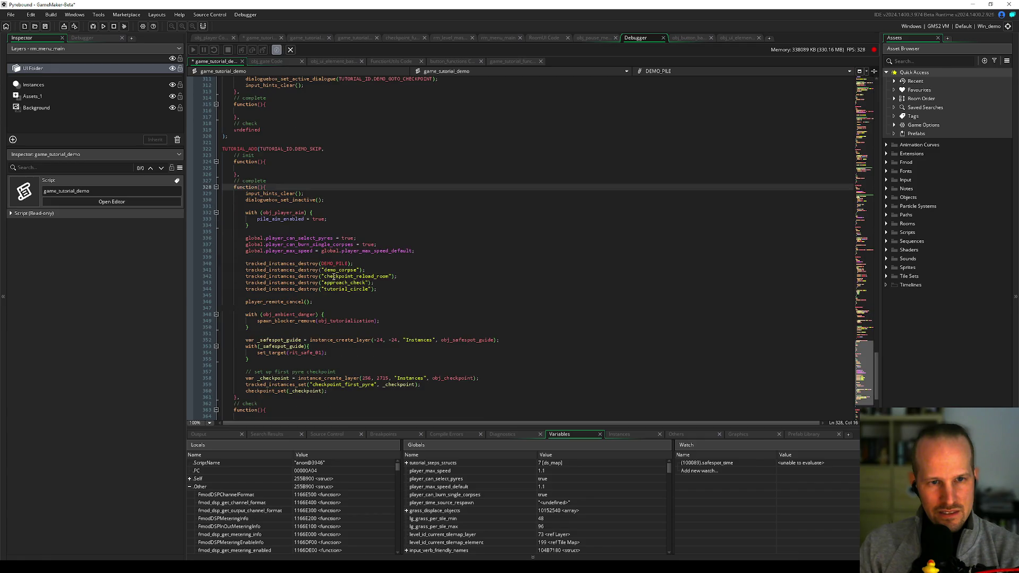
{"action": "key", "text": "Return"}
{"action": "key", "text": "Return"}
{"action": "key", "text": "Up"}
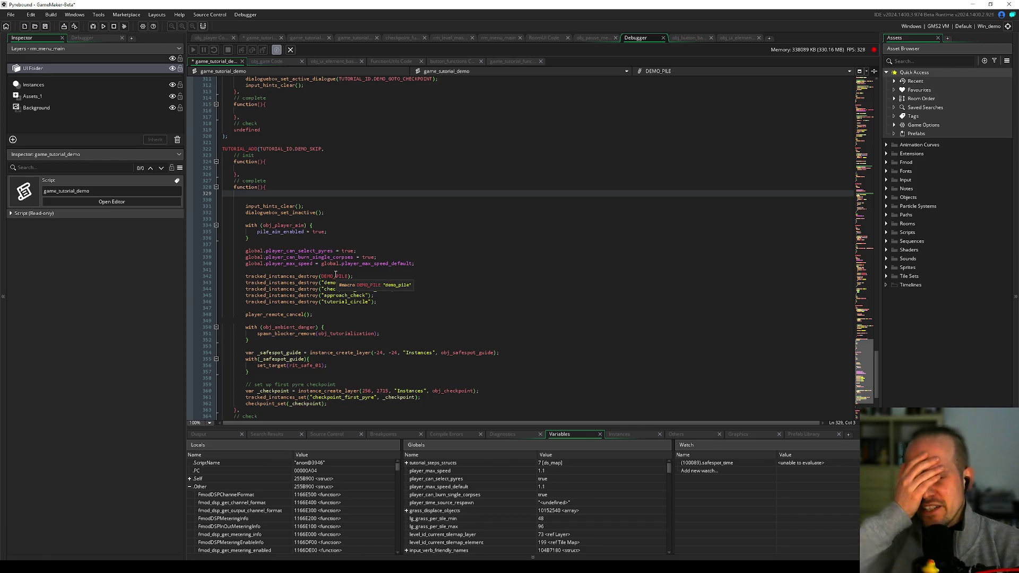
Step: Change the first-pyre checkpoint position to max(obj_player.x, 256), obj_player.y
{"action": "left_click", "coordinate": [399, 358]}
{"action": "scroll", "coordinate": [399, 357], "scroll_direction": "down", "scroll_amount": 4}
{"action": "left_click", "coordinate": [365, 315]}
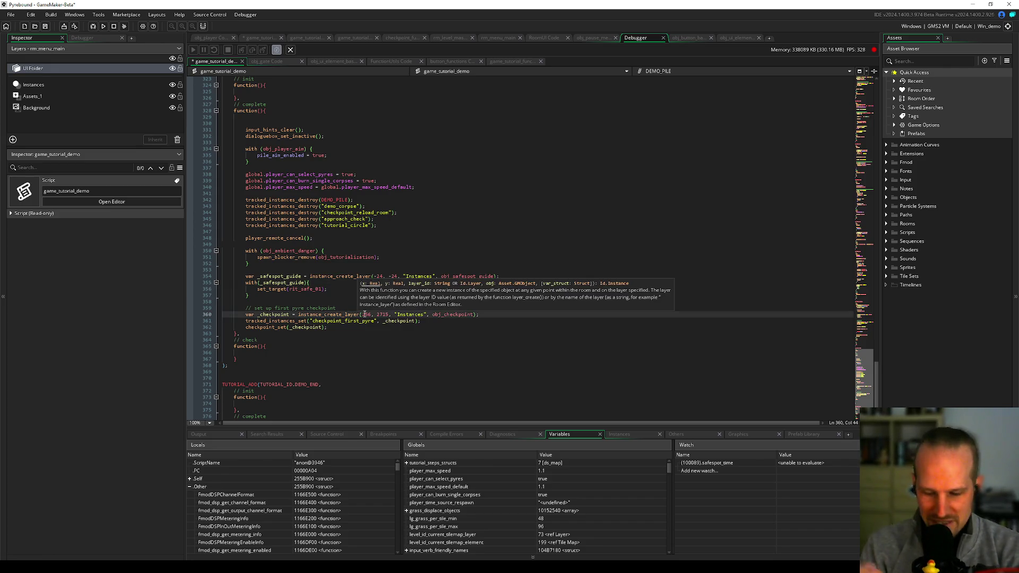
{"action": "type", "text": "max(obj_player.x,"}
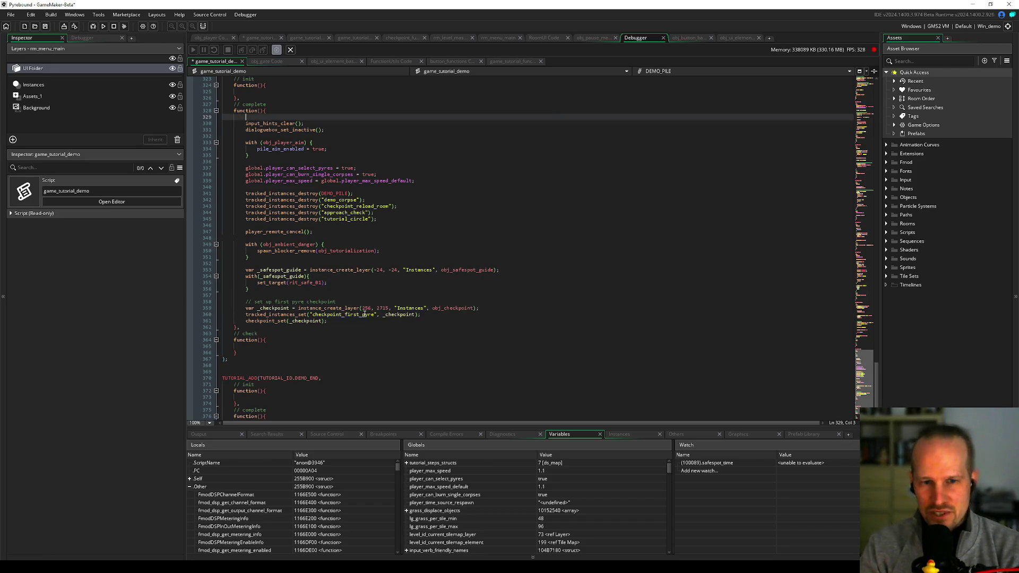
{"action": "key", "text": "Right"}
{"action": "key", "text": "Right"}
{"action": "key", "text": "Right"}
{"action": "type", "text": ")"}
{"action": "key", "text": "Right"}
{"action": "key", "text": "Right"}
{"action": "key", "text": "Delete"}
{"action": "key", "text": "Delete"}
{"action": "key", "text": "Delete"}
{"action": "type", "text": "obj_player.y"}
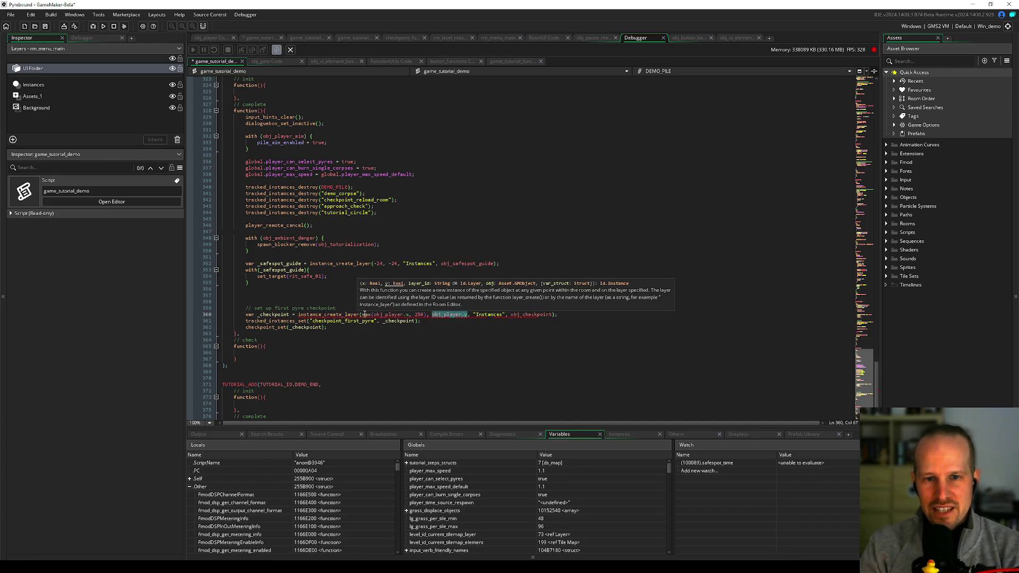
Step: Remove the extra blank lines, undo the DEMO_SKIP function edits, and save the script
{"action": "left_click", "coordinate": [292, 296]}
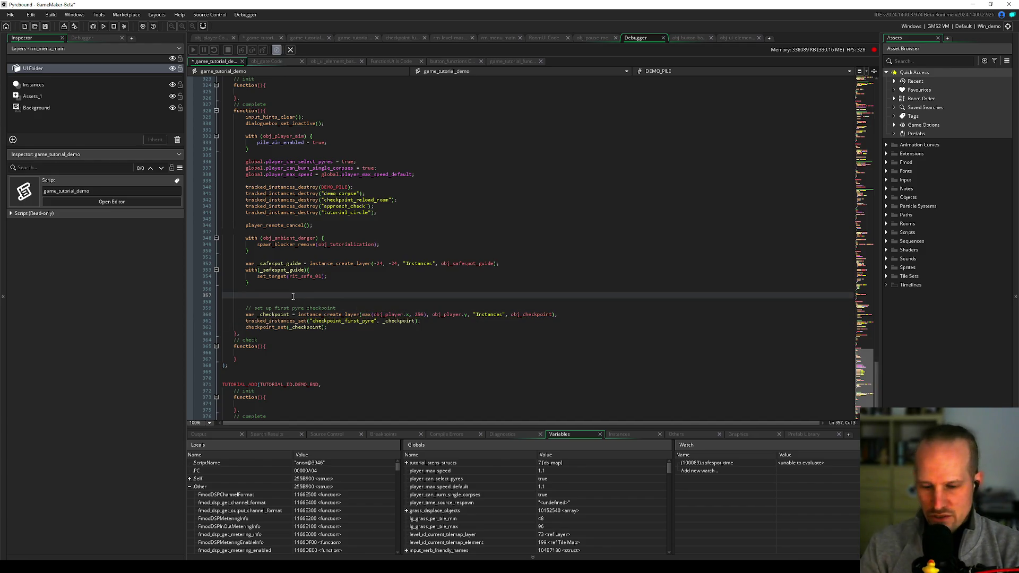
{"action": "key", "text": "Delete"}
{"action": "key", "text": "Delete"}
{"action": "scroll", "coordinate": [271, 165], "scroll_direction": "up", "scroll_amount": 4}
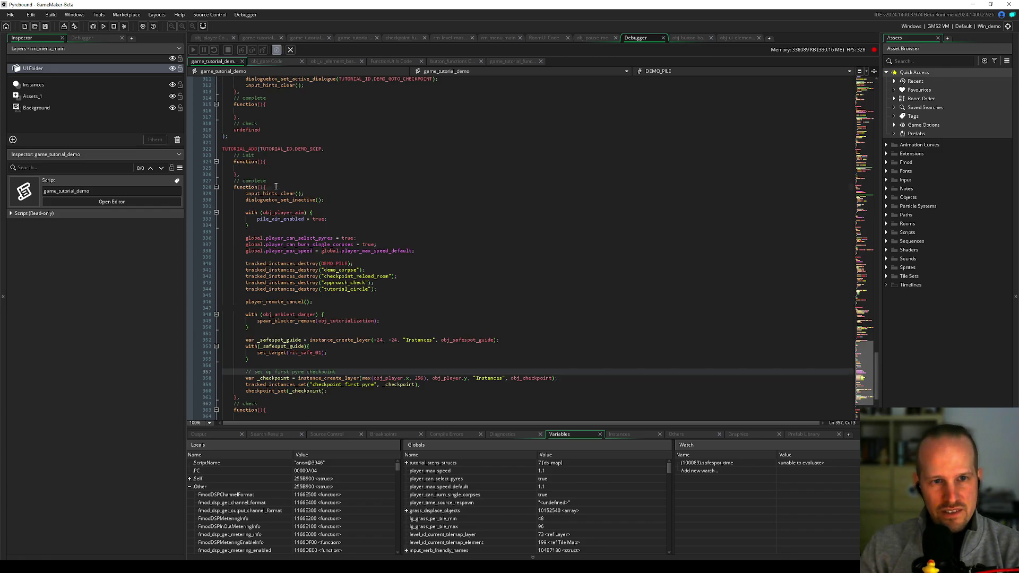
{"action": "left_click", "coordinate": [276, 187]}
{"action": "key", "text": "Return"}
{"action": "key", "text": "Return"}
{"action": "key", "text": "Up"}
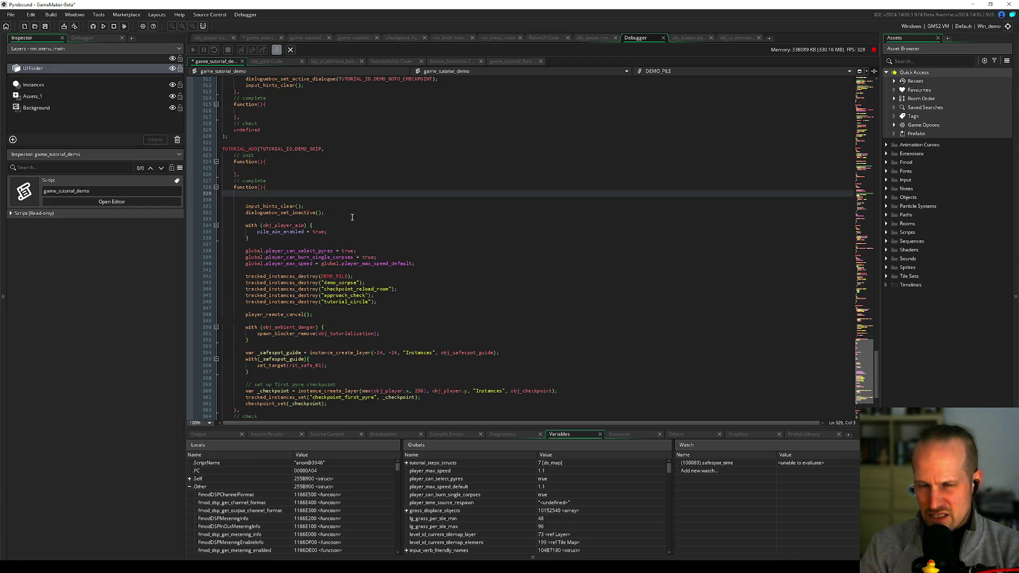
{"action": "key", "text": "ctrl+z"}
{"action": "key", "text": "ctrl+s"}
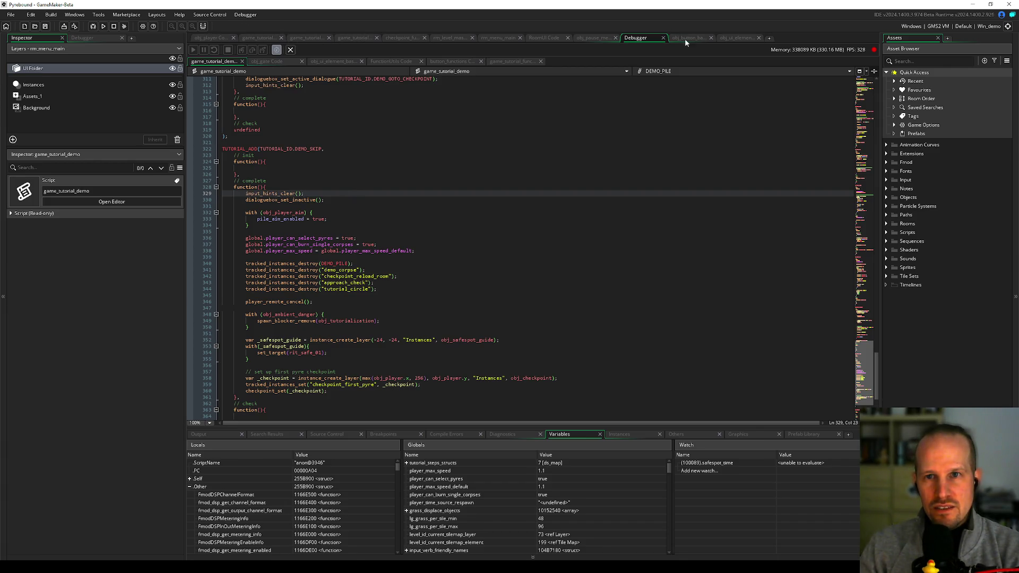
Step: Replace the skip-tutorial button's show_debug_message call with pause_decrement();
{"action": "left_click", "coordinate": [538, 36]}
{"action": "left_click", "coordinate": [300, 255]}
{"action": "left_click", "coordinate": [323, 248]}
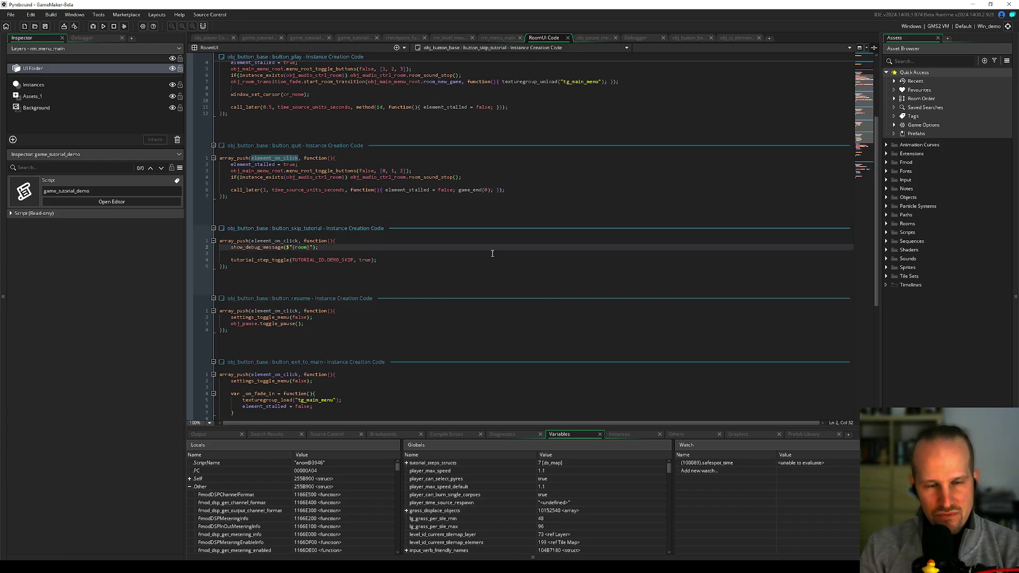
{"action": "key", "text": "shift+Home"}
{"action": "key", "text": "BackSpace"}
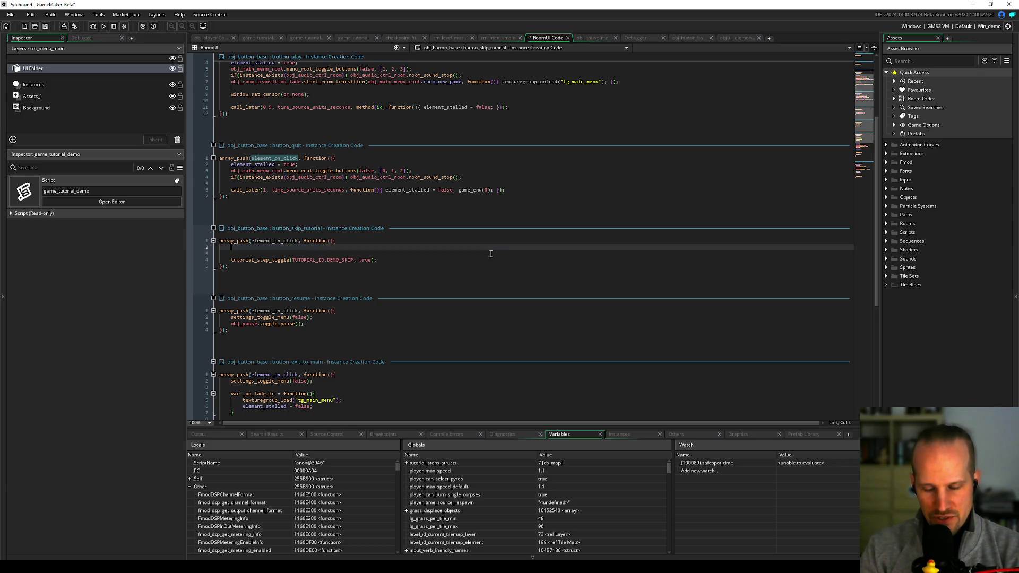
{"action": "type", "text": "pause_"}
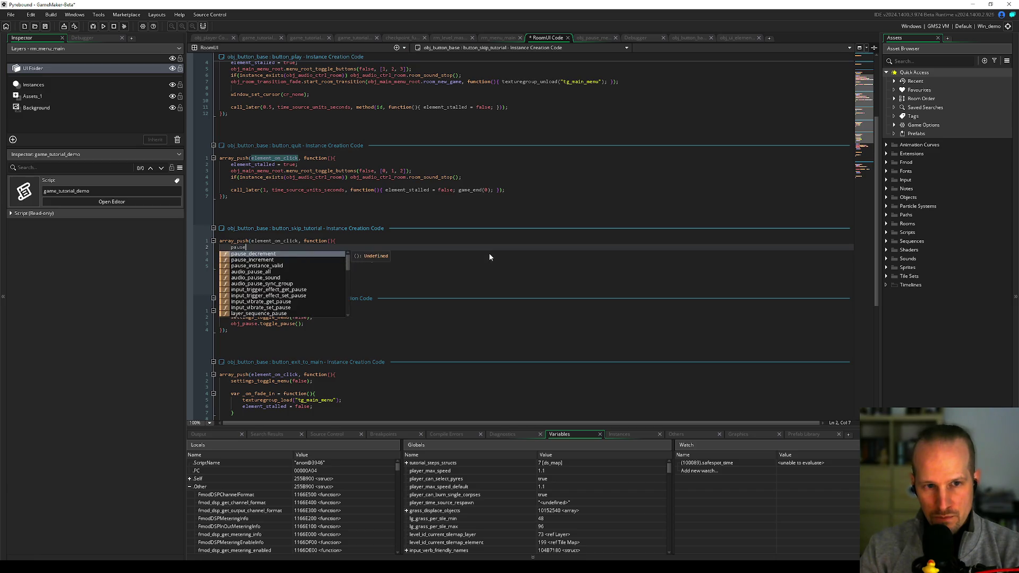
{"action": "key", "text": "Up"}
{"action": "key", "text": "Up"}
{"action": "key", "text": "Return"}
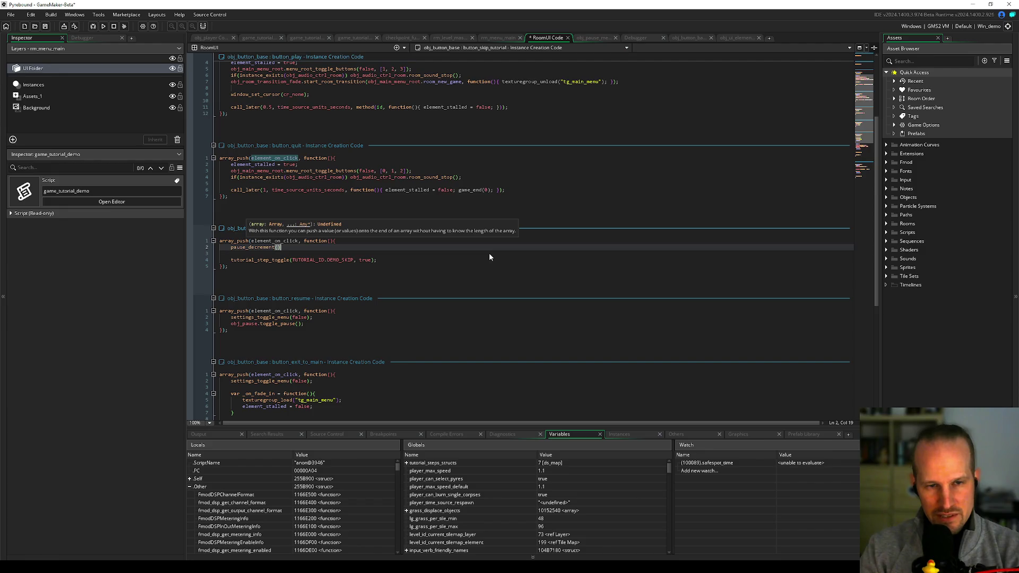
{"action": "type", "text": ";"}
{"action": "key", "text": "Return"}
{"action": "type", "text": "pause"}
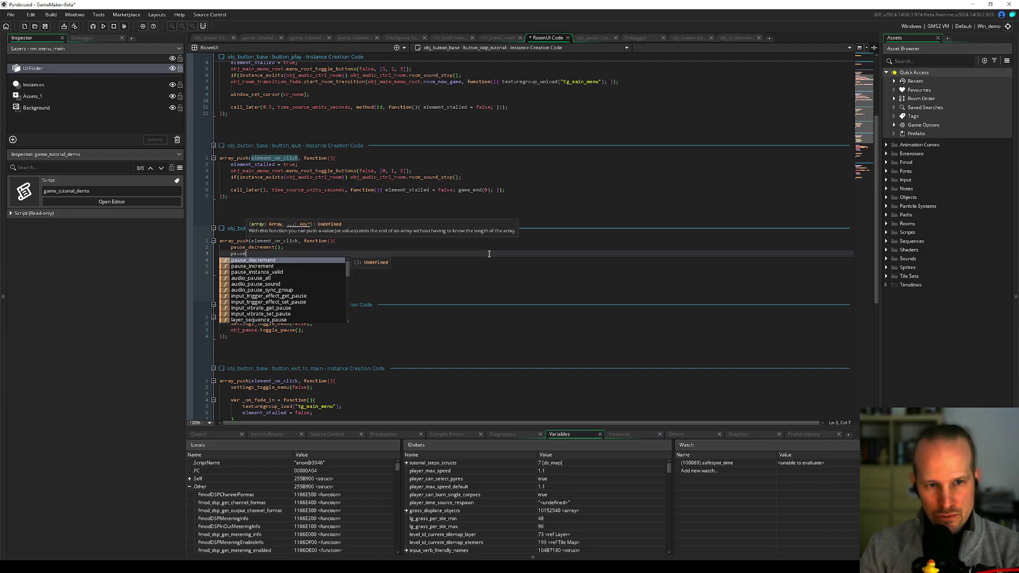
{"action": "type", "text": "_me"}
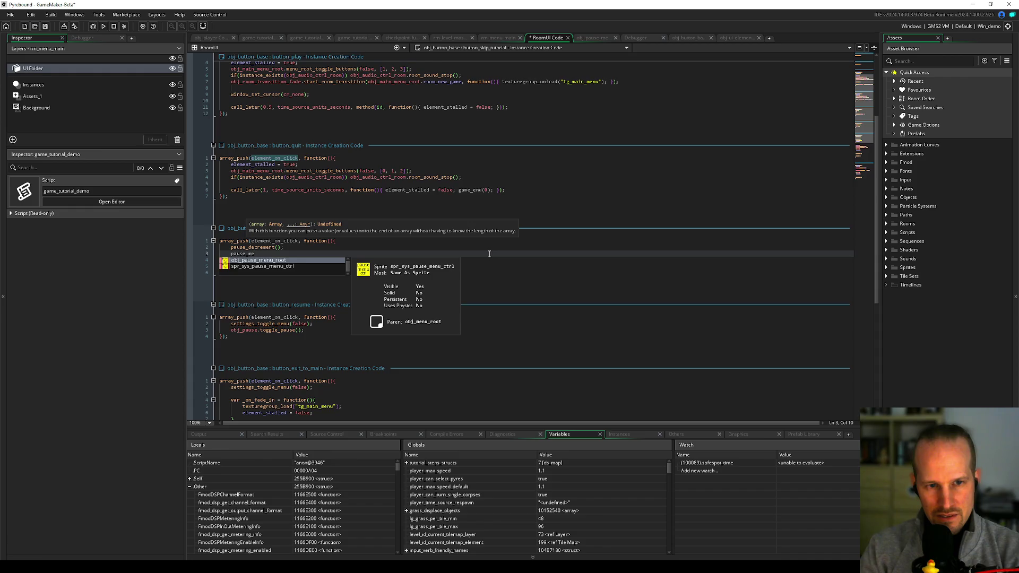
{"action": "key", "text": "BackSpace"}
{"action": "key", "text": "BackSpace"}
{"action": "key", "text": "BackSpace"}
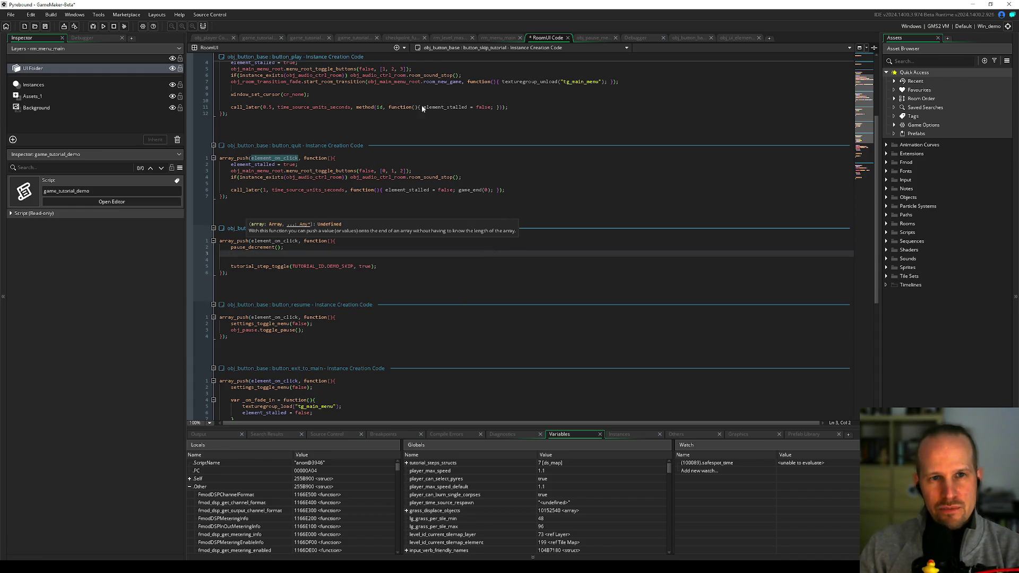
Step: Copy the resume button's menu and pause lines over pause_decrement in the skip-tutorial handler
{"action": "left_click", "coordinate": [348, 183]}
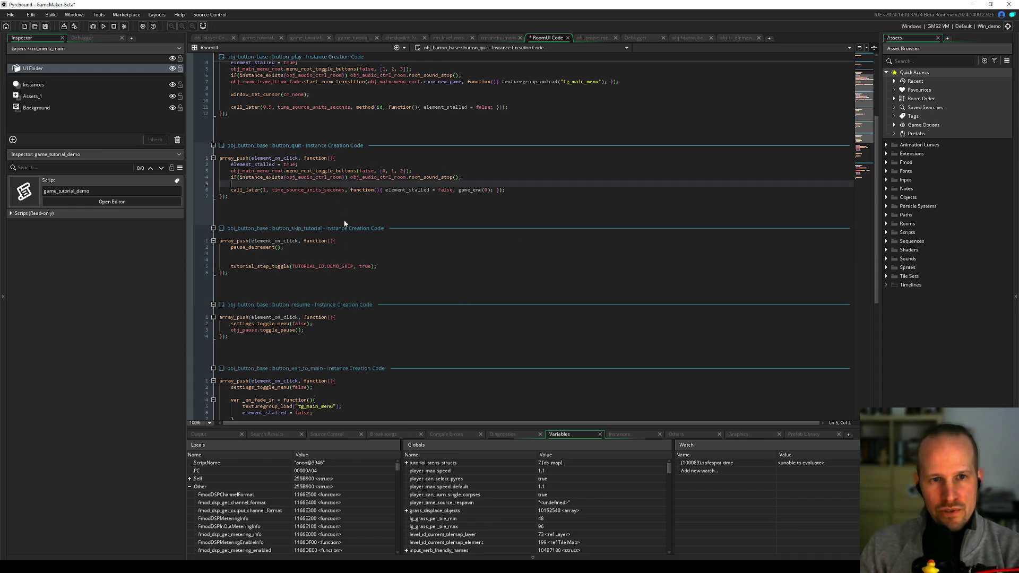
{"action": "left_click", "coordinate": [258, 331]}
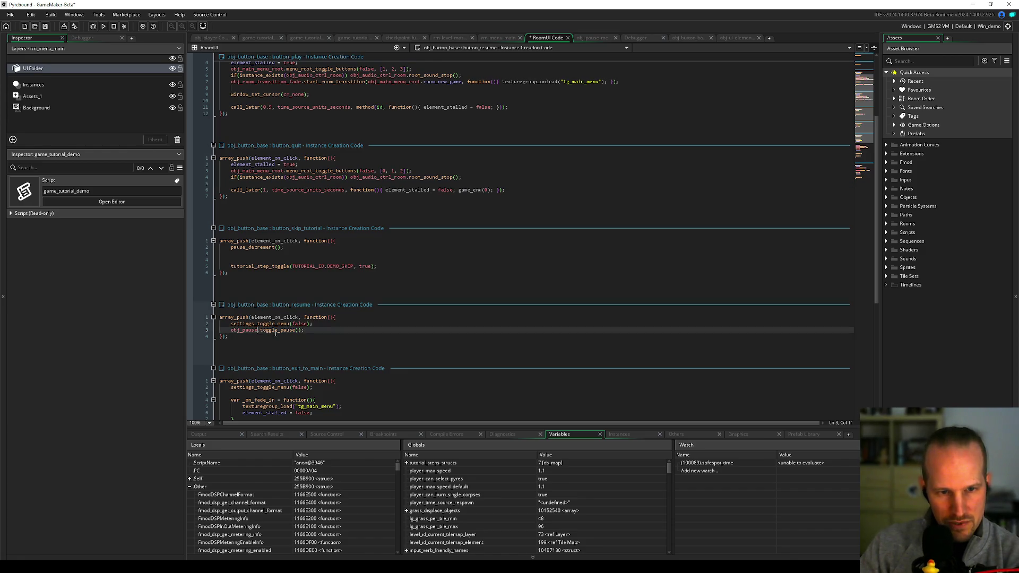
{"action": "key", "text": "Down"}
{"action": "left_click", "coordinate": [230, 323], "text": "shift"}
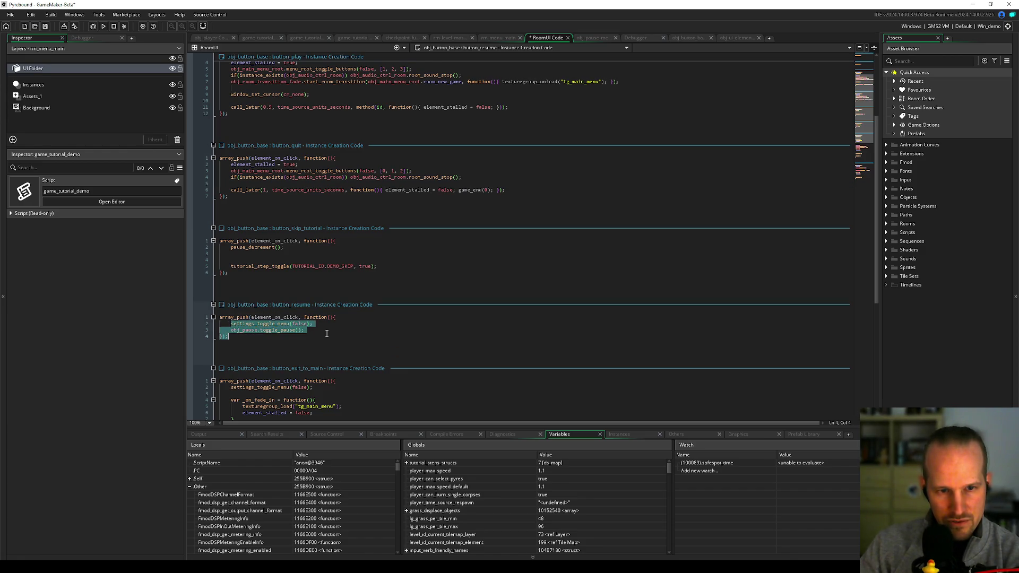
{"action": "key", "text": "ctrl+c"}
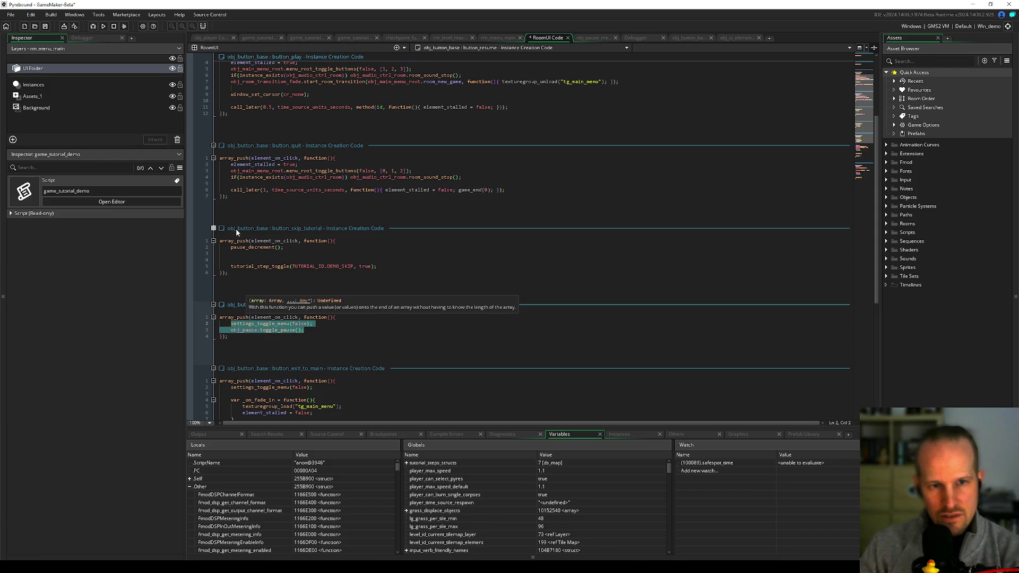
{"action": "triple_click", "coordinate": [255, 247]}
{"action": "key", "text": "ctrl+v"}
{"action": "key", "text": "Down"}
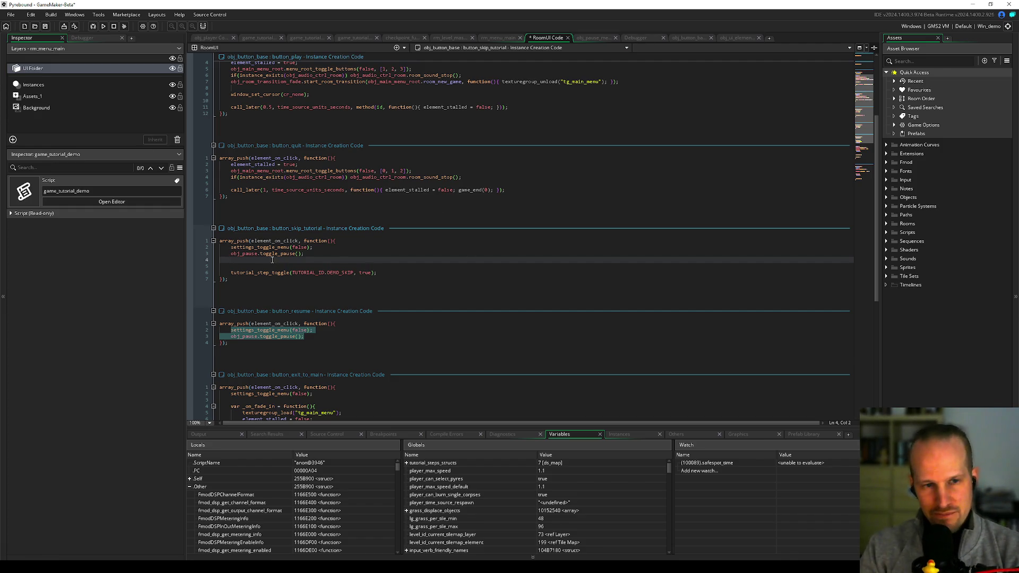
{"action": "key", "text": "Delete"}
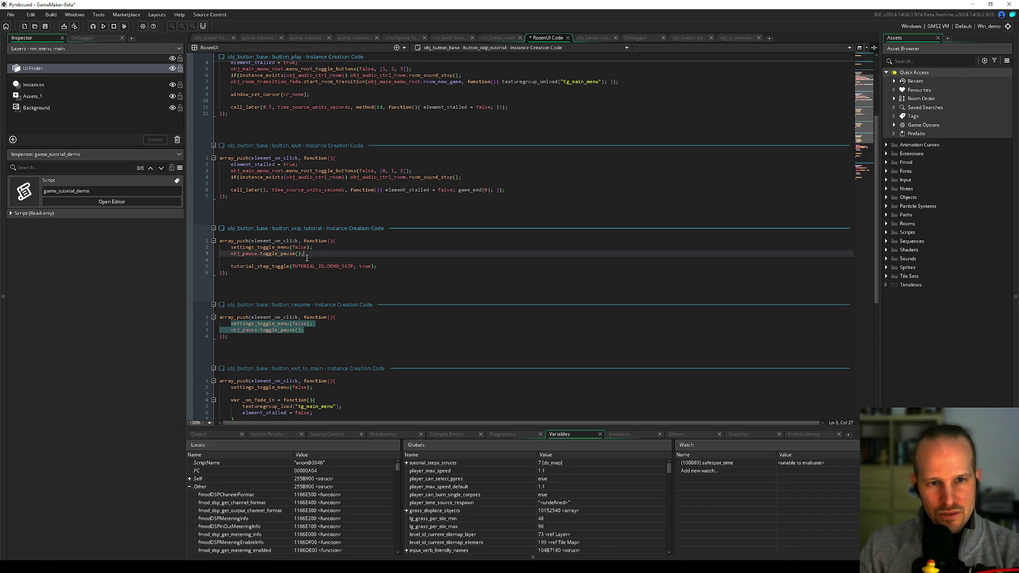
{"action": "key", "text": "Return"}
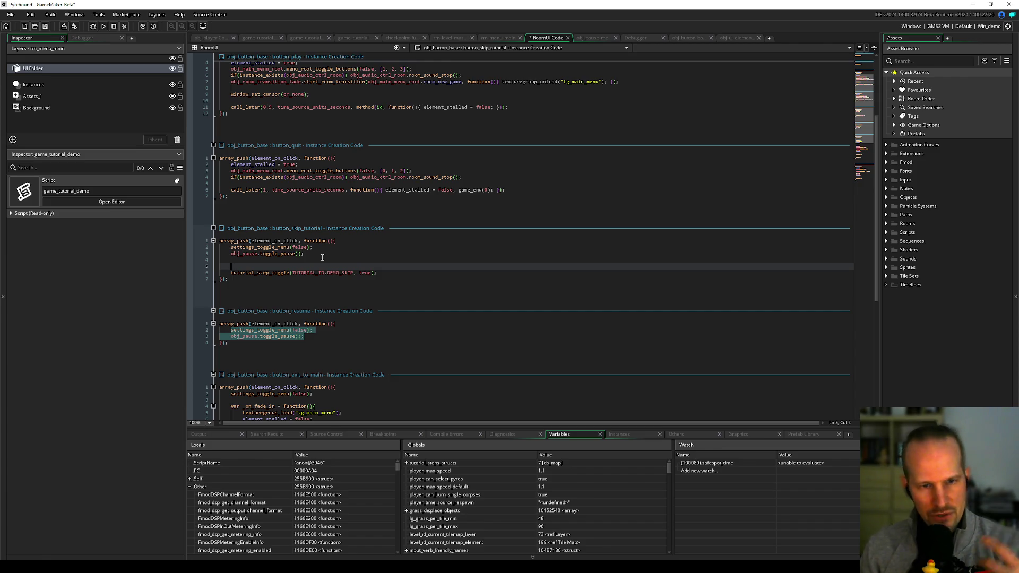
Step: Add call_later(5, time_source_units_frames, function(){}); above tutorial_step_toggle
{"action": "type", "text": "ca"}
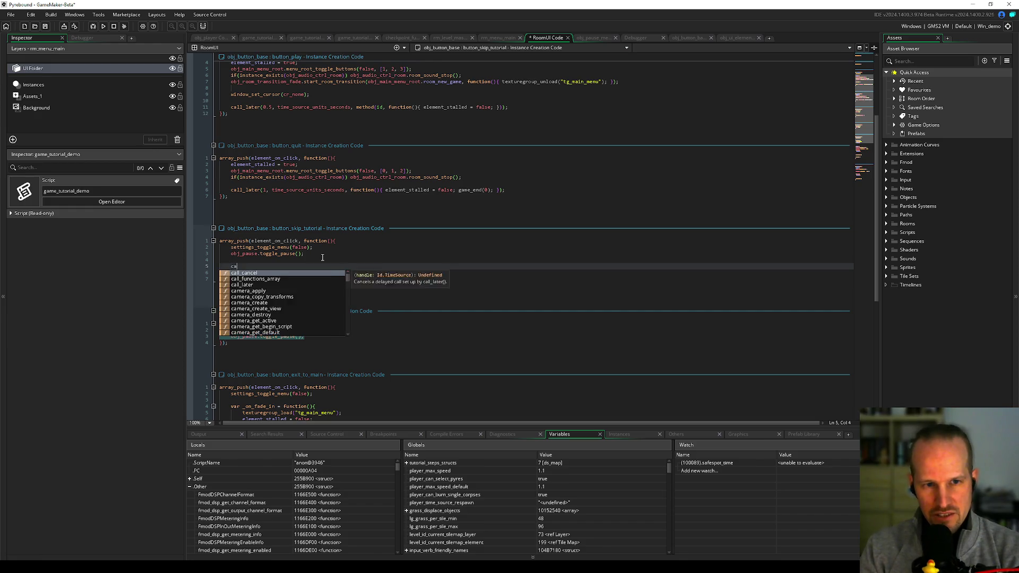
{"action": "type", "text": "ll_later("}
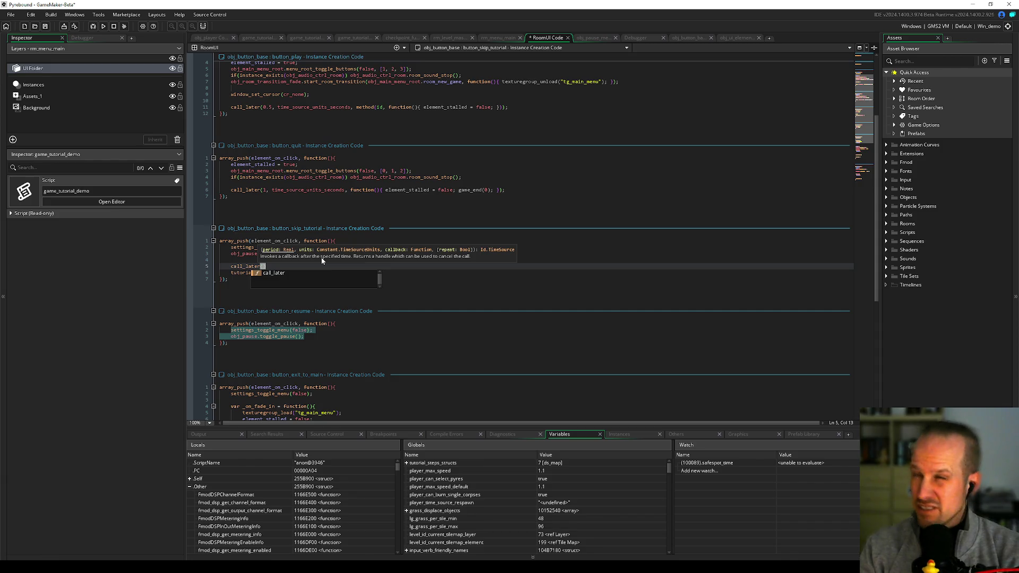
{"action": "type", "text": "5, t"}
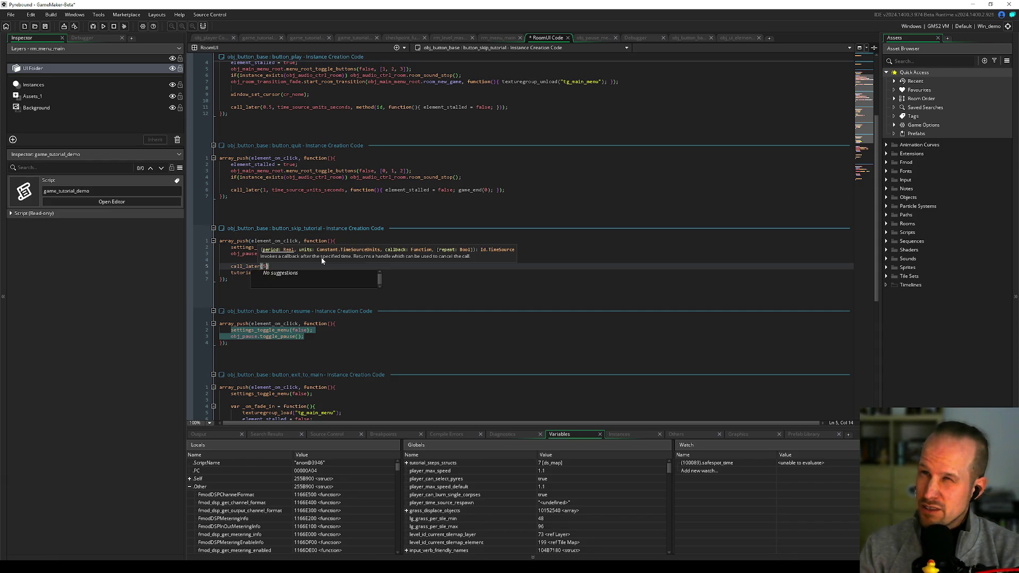
{"action": "type", "text": "ime_sourc"}
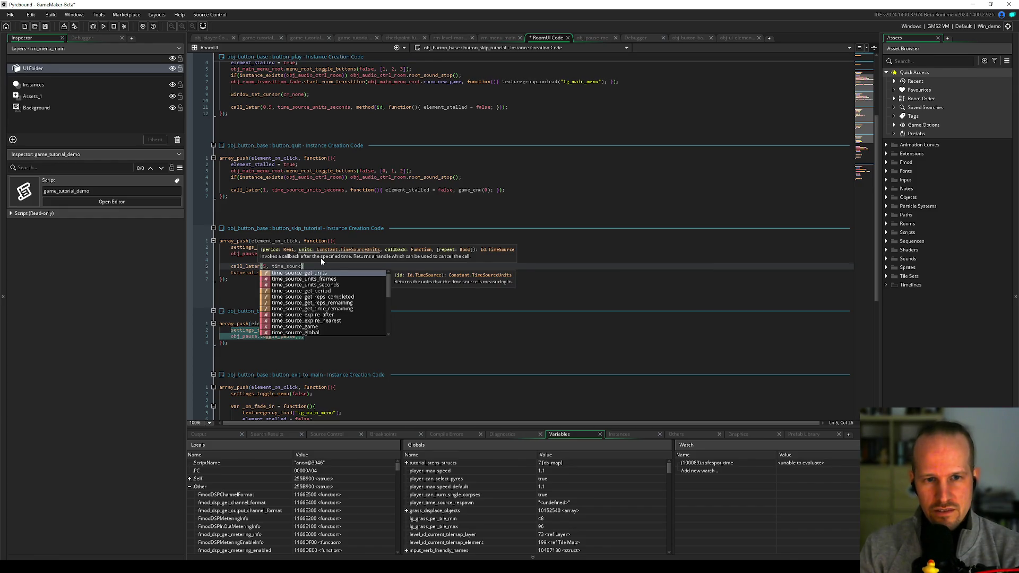
{"action": "key", "text": "Down"}
{"action": "key", "text": "Return"}
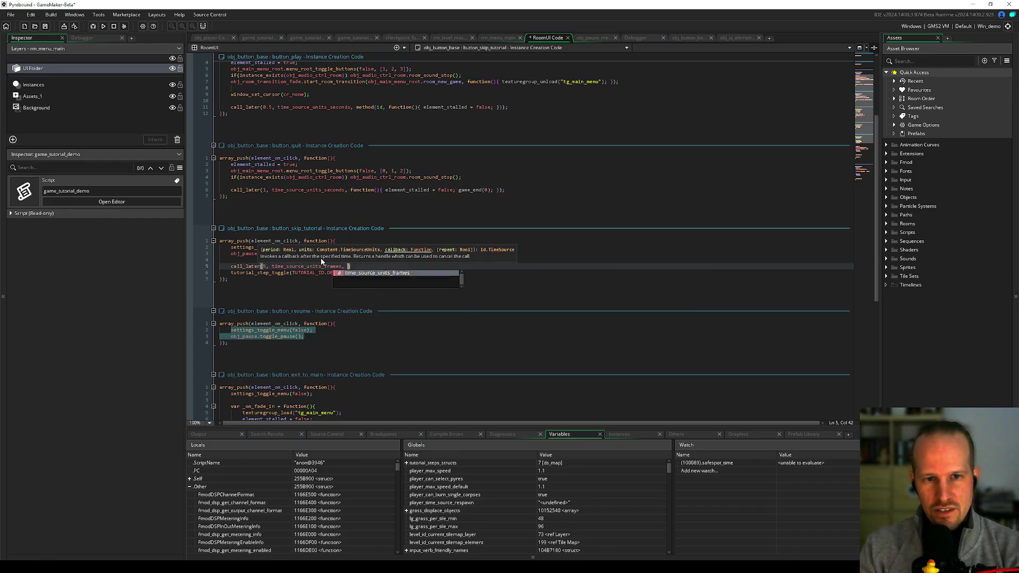
{"action": "type", "text": ","}
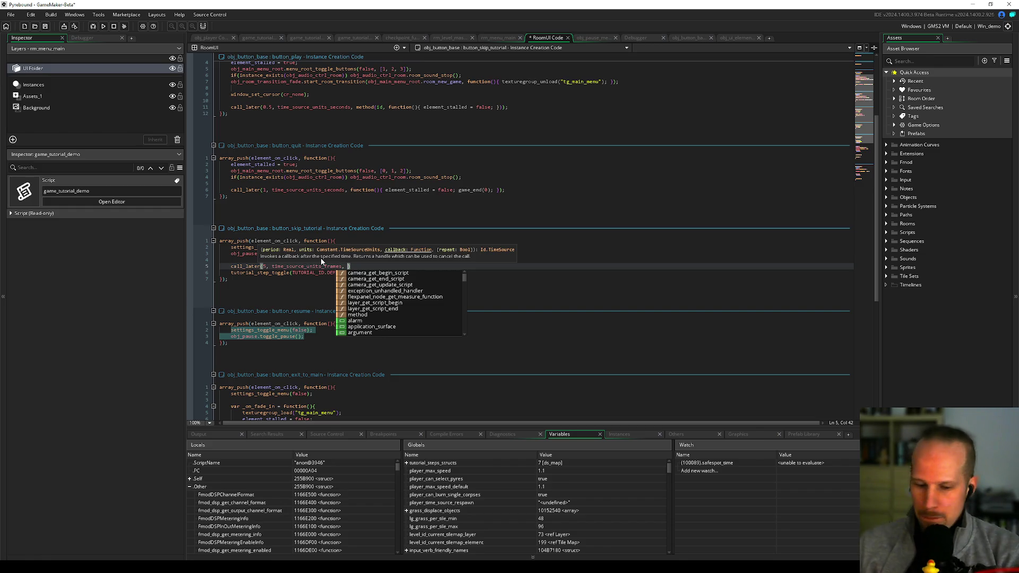
{"action": "left_click", "coordinate": [346, 262]}
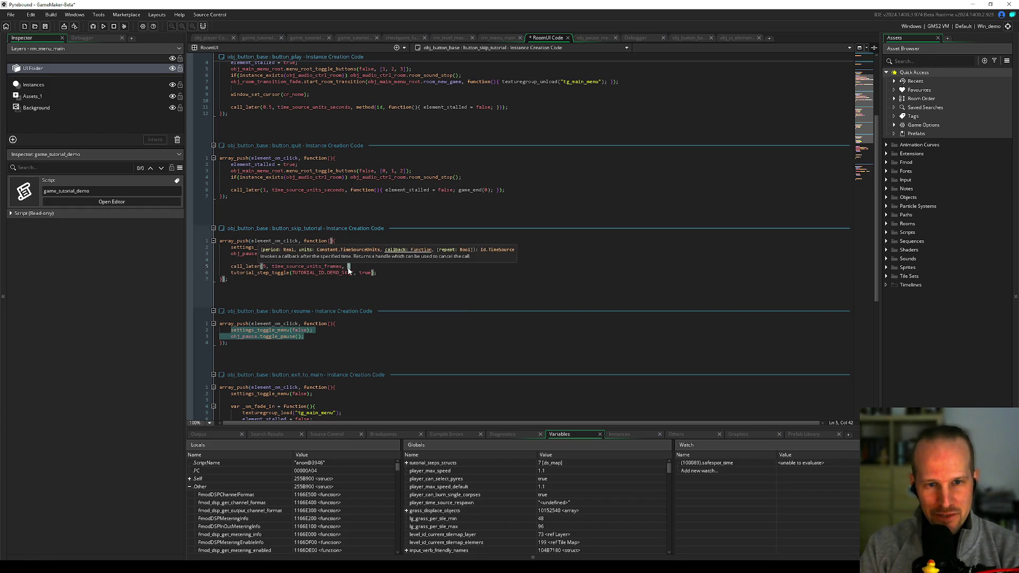
{"action": "type", "text": "function"}
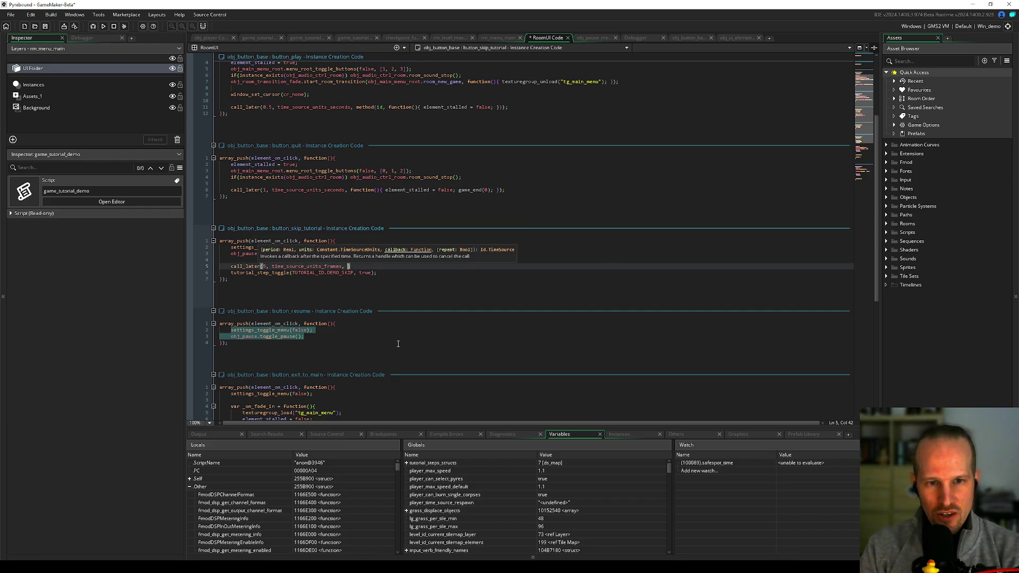
{"action": "type", "text": "(){})"}
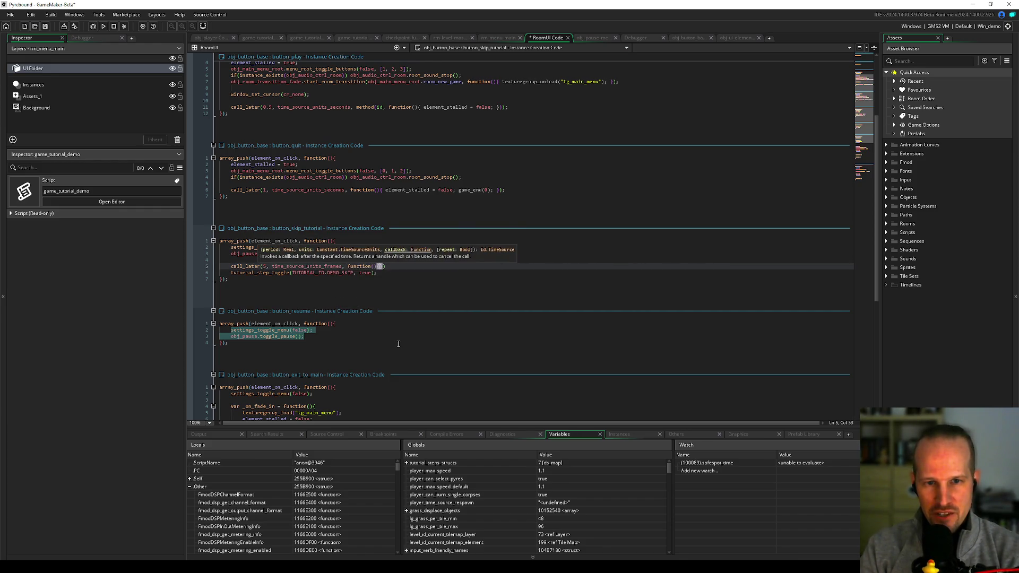
{"action": "scroll", "coordinate": [398, 344], "scroll_direction": "up", "scroll_amount": 6}
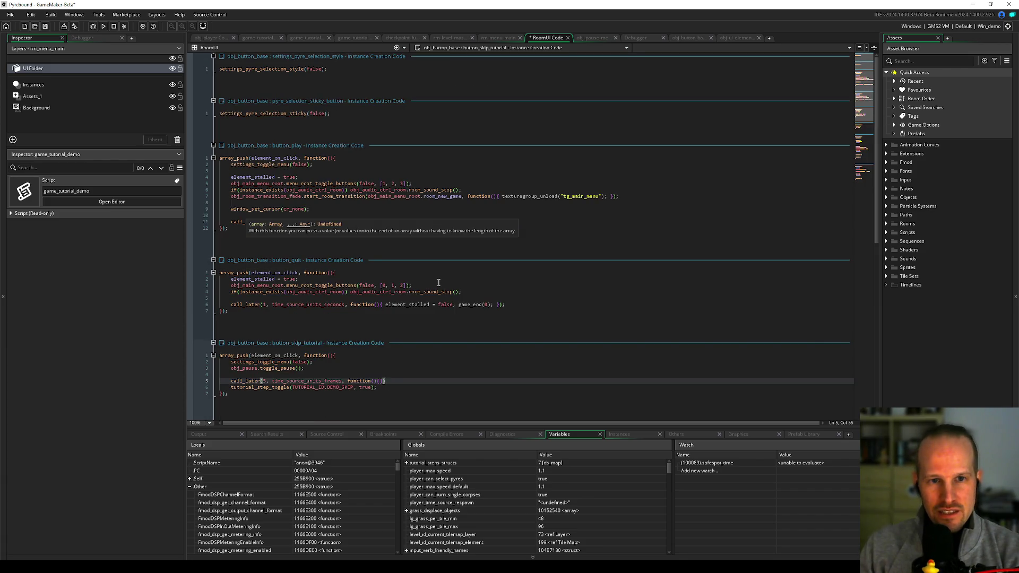
{"action": "left_click", "coordinate": [406, 304]}
{"action": "left_click", "coordinate": [511, 313]}
{"action": "scroll", "coordinate": [456, 329], "scroll_direction": "down", "scroll_amount": 10}
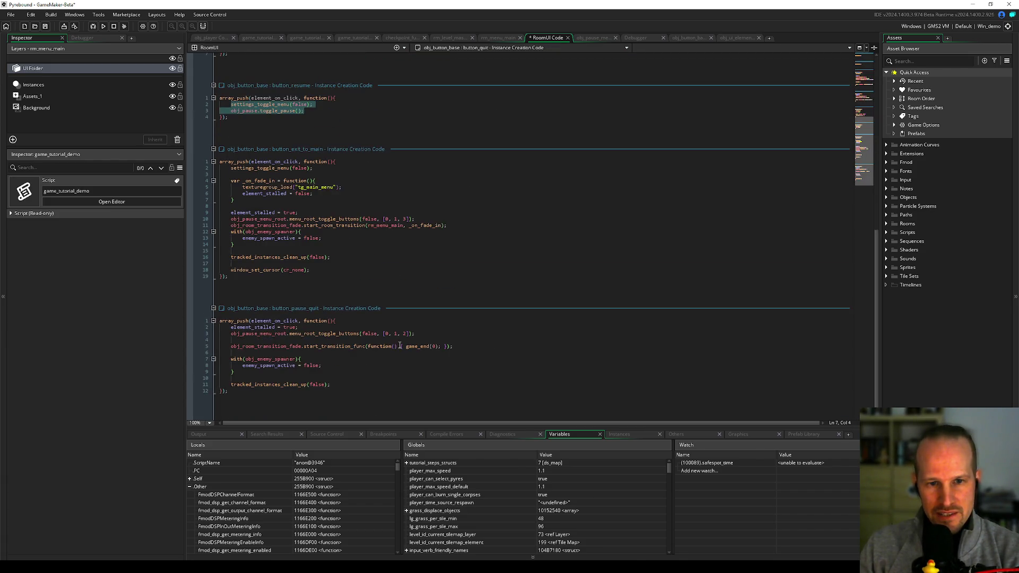
{"action": "scroll", "coordinate": [396, 197], "scroll_direction": "up", "scroll_amount": 10}
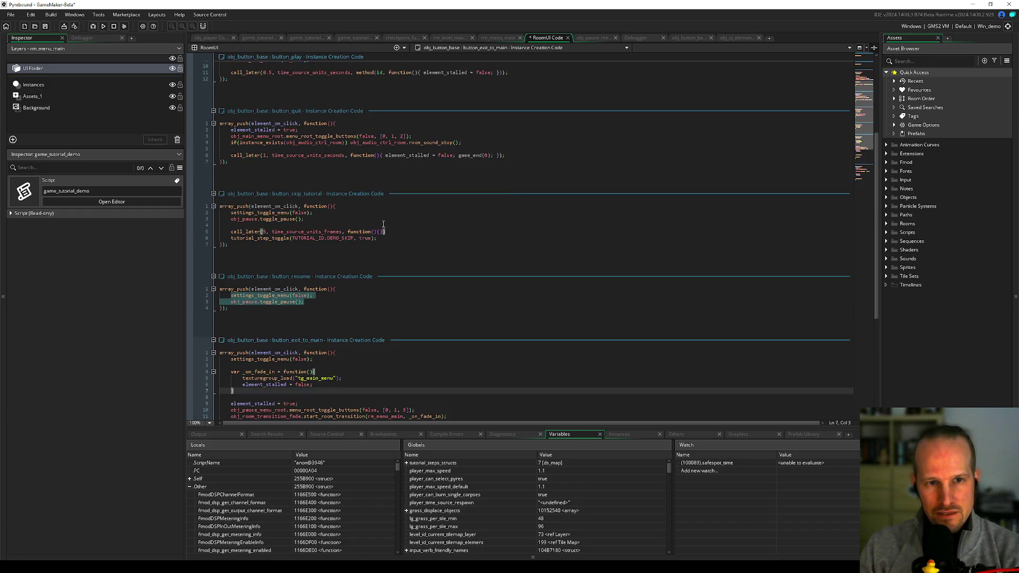
{"action": "left_click", "coordinate": [397, 231]}
{"action": "type", "text": ");"}
Step: Move the tutorial_step_toggle line into the call_later callback body and save
{"action": "key", "text": "Return"}
{"action": "key", "text": "Down"}
{"action": "key", "text": "Down"}
{"action": "key", "text": "Home"}
{"action": "key", "text": "shift+End"}
{"action": "key", "text": "ctrl+x"}
{"action": "key", "text": "Up"}
{"action": "key", "text": "Up"}
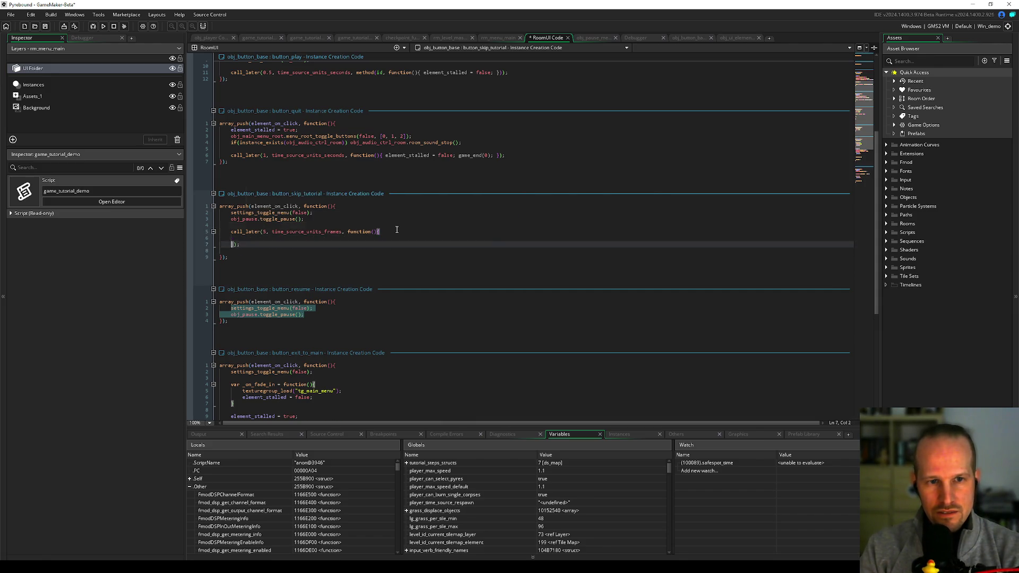
{"action": "key", "text": "ctrl+v"}
{"action": "key", "text": "Down"}
{"action": "key", "text": "Down"}
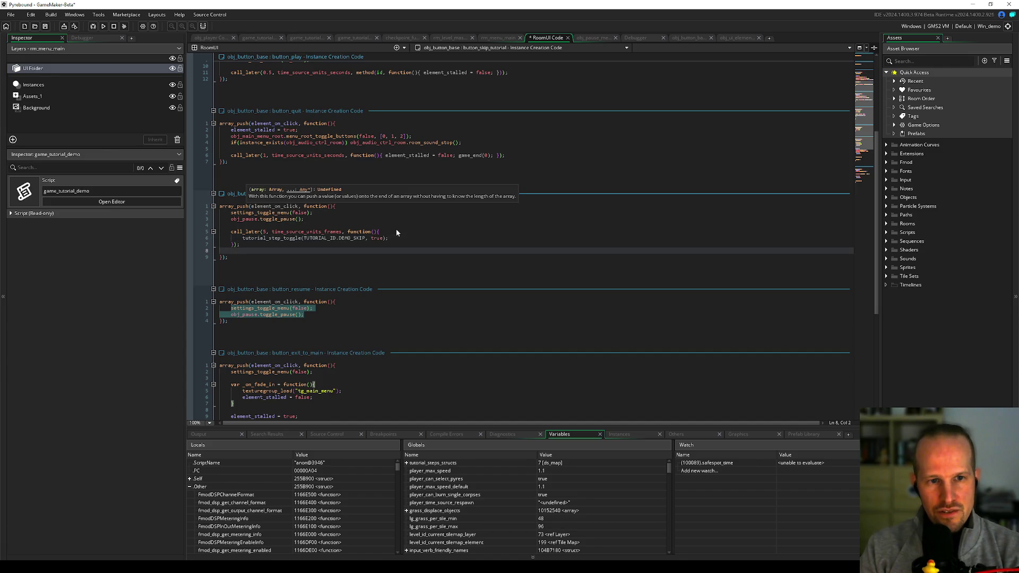
{"action": "key", "text": "ctrl+d"}
{"action": "key", "text": "ctrl+s"}
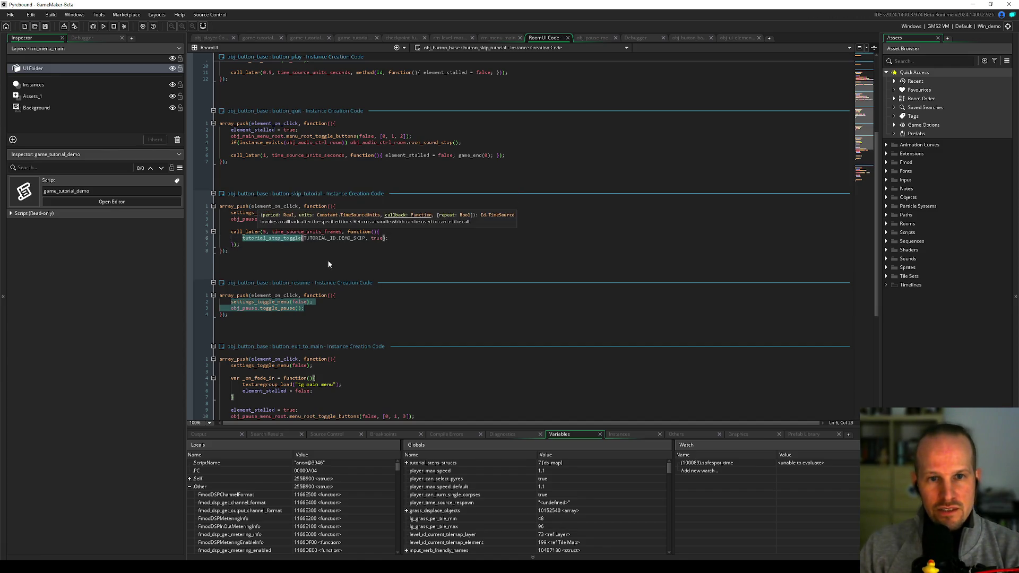
Step: Review the finished skip-tutorial code and launch a debug build
{"action": "left_click", "coordinate": [276, 244]}
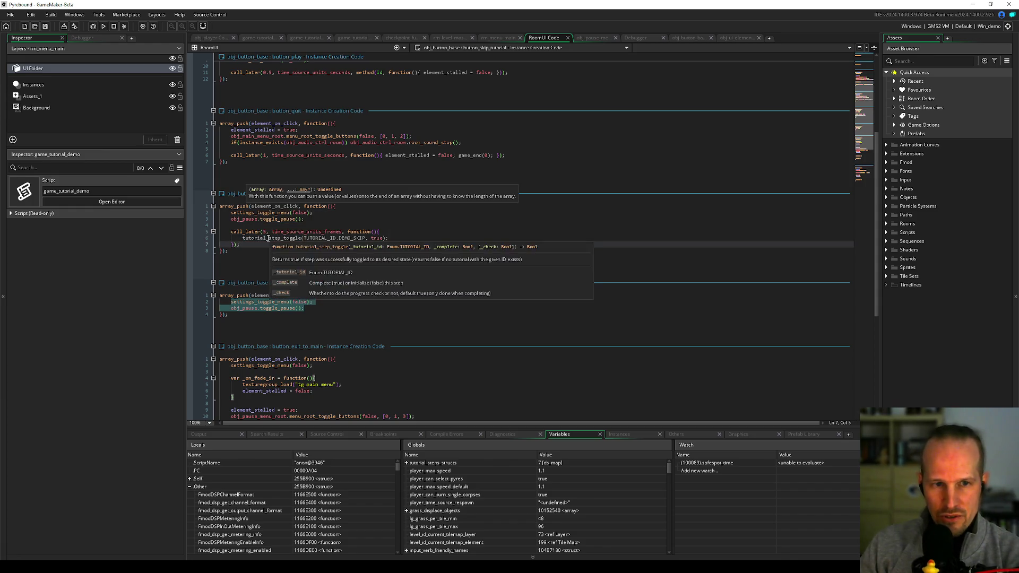
{"action": "left_click", "coordinate": [276, 238]}
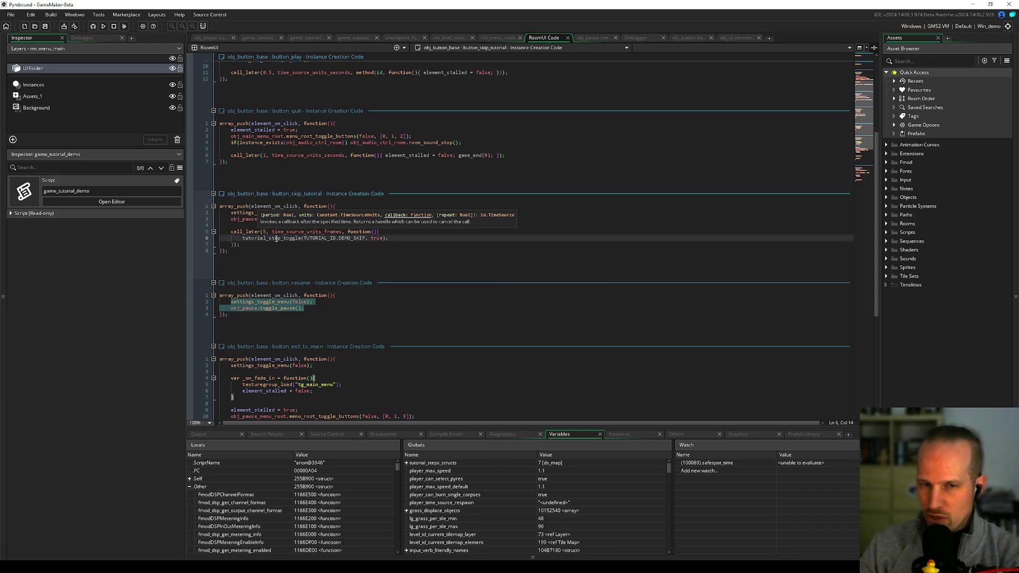
{"action": "left_click", "coordinate": [387, 238]}
{"action": "left_click", "coordinate": [399, 231]}
{"action": "left_click", "coordinate": [302, 225]}
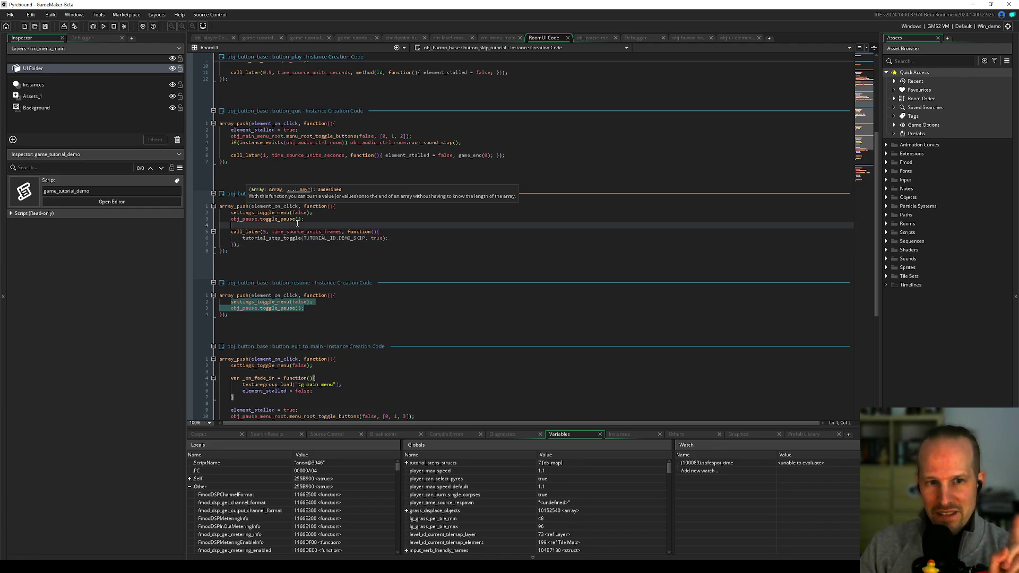
{"action": "left_click", "coordinate": [94, 27]}
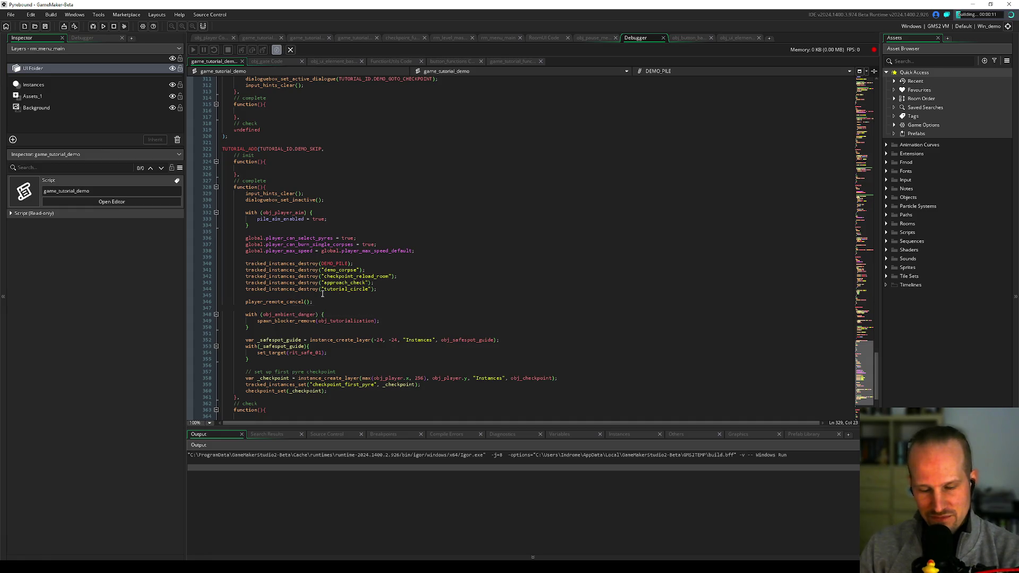
Step: Choose Skip Tutorial from the game's pause menu, then walk the character with D, A and S
{"action": "left_click", "coordinate": [372, 200]}
{"action": "left_click", "coordinate": [368, 204]}
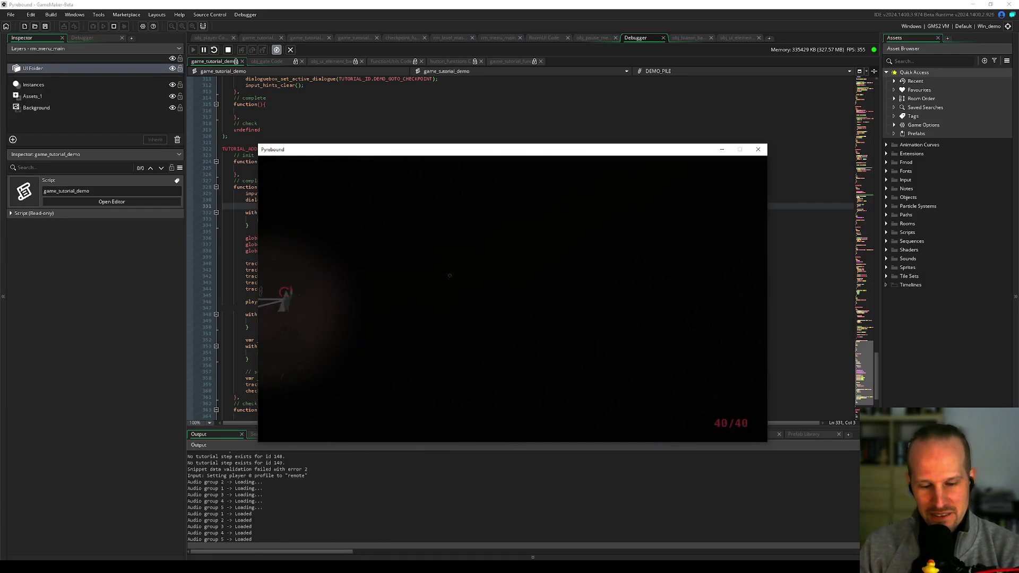
{"action": "key", "text": "Escape"}
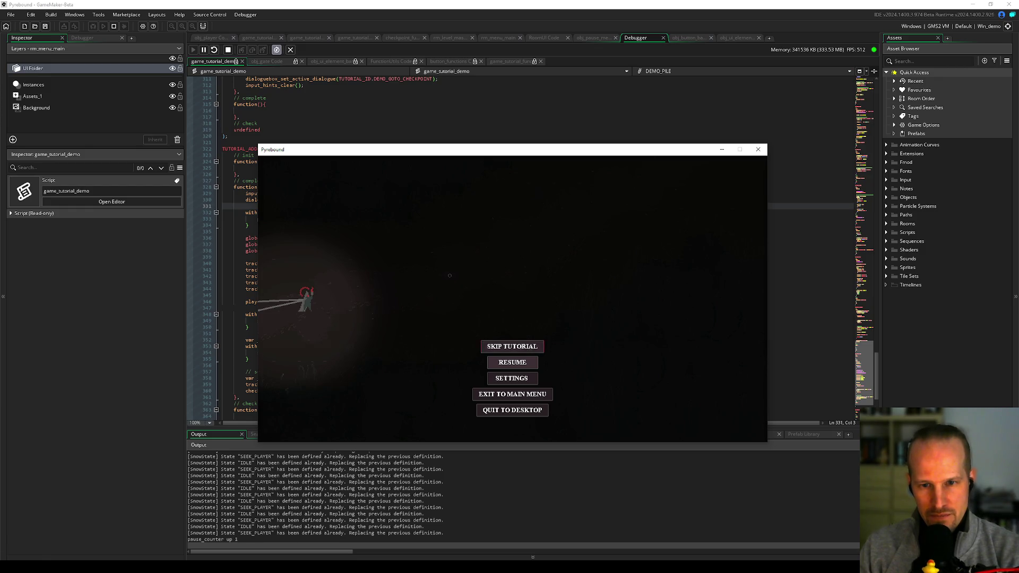
{"action": "left_click", "coordinate": [519, 344]}
{"action": "key", "text": "d"}
{"action": "key", "text": "d"}
{"action": "key", "text": "d"}
{"action": "key", "text": "d"}
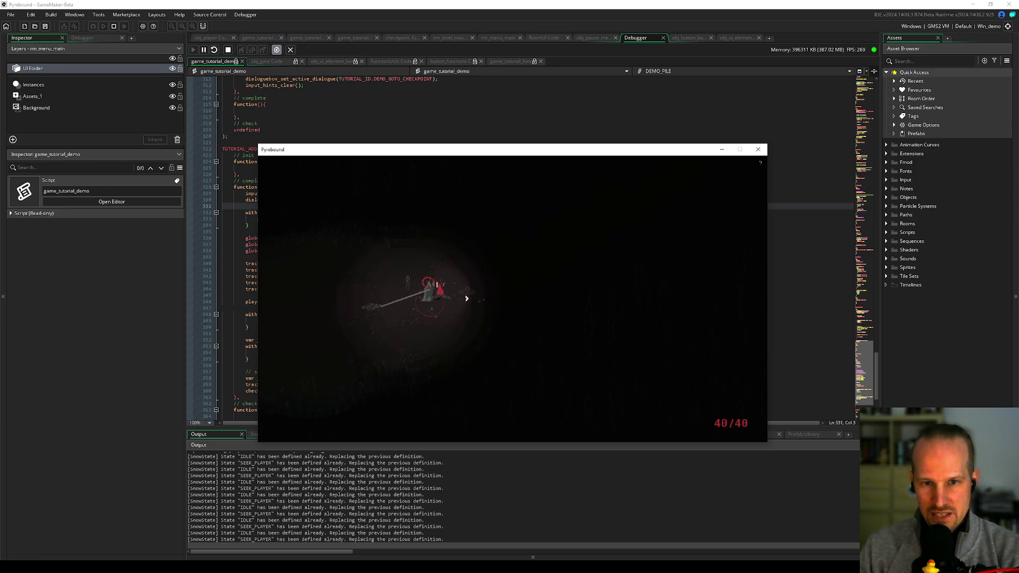
{"action": "key", "text": "a"}
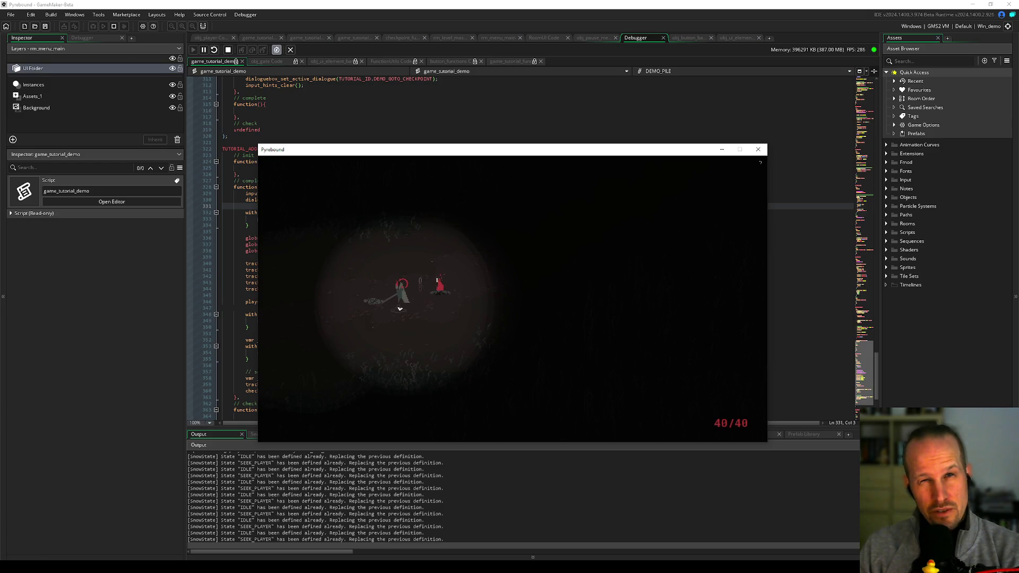
{"action": "key", "text": "s"}
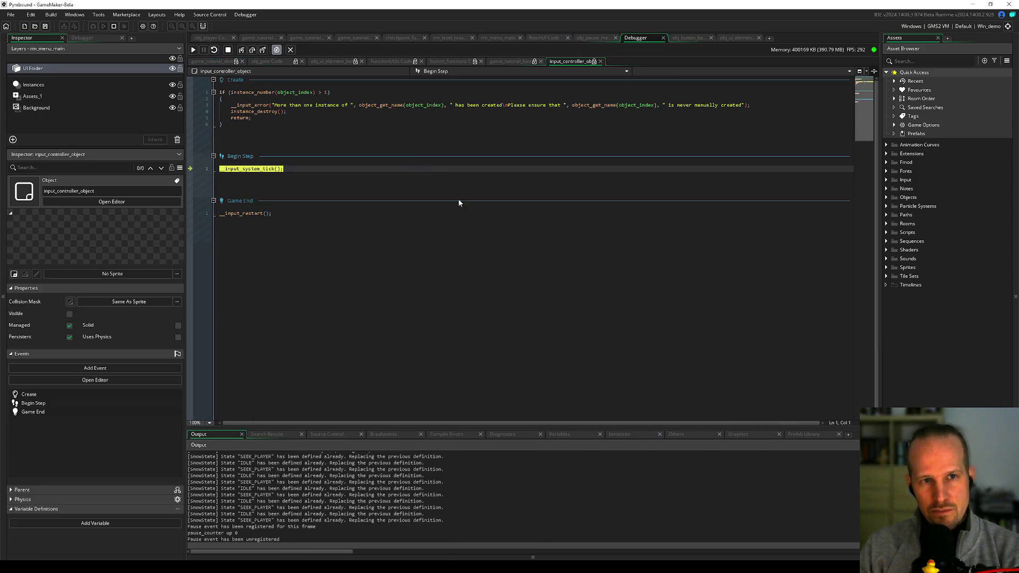
Step: Enlarge the bottom debug panel and inspect an obj_button_base instance in the Instances list
{"action": "left_click_drag", "start_coordinate": [635, 429], "coordinate": [632, 321]}
{"action": "left_click", "coordinate": [632, 326]}
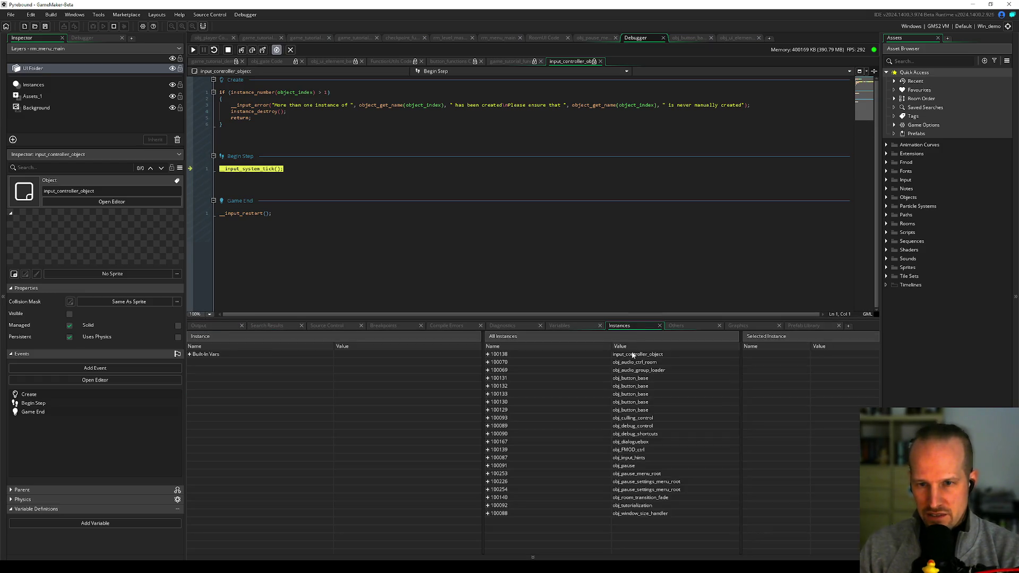
{"action": "left_click", "coordinate": [632, 394]}
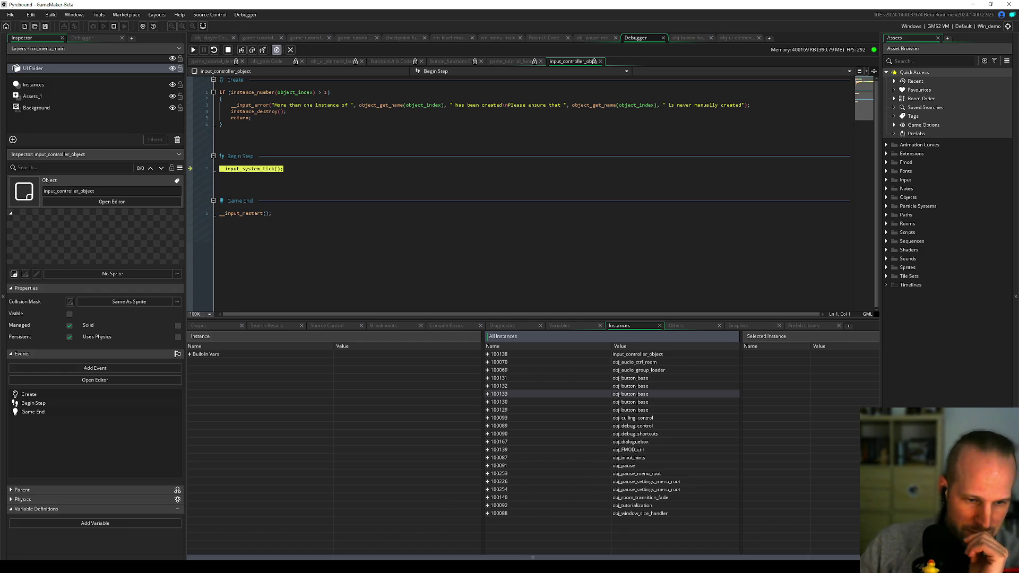
Step: Check the game's pause menu and globals debug view, then quit the game with Alt+F4
{"action": "mouse_move", "coordinate": [199, 567]}
{"action": "left_click", "coordinate": [199, 536]}
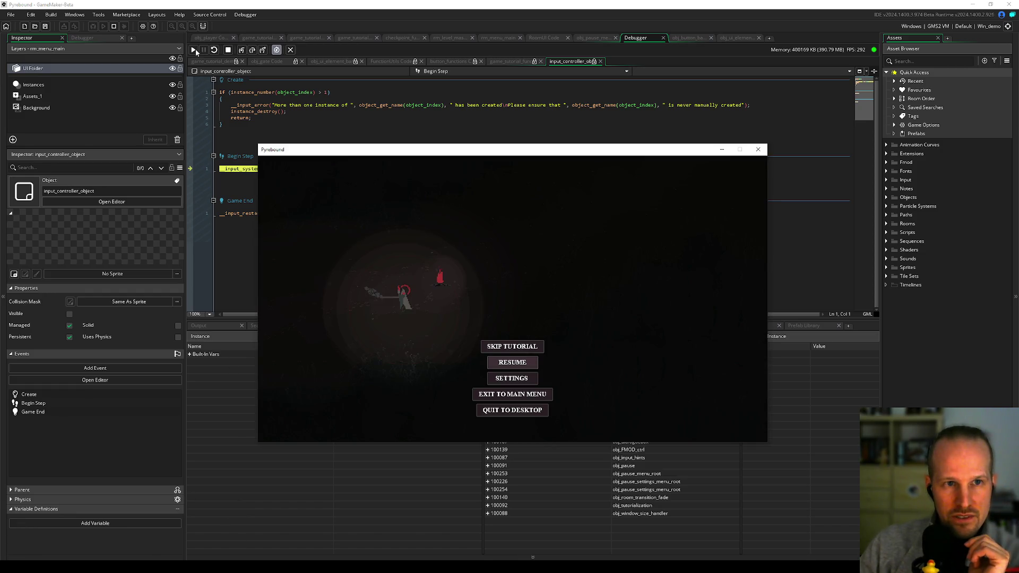
{"action": "key", "text": "Escape"}
{"action": "key", "text": "Escape"}
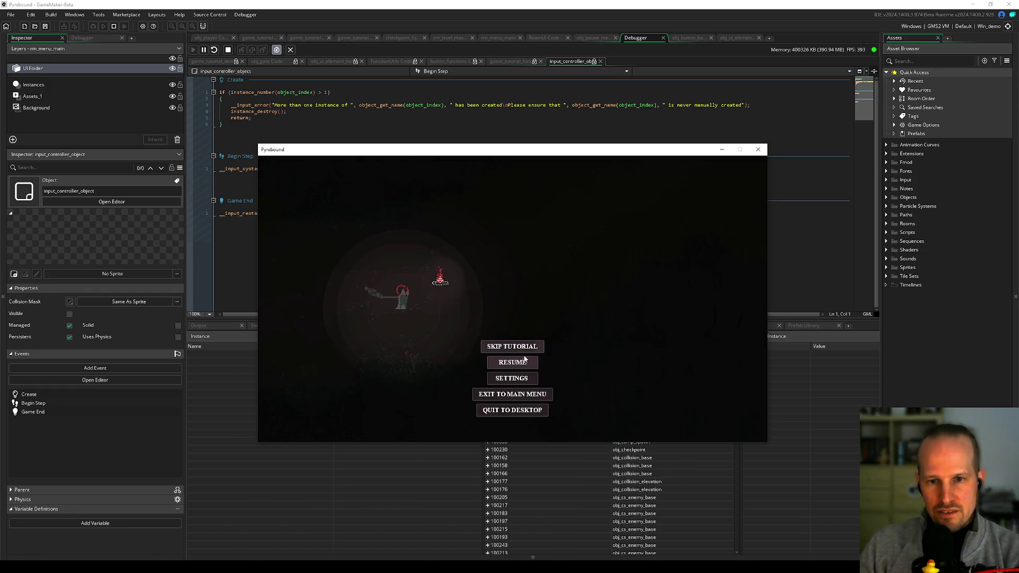
{"action": "key", "text": "F1"}
{"action": "left_click", "coordinate": [289, 159]}
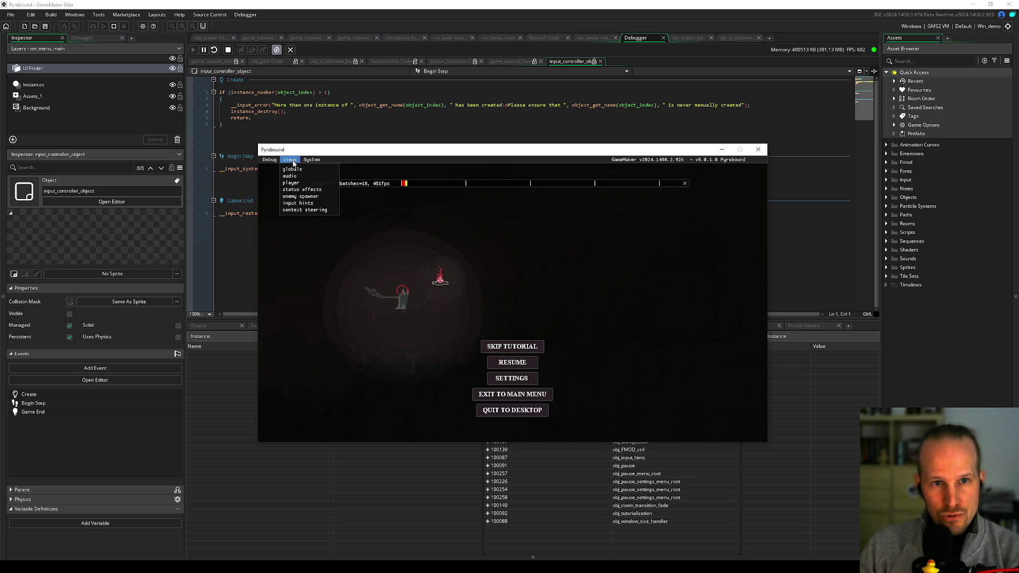
{"action": "left_click", "coordinate": [300, 173]}
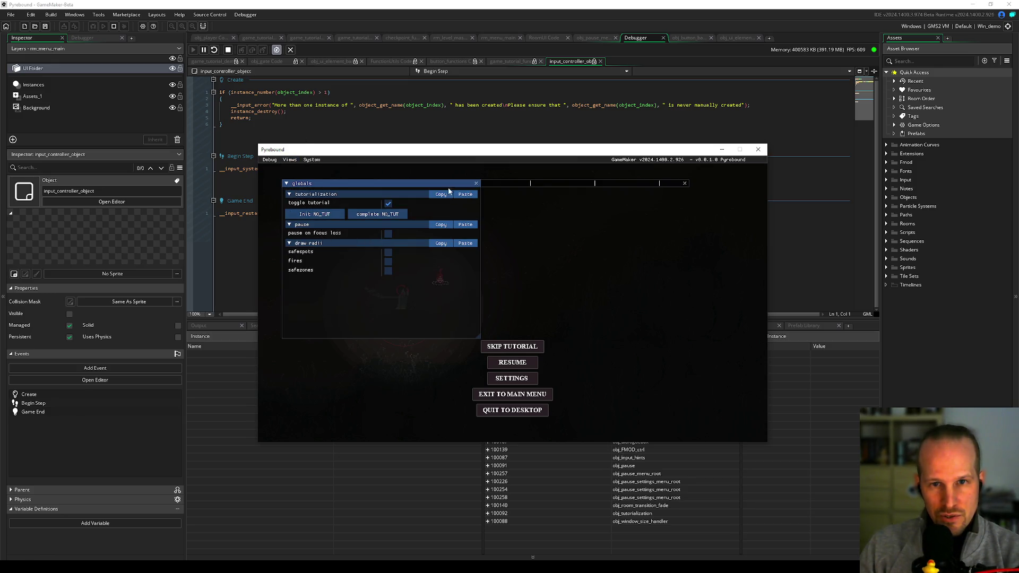
{"action": "left_click", "coordinate": [476, 184]}
{"action": "key", "text": "F1"}
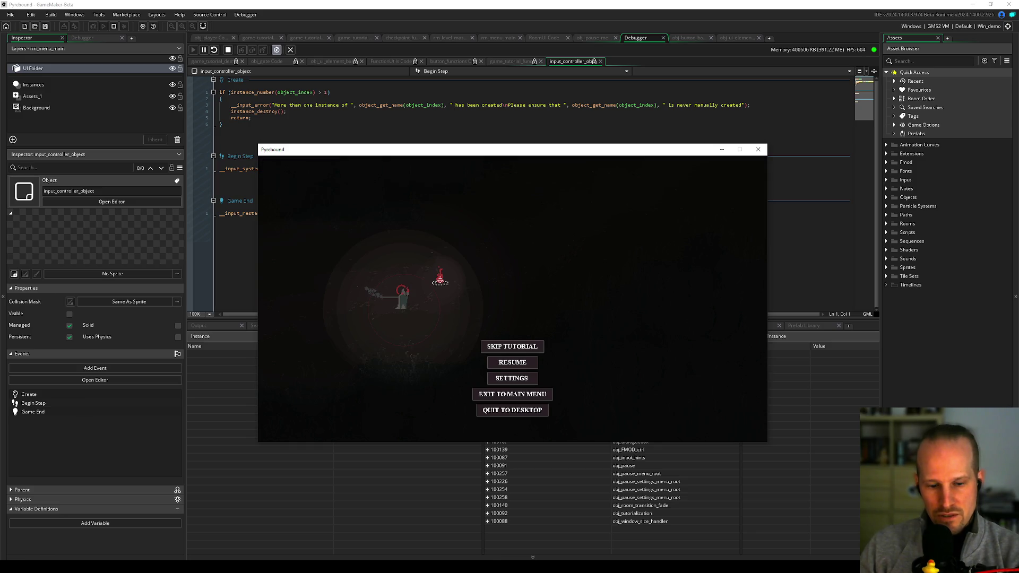
{"action": "key", "text": "Escape"}
{"action": "key", "text": "alt+F4"}
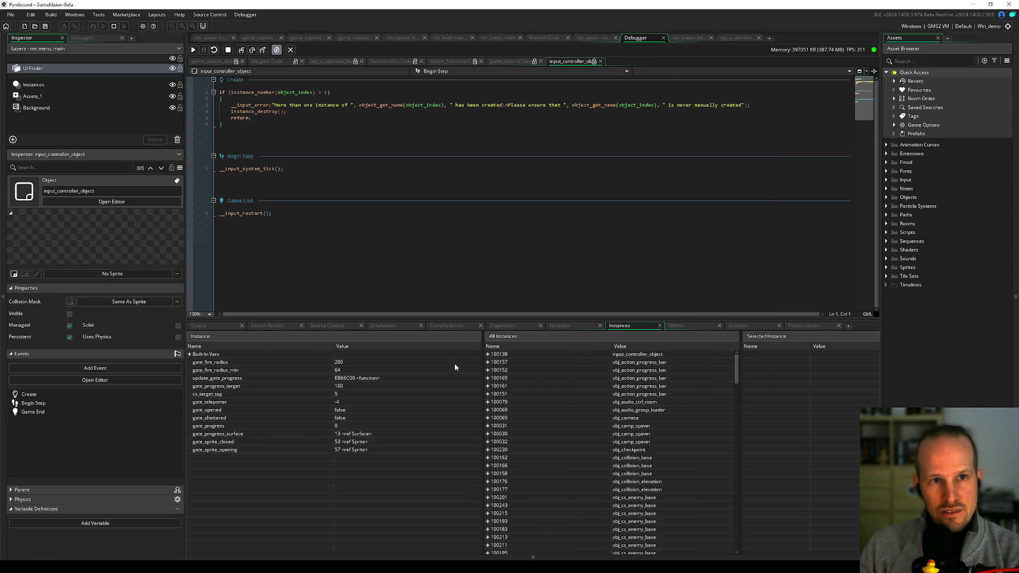
Step: Sort the All Instances list by object name, reverse it, and expand obj_checkpoint's built-in variables
{"action": "left_click", "coordinate": [593, 338]}
{"action": "scroll", "coordinate": [637, 345], "scroll_direction": "down", "scroll_amount": 2}
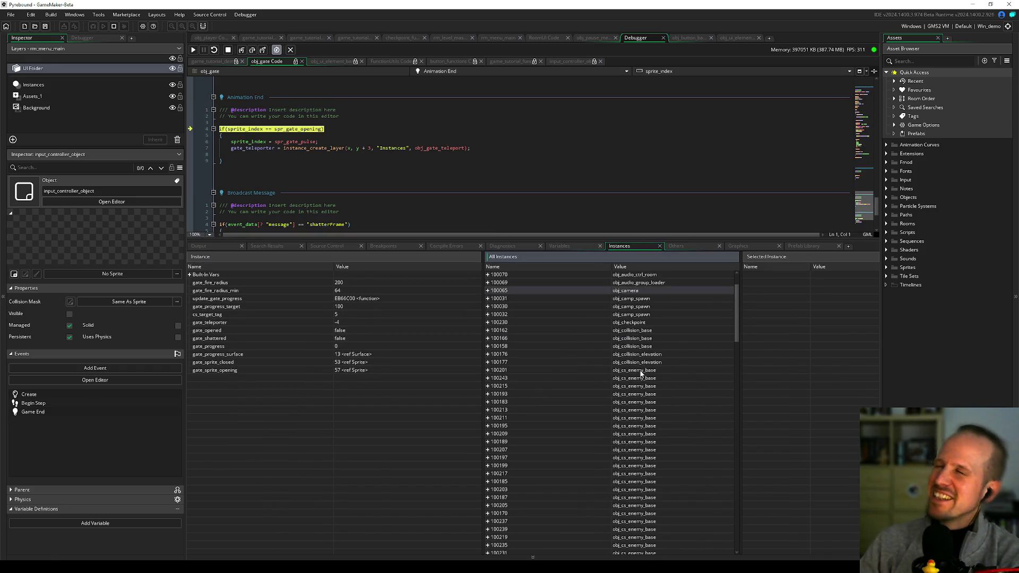
{"action": "mouse_move", "coordinate": [737, 313]}
{"action": "left_mouse_down"}
{"action": "mouse_move", "coordinate": [730, 439]}
{"action": "mouse_move", "coordinate": [729, 426]}
{"action": "left_mouse_up"}
{"action": "left_click", "coordinate": [632, 267]}
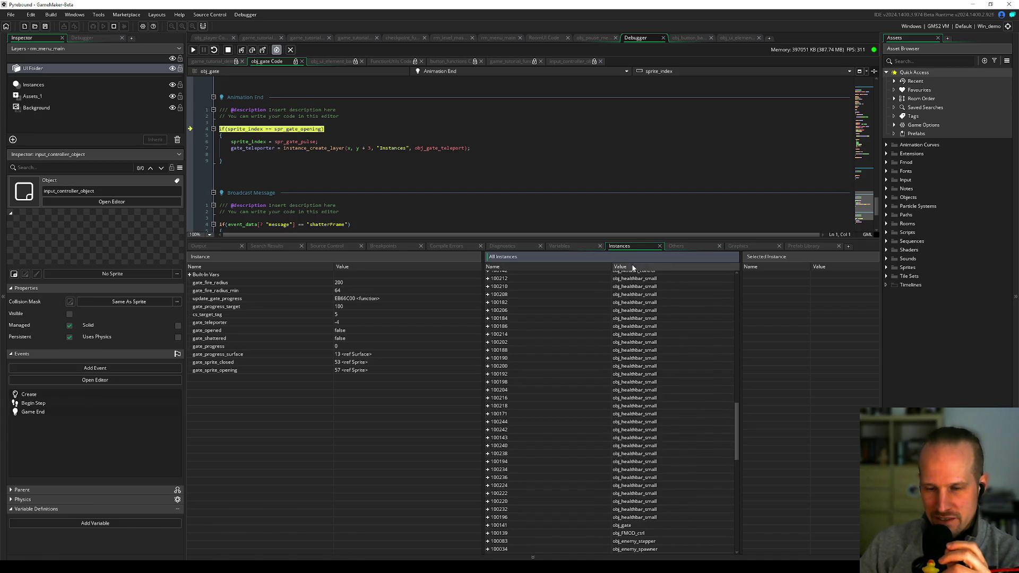
{"action": "left_click", "coordinate": [633, 267]}
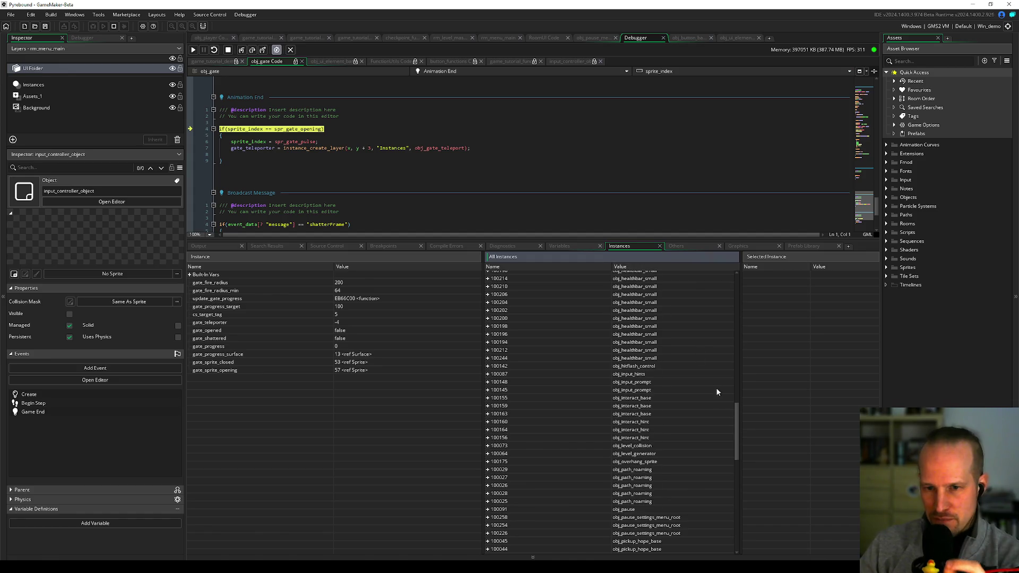
{"action": "scroll", "coordinate": [656, 384], "scroll_direction": "up", "scroll_amount": 5}
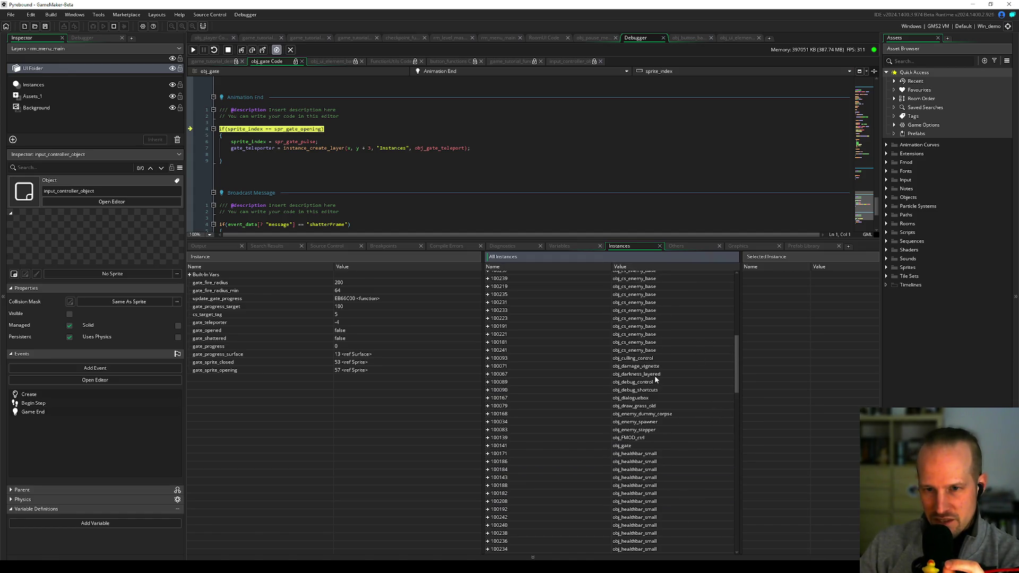
{"action": "scroll", "coordinate": [650, 380], "scroll_direction": "up", "scroll_amount": 8}
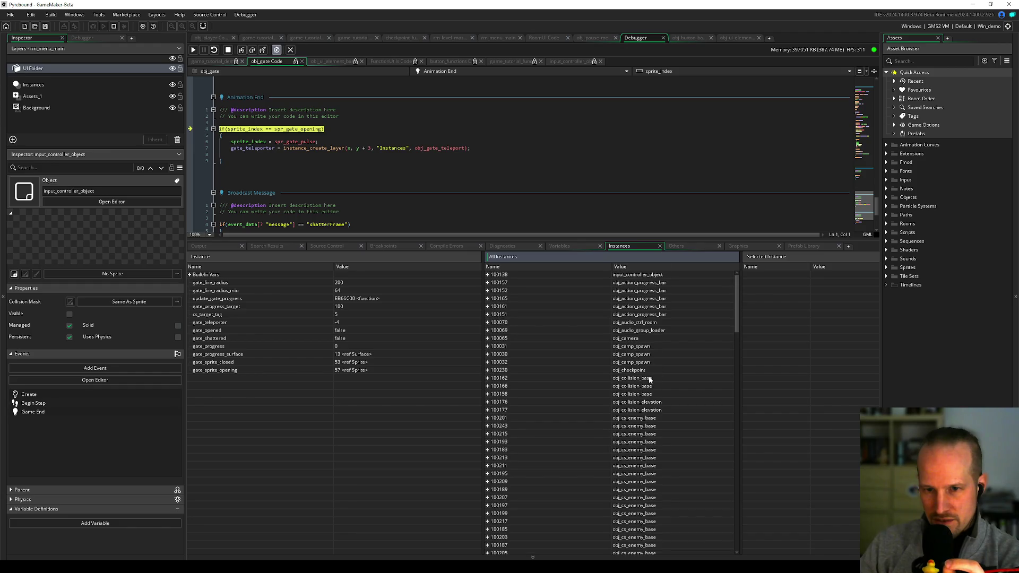
{"action": "left_click", "coordinate": [488, 370]}
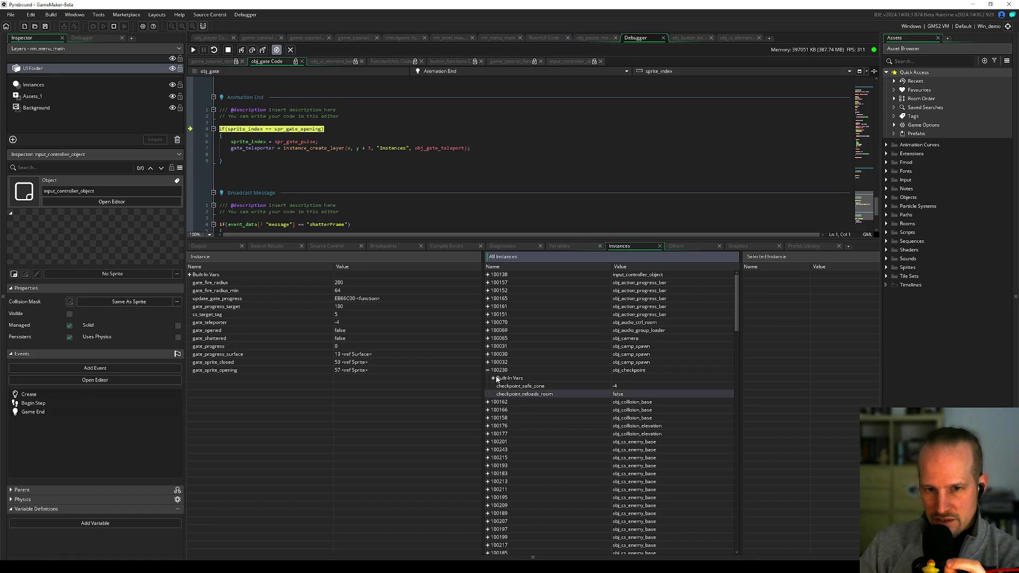
{"action": "left_click", "coordinate": [493, 378]}
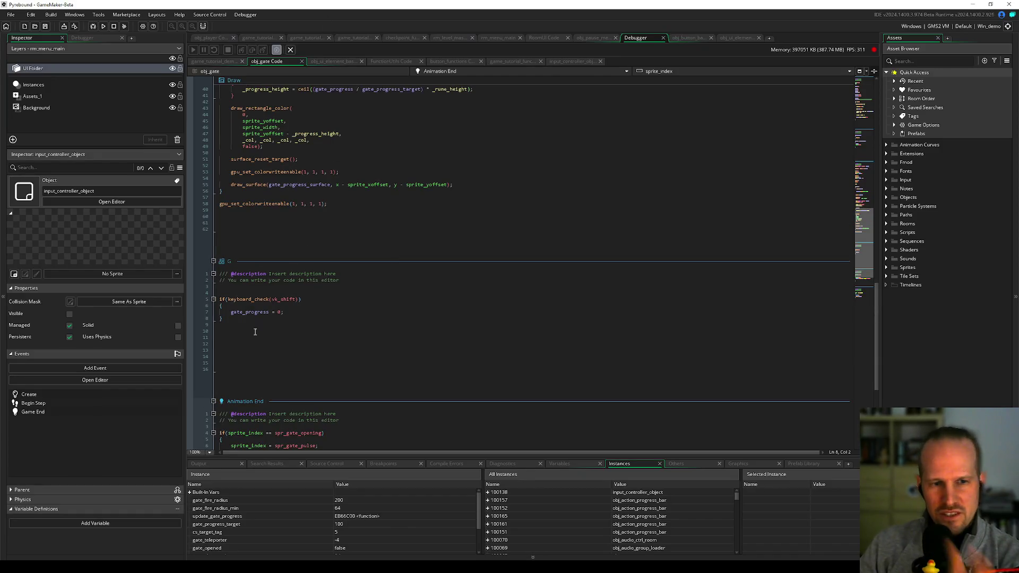
Step: Delete the blank lines after the G event's gate_progress reset in obj_gate and save
{"action": "left_click", "coordinate": [233, 368]}
{"action": "left_click", "coordinate": [236, 317]}
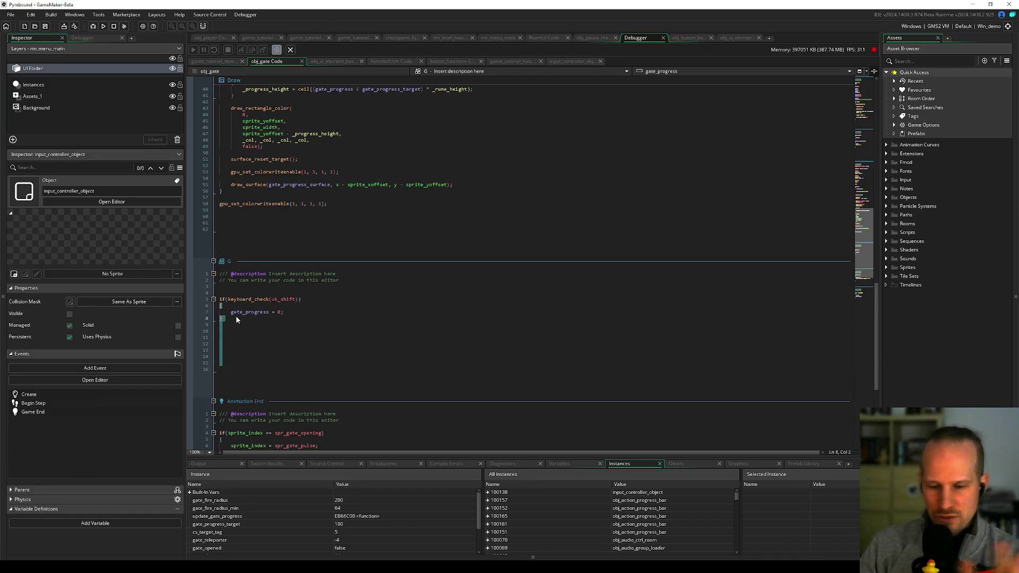
{"action": "key", "text": "ctrl+shift+End"}
{"action": "key", "text": "Delete"}
{"action": "key", "text": "ctrl+s"}
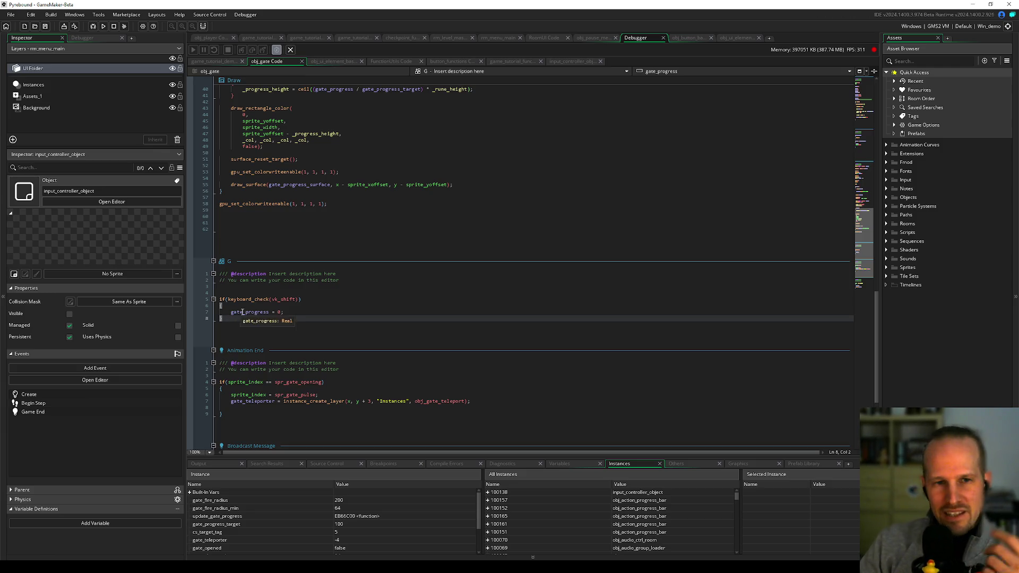
{"action": "mouse_move", "coordinate": [241, 234]}
{"action": "left_mouse_down"}
{"action": "mouse_move", "coordinate": [276, 212]}
{"action": "mouse_move", "coordinate": [339, 205]}
{"action": "left_mouse_up"}
{"action": "left_click", "coordinate": [337, 208]}
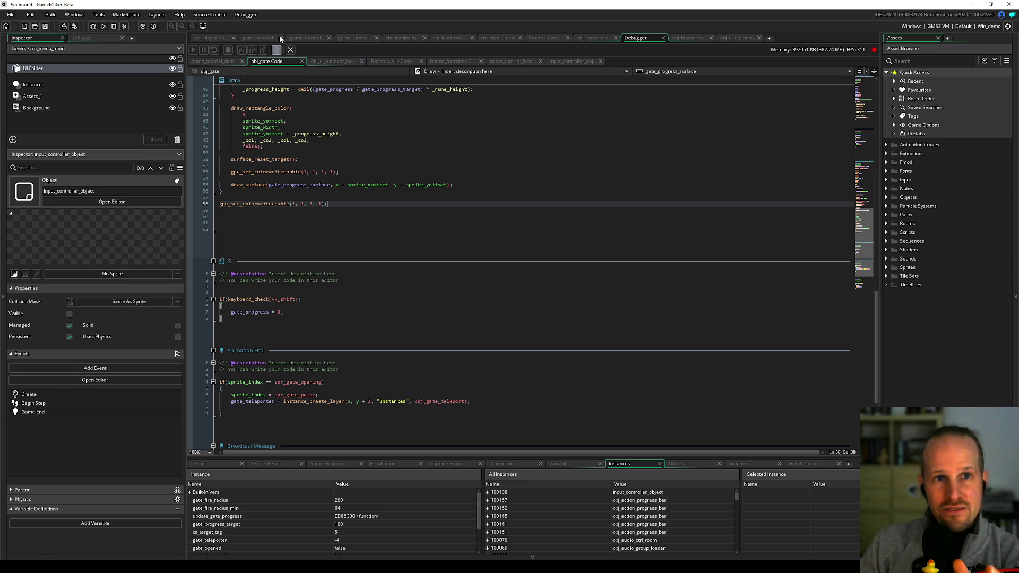
Step: In game_tutorial_demo, review the DEMO_SKIP complete function's checkpoint_set call
{"action": "left_click", "coordinate": [245, 37]}
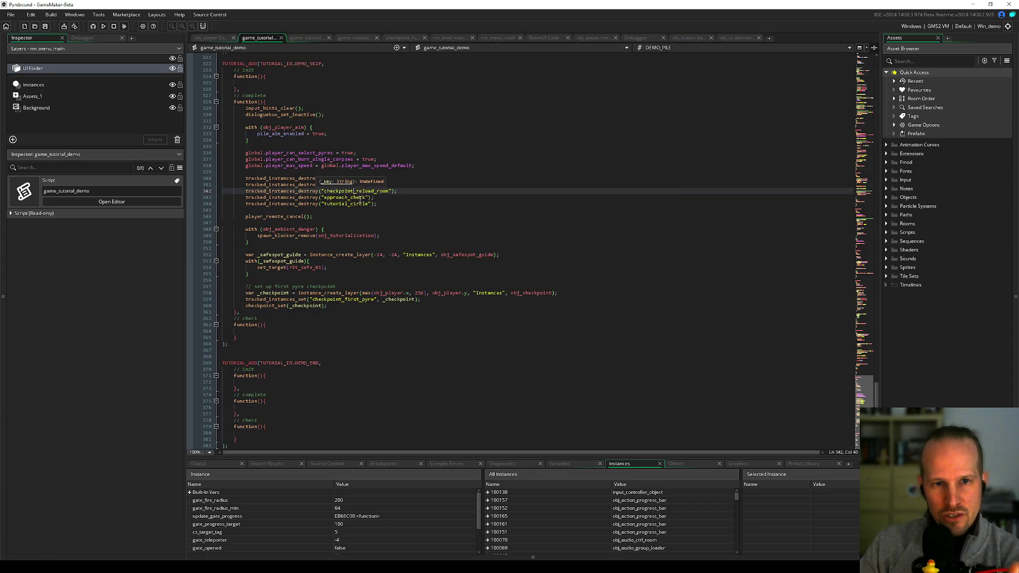
{"action": "left_click", "coordinate": [386, 293]}
{"action": "left_click", "coordinate": [339, 307]}
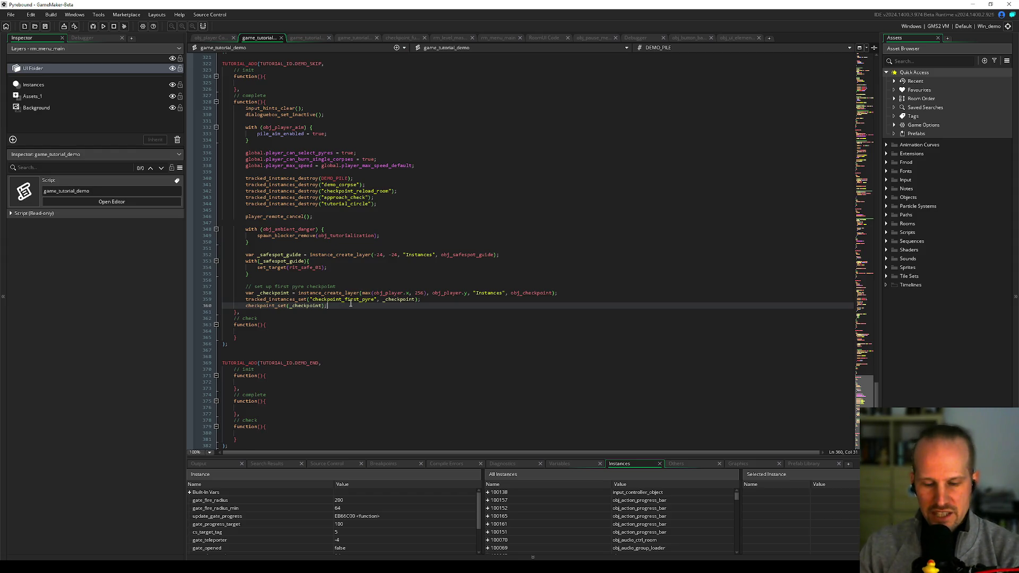
{"action": "left_click", "coordinate": [371, 281]}
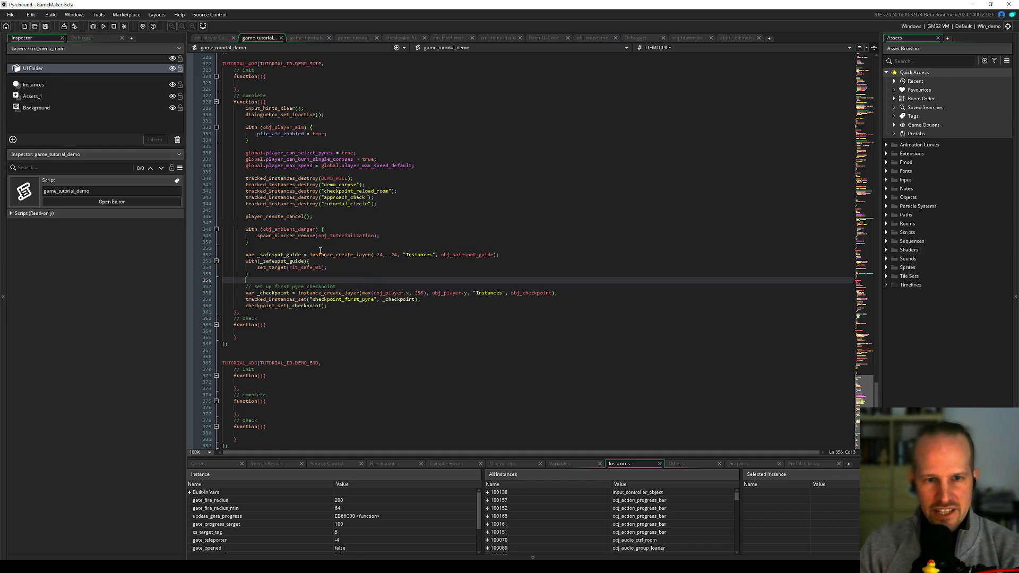
{"action": "key", "text": "Up"}
{"action": "key", "text": "Up"}
{"action": "key", "text": "Down"}
{"action": "key", "text": "Down"}
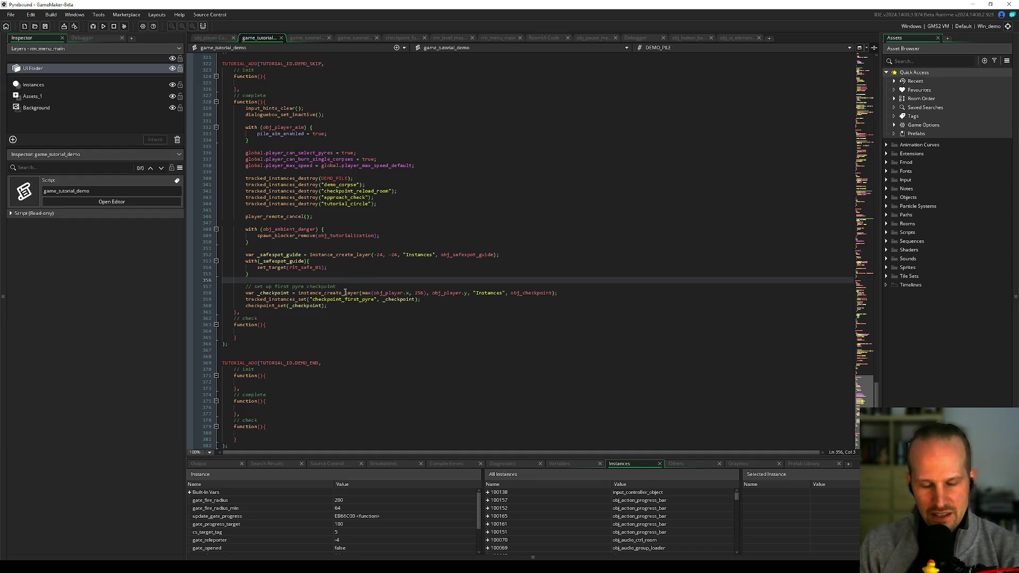
{"action": "left_click", "coordinate": [378, 313]}
{"action": "key", "text": "Up"}
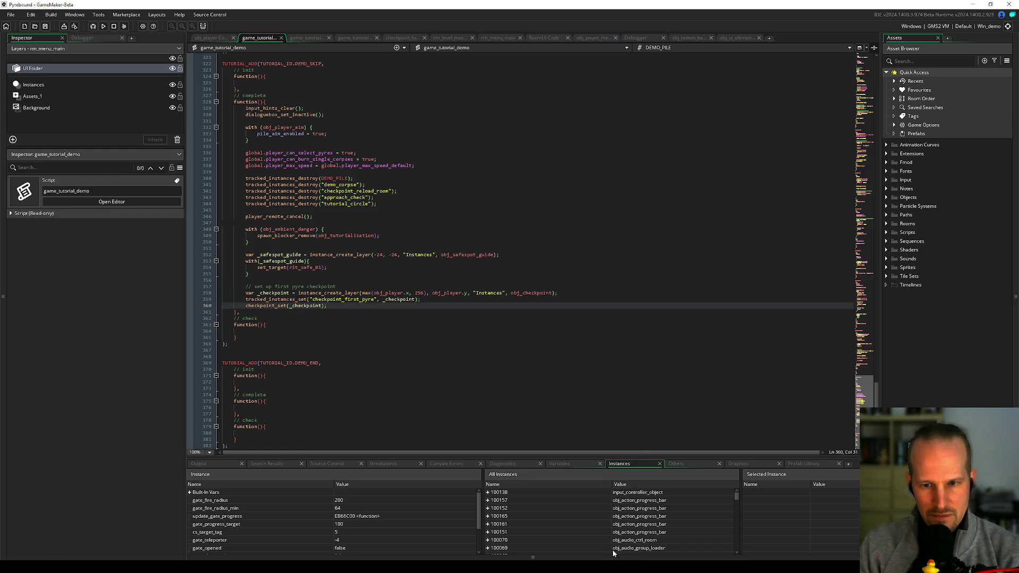
Step: Briefly expand obj_checkpoint in the debugger, then open checkpoint_set's definition in checkpoint_functions
{"action": "mouse_move", "coordinate": [542, 459]}
{"action": "left_mouse_down"}
{"action": "mouse_move", "coordinate": [542, 342]}
{"action": "mouse_move", "coordinate": [484, 380]}
{"action": "mouse_move", "coordinate": [484, 416]}
{"action": "left_mouse_up"}
{"action": "left_click", "coordinate": [487, 470]}
{"action": "left_click", "coordinate": [487, 469]}
{"action": "left_click", "coordinate": [407, 338]}
{"action": "scroll", "coordinate": [408, 338], "scroll_direction": "down", "scroll_amount": 2}
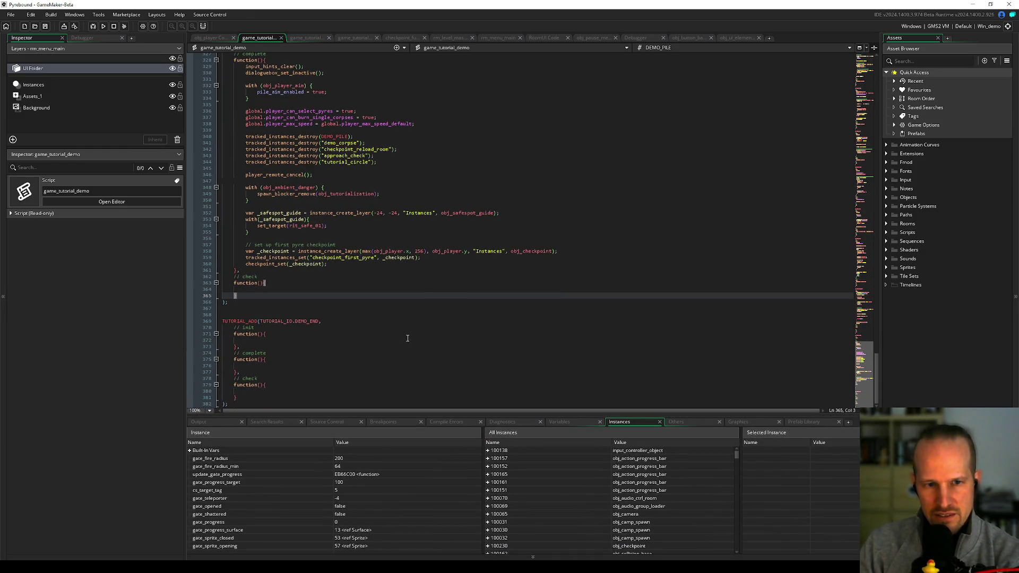
{"action": "left_click", "coordinate": [422, 257]}
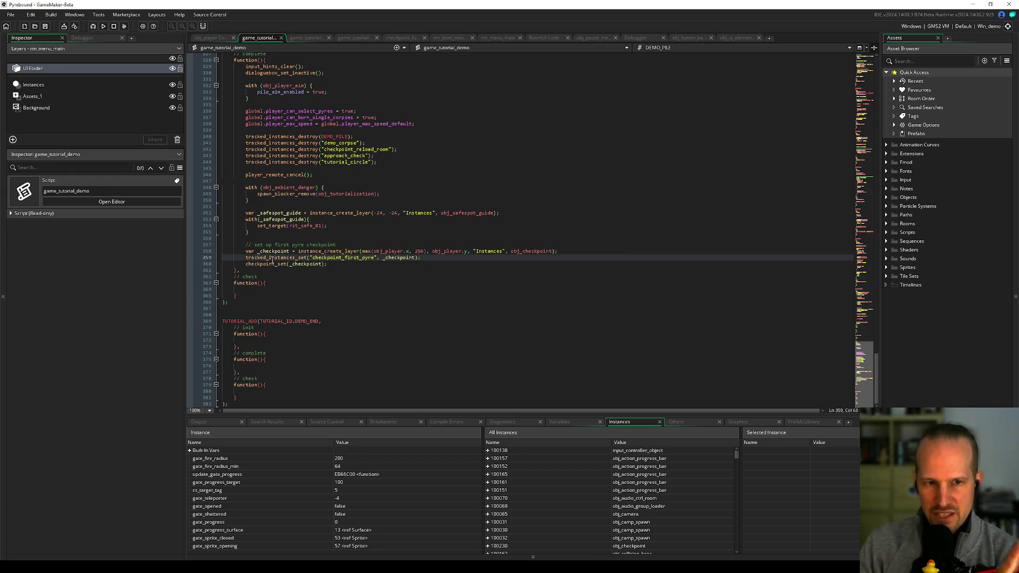
{"action": "middle_click", "coordinate": [273, 264]}
{"action": "left_click", "coordinate": [291, 261]}
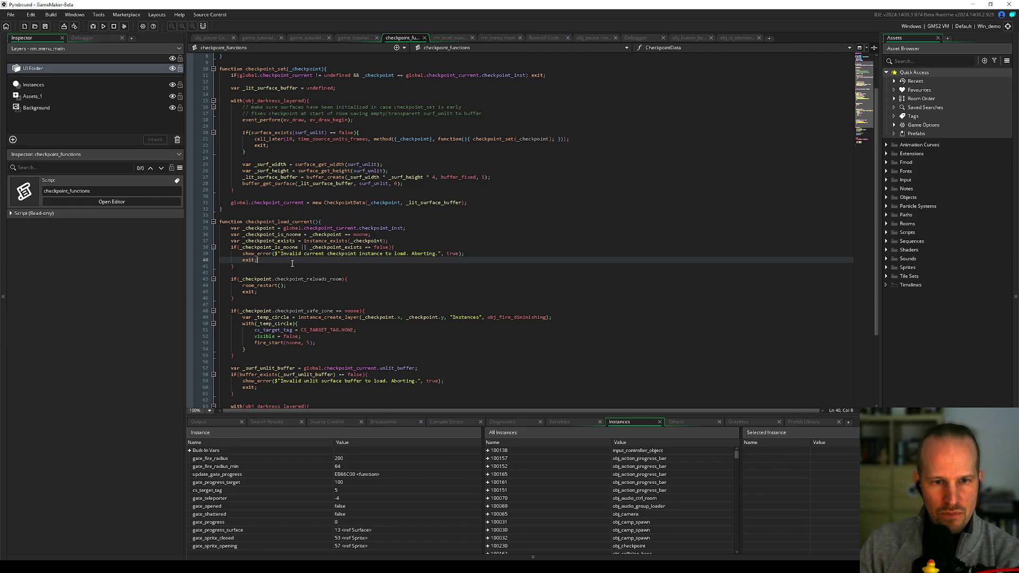
Step: Highlight checkpoint_safe_zone uses, check fire_start's parameters, and open fire_start's definition
{"action": "double_click", "coordinate": [317, 310]}
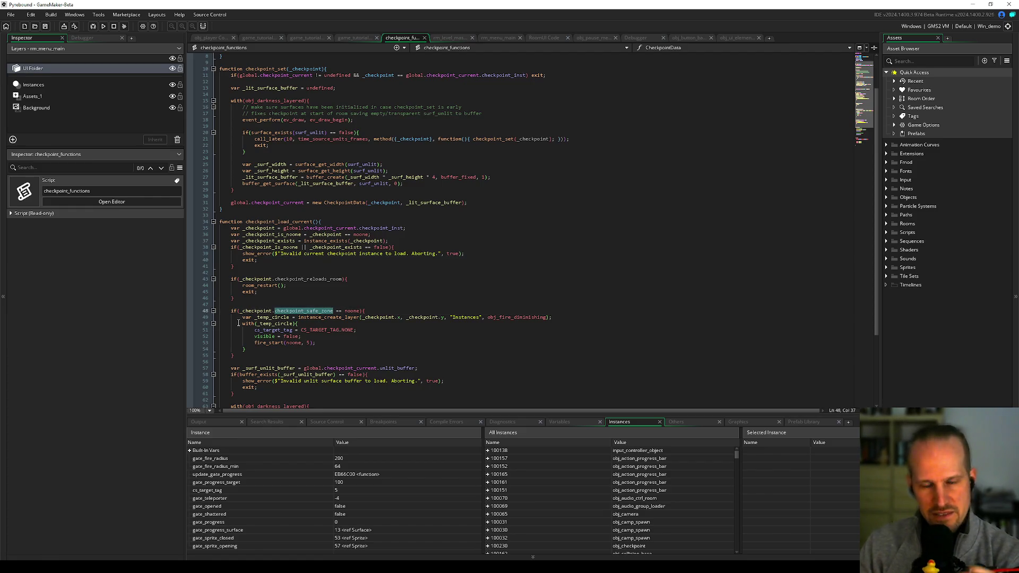
{"action": "double_click", "coordinate": [271, 221]}
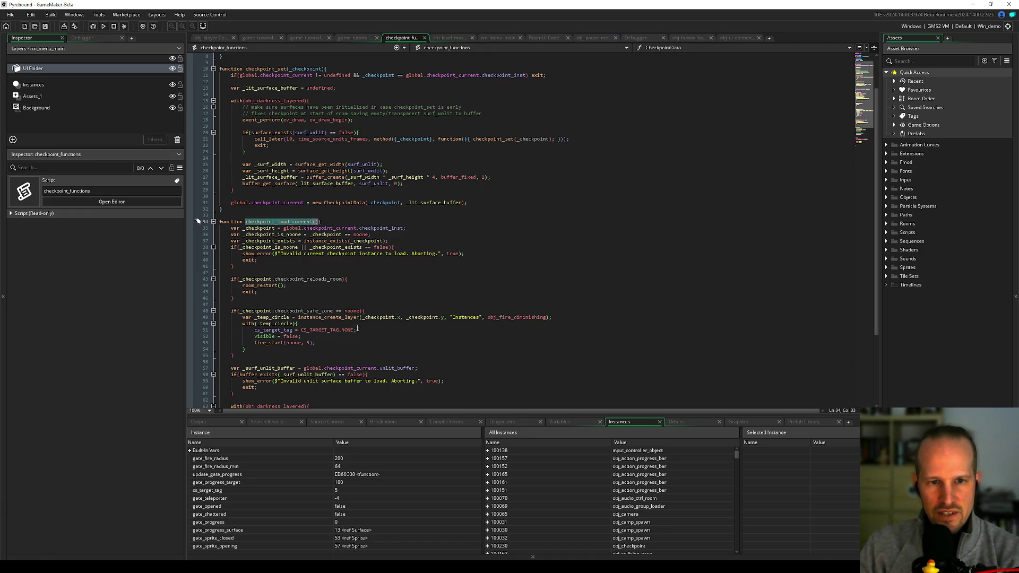
{"action": "double_click", "coordinate": [307, 311]}
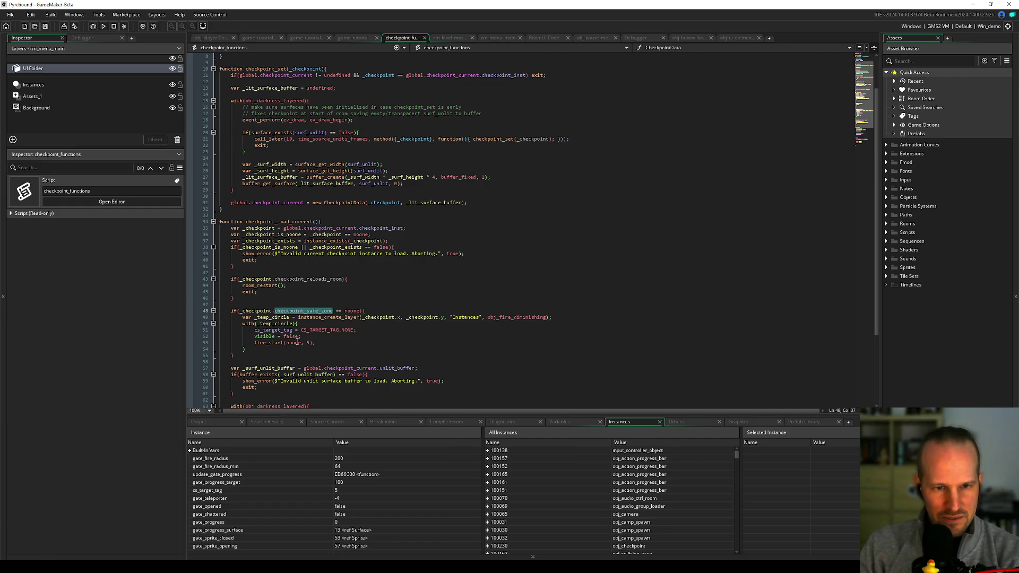
{"action": "double_click", "coordinate": [308, 343]}
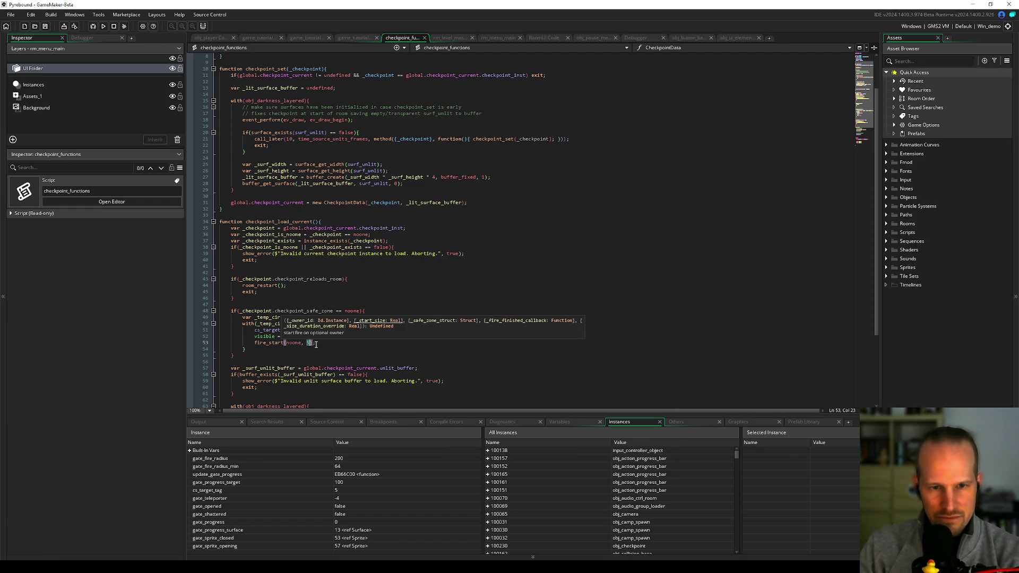
{"action": "key", "text": "Down"}
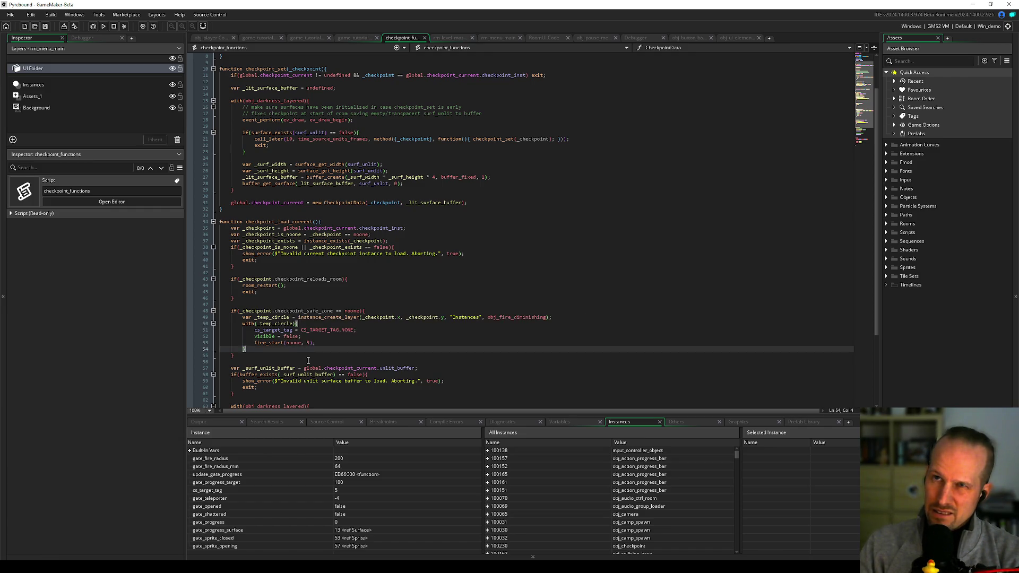
{"action": "middle_click", "coordinate": [273, 344]}
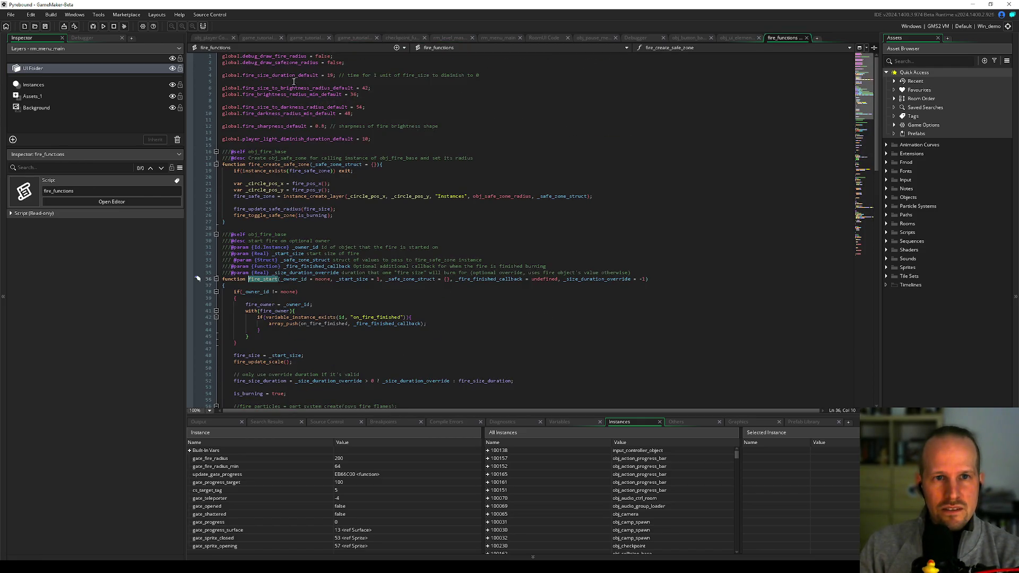
Step: Review fire_functions' default globals (duration 19, radii, sharpness), then return to game_tutorial_demo
{"action": "double_click", "coordinate": [273, 75]}
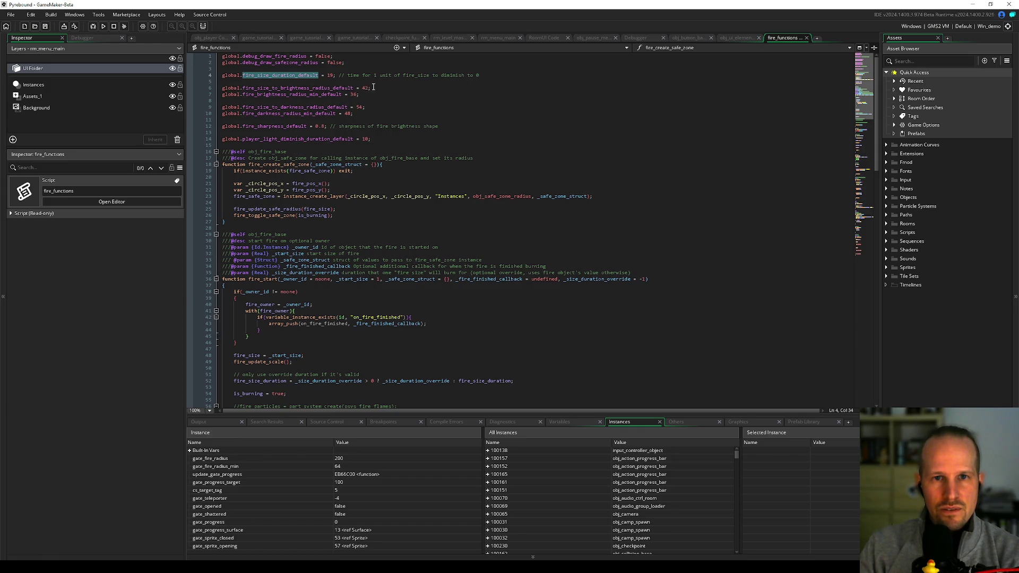
{"action": "left_click", "coordinate": [460, 75]}
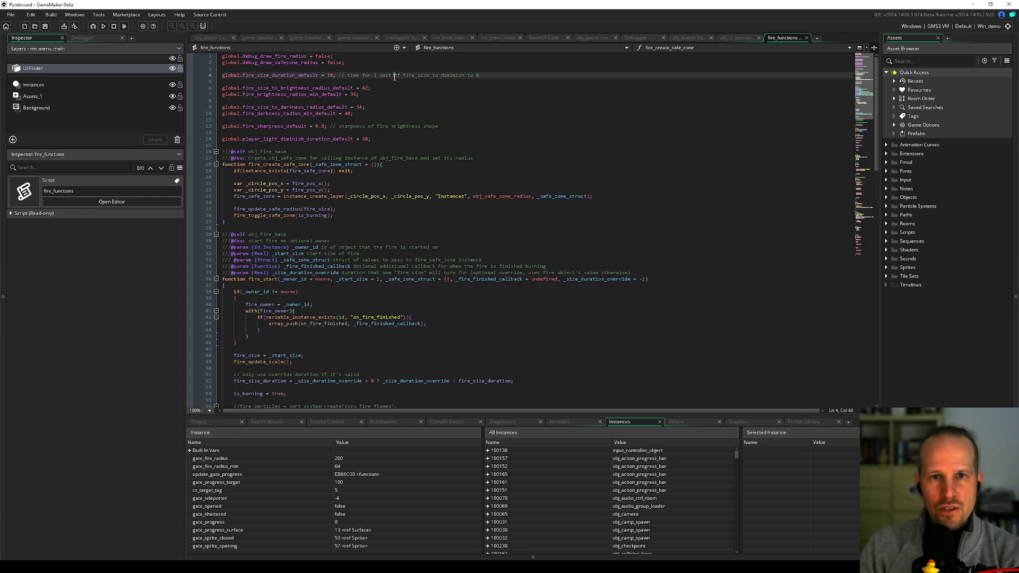
{"action": "double_click", "coordinate": [459, 75]}
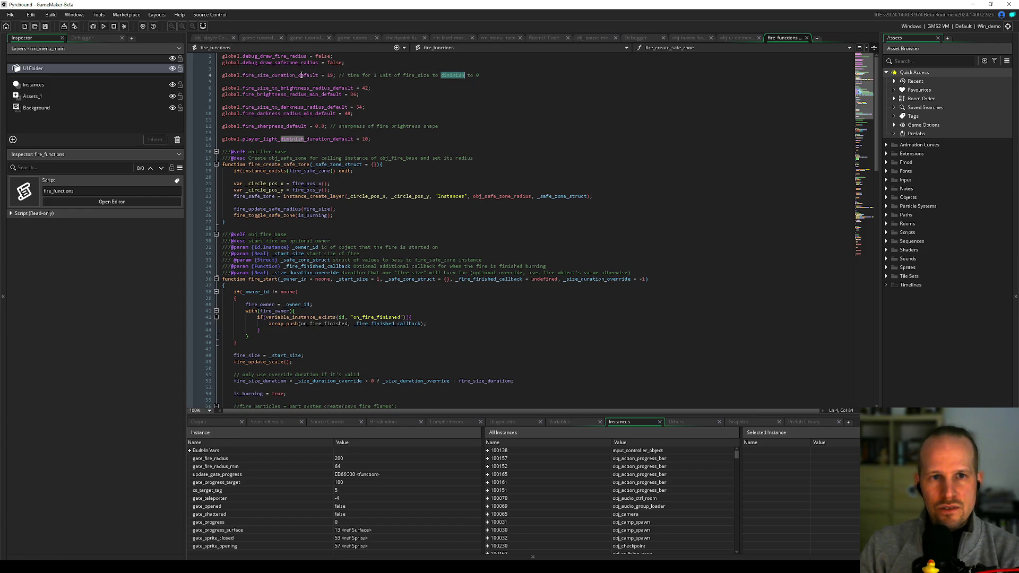
{"action": "double_click", "coordinate": [329, 75]}
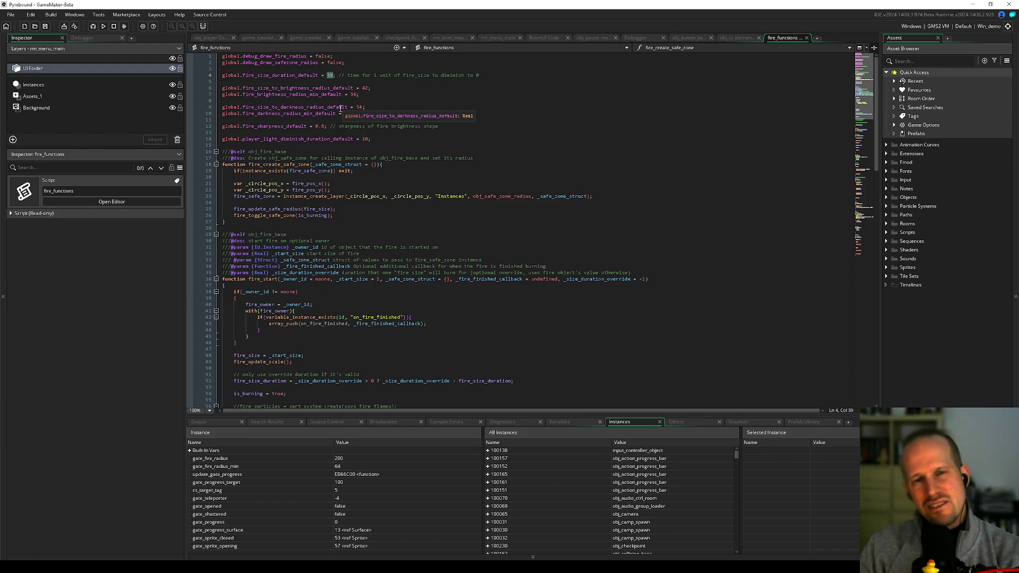
{"action": "left_click", "coordinate": [342, 81]}
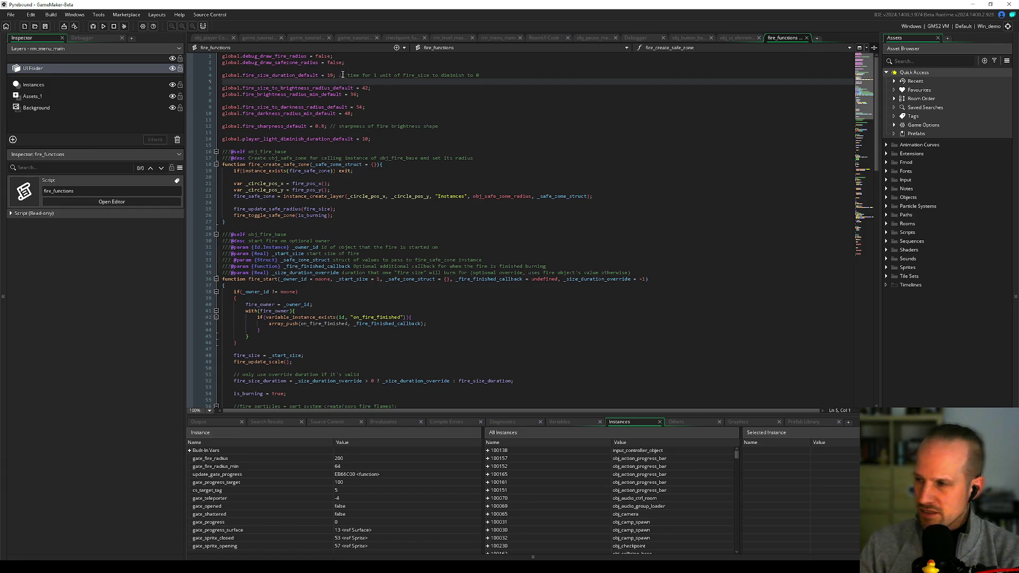
{"action": "left_click", "coordinate": [334, 94]}
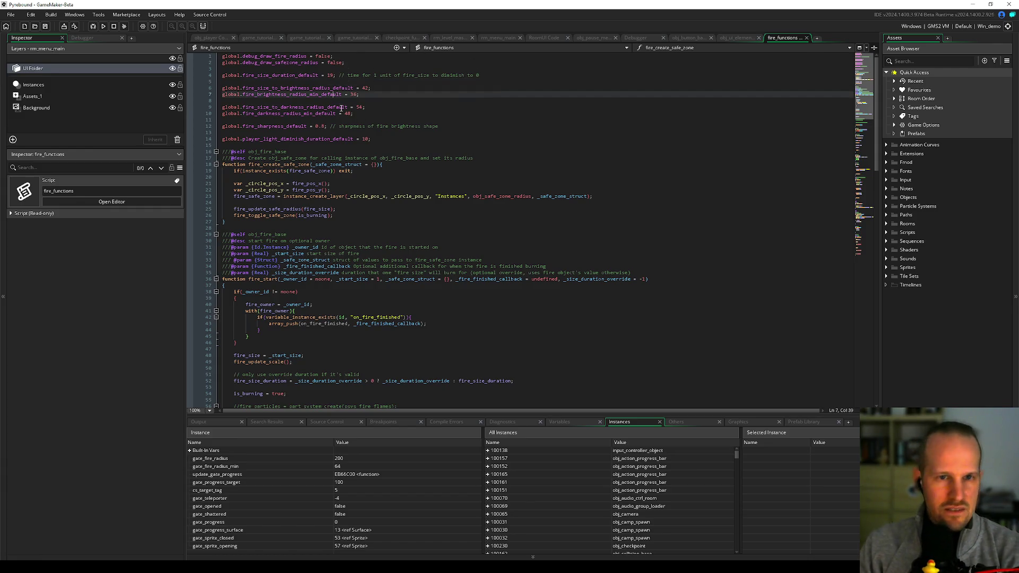
{"action": "left_click", "coordinate": [368, 126]}
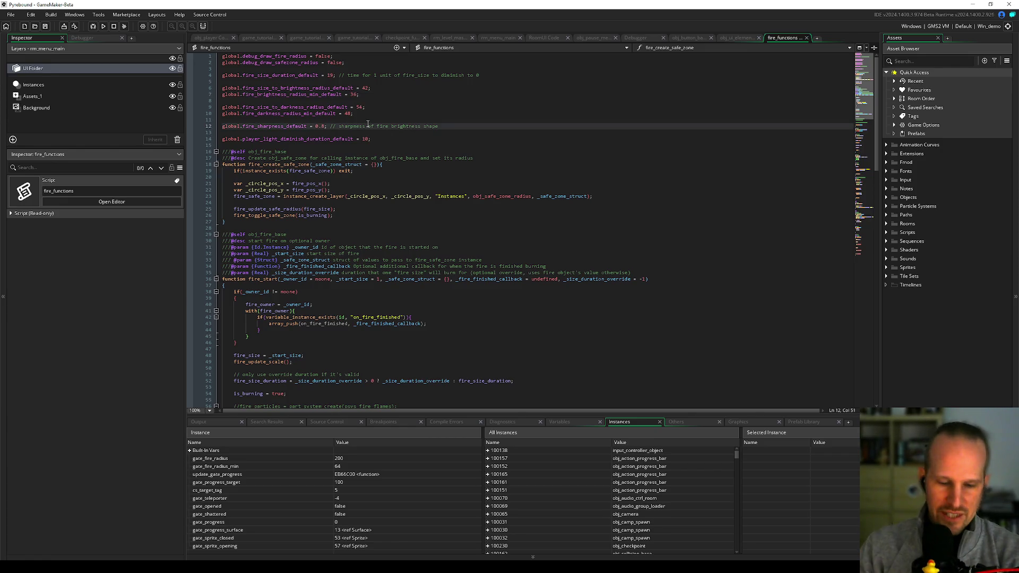
{"action": "key", "text": "Up"}
{"action": "key", "text": "Up"}
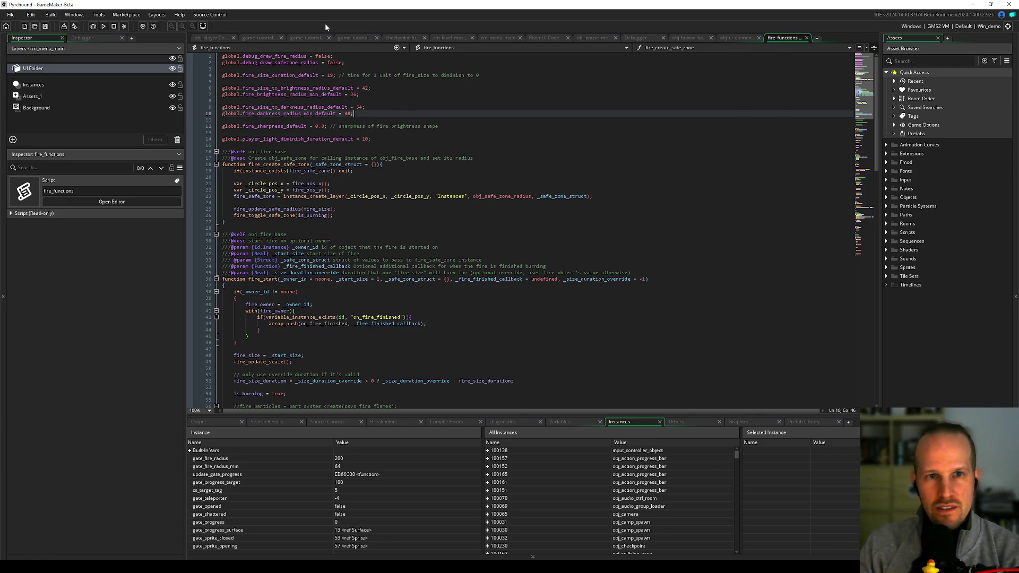
{"action": "left_click", "coordinate": [265, 38]}
{"action": "left_click", "coordinate": [338, 167]}
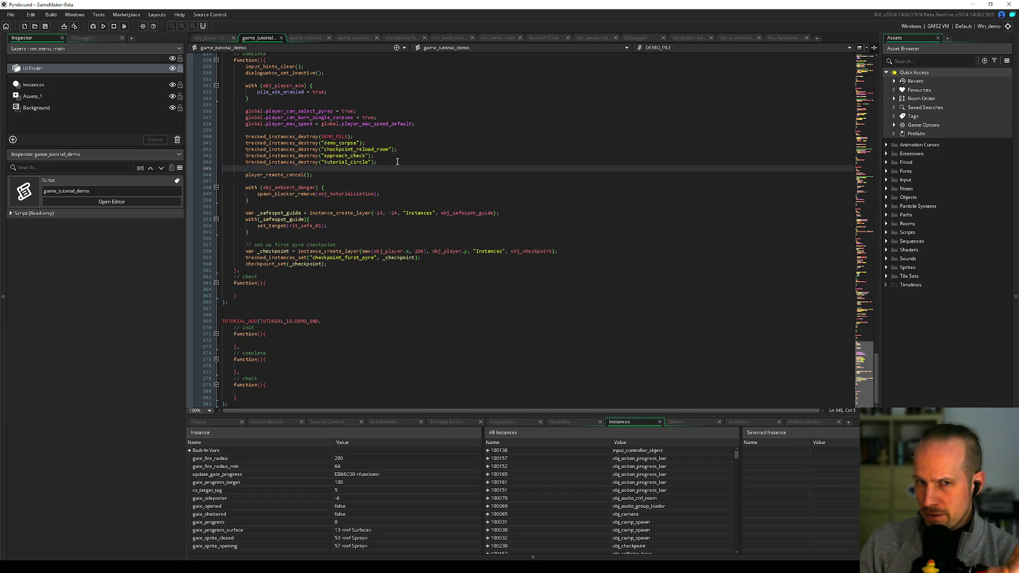
Step: Add obj_player.x += 24; after the checkpoint_set call in the skip step's completion code
{"action": "scroll", "coordinate": [397, 161], "scroll_direction": "up", "scroll_amount": 8}
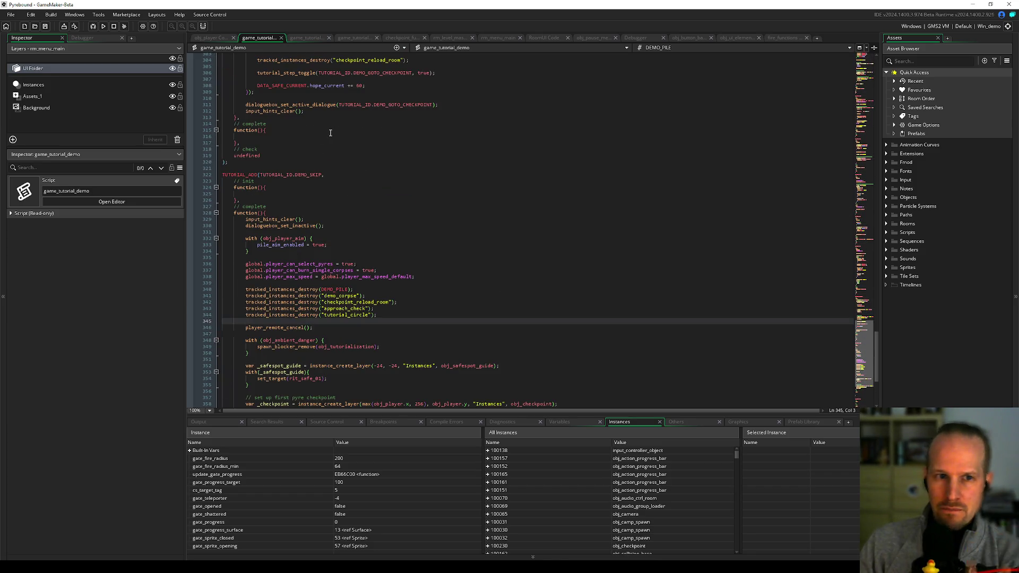
{"action": "left_click", "coordinate": [261, 137]}
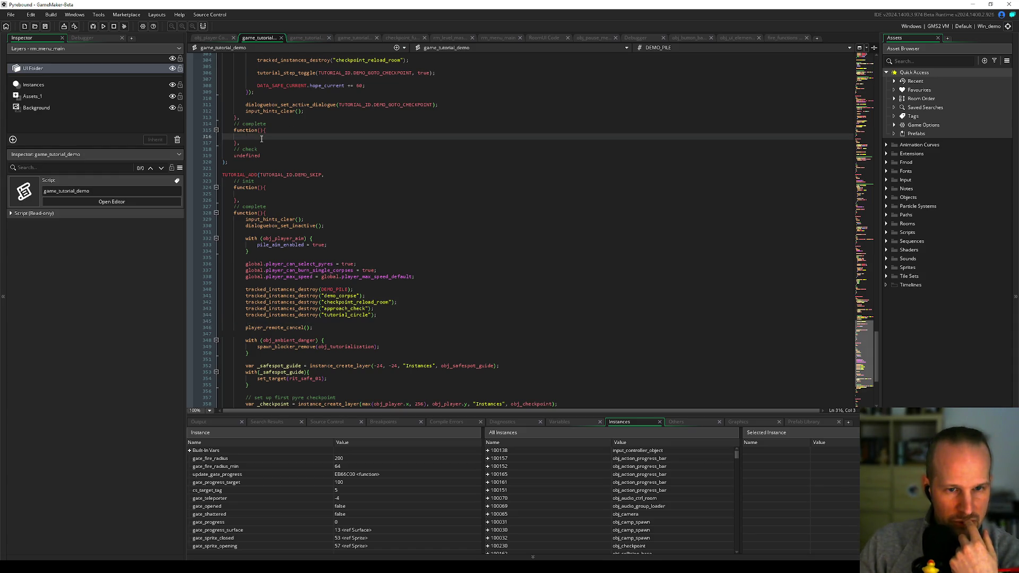
{"action": "left_click", "coordinate": [363, 258]}
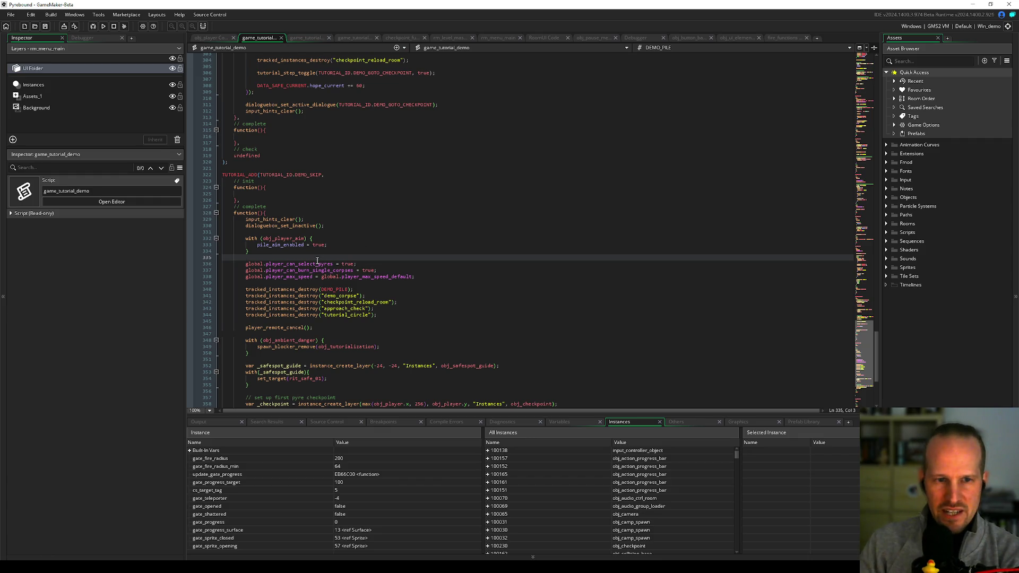
{"action": "scroll", "coordinate": [324, 259], "scroll_direction": "down", "scroll_amount": 8}
{"action": "scroll", "coordinate": [343, 241], "scroll_direction": "up", "scroll_amount": 6}
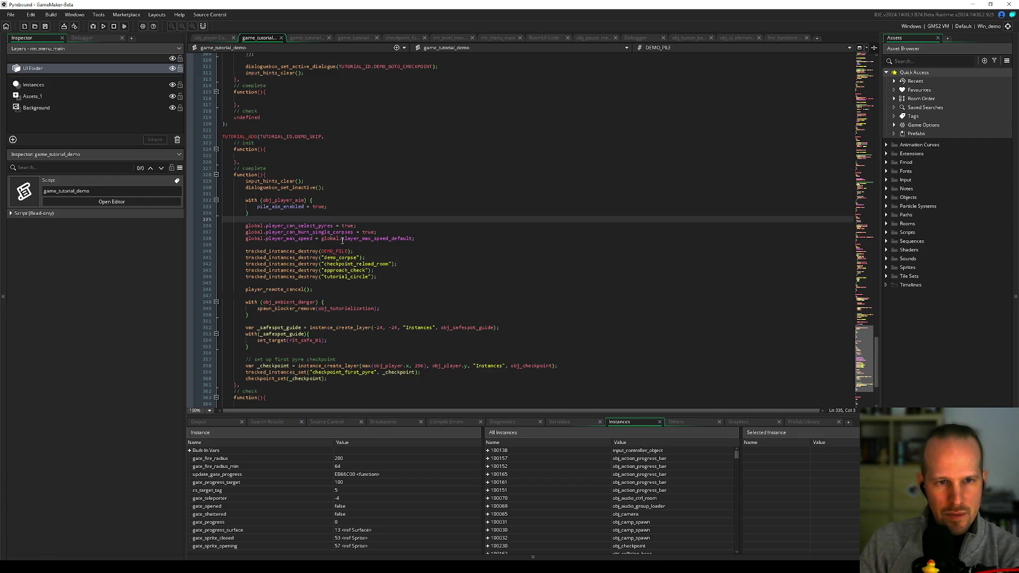
{"action": "scroll", "coordinate": [329, 255], "scroll_direction": "down", "scroll_amount": 4}
{"action": "left_click", "coordinate": [347, 302]}
{"action": "key", "text": "Return"}
{"action": "key", "text": "Return"}
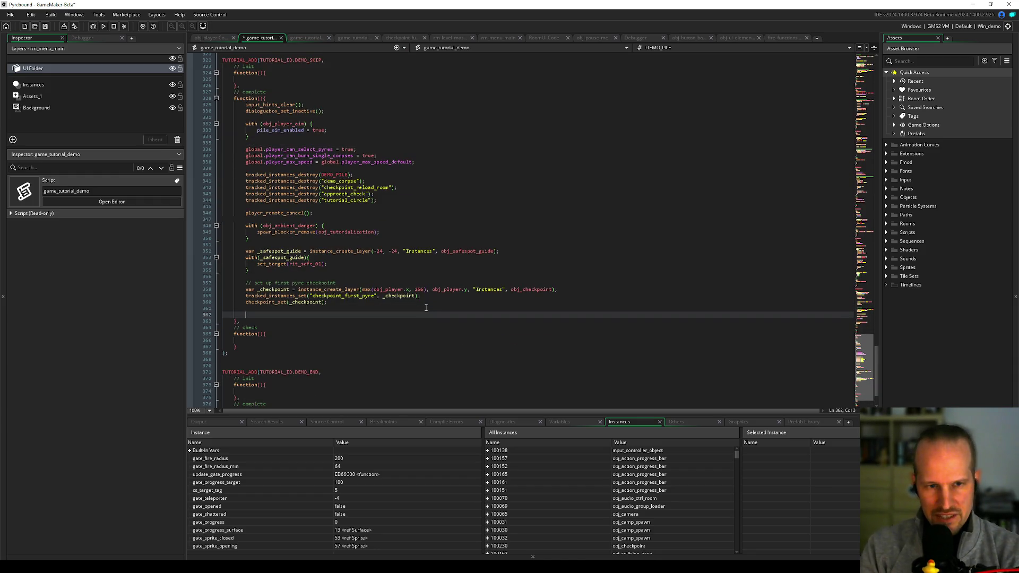
{"action": "type", "text": "obj"}
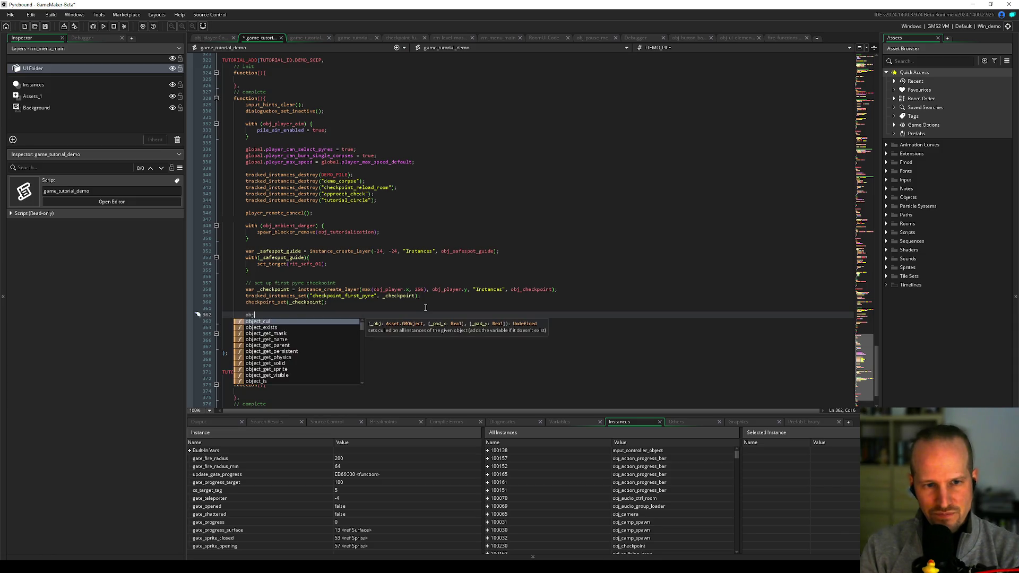
{"action": "type", "text": "_player.x += "}
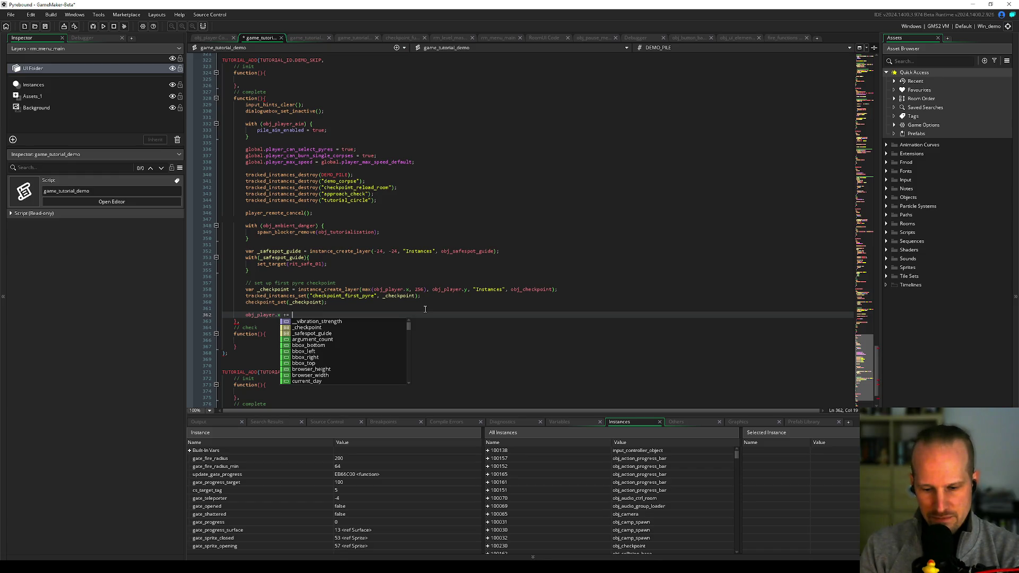
{"action": "type", "text": "24;"}
Step: Save and test-run the game with F5, stop it, and return to fire_functions
{"action": "key", "text": "F5"}
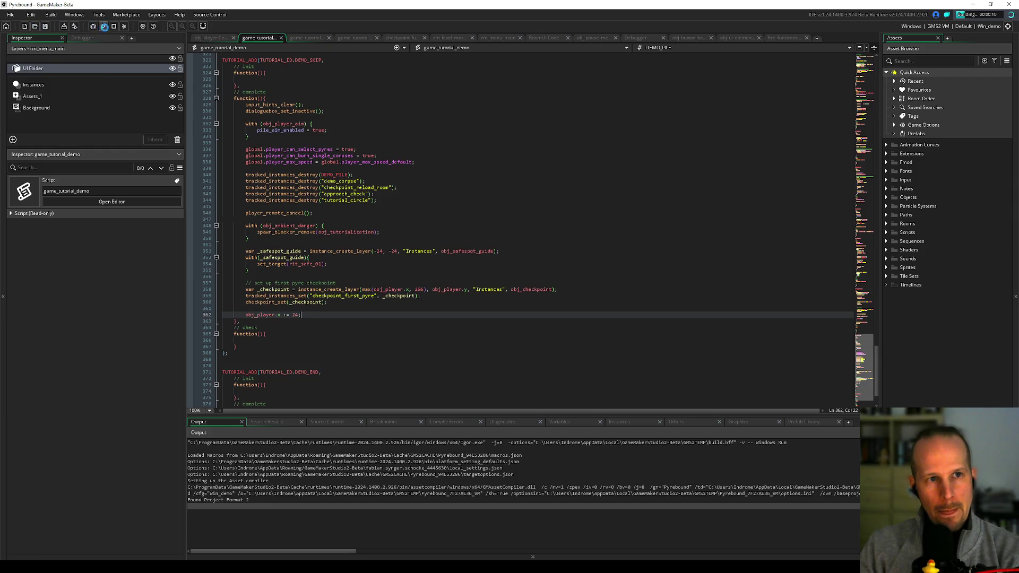
{"action": "left_click", "coordinate": [114, 26]}
{"action": "double_click", "coordinate": [347, 149]}
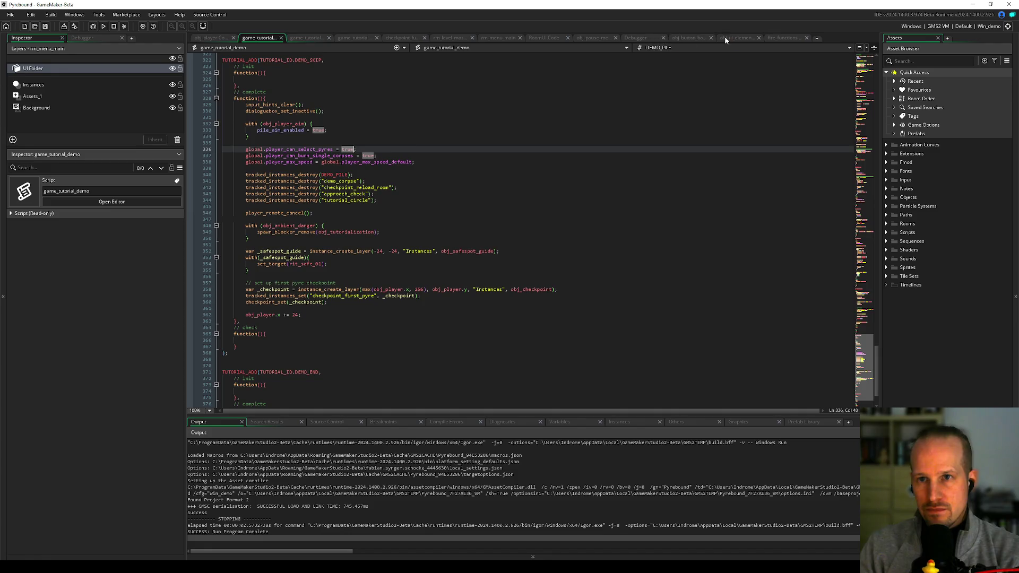
{"action": "left_click", "coordinate": [785, 37]}
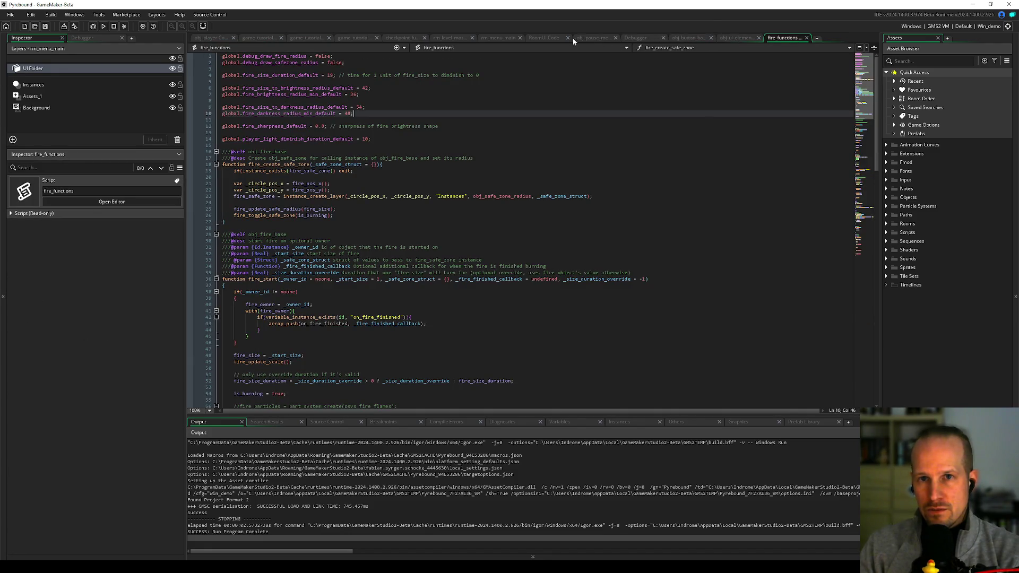
{"action": "left_click", "coordinate": [575, 39]}
Step: Highlight root_elements uses in obj_pause_menu_root and scroll through its Step event code
{"action": "left_click", "coordinate": [339, 106]}
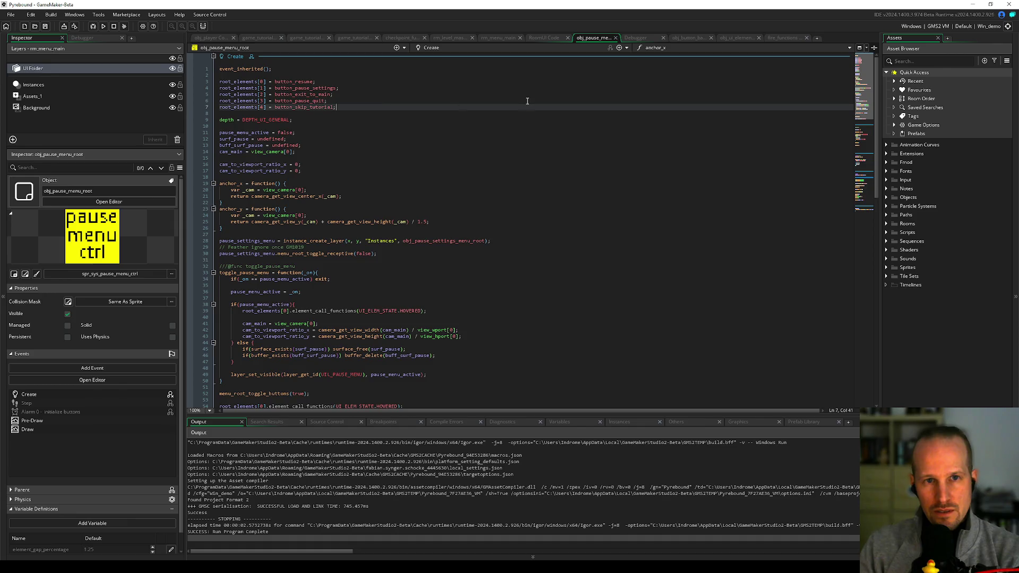
{"action": "double_click", "coordinate": [250, 107]}
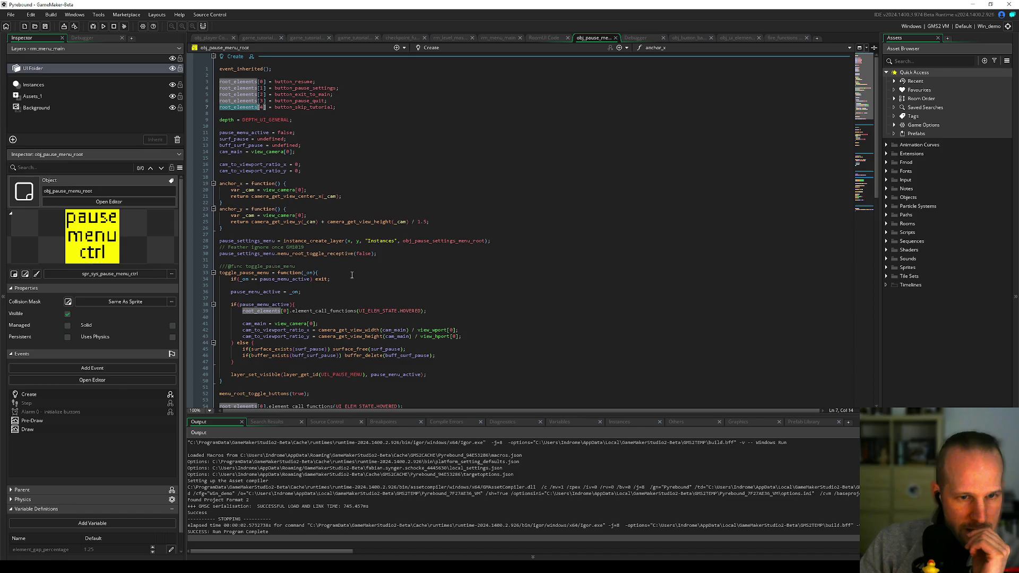
{"action": "scroll", "coordinate": [281, 273], "scroll_direction": "down", "scroll_amount": 8}
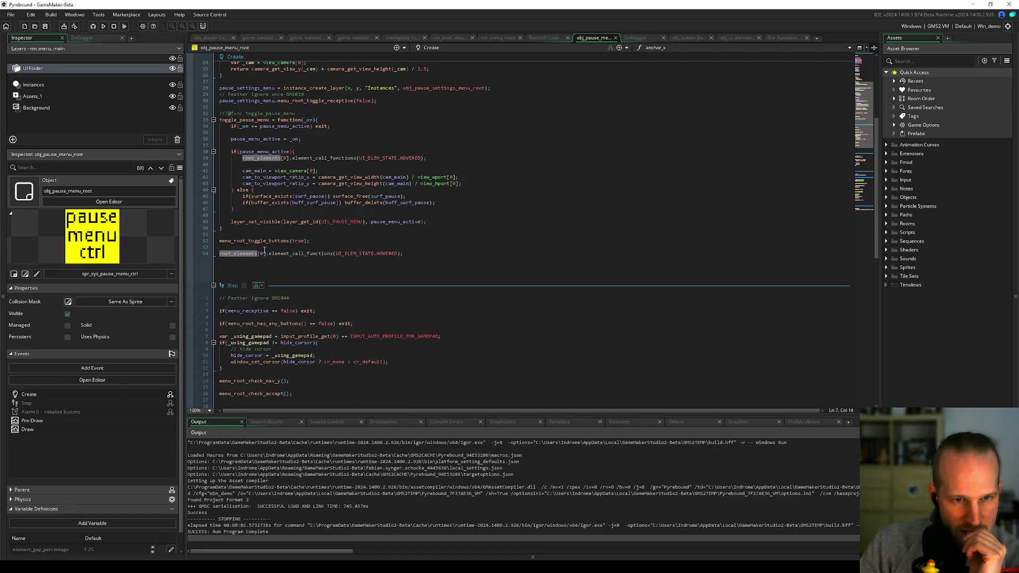
{"action": "left_click", "coordinate": [285, 317]}
{"action": "scroll", "coordinate": [288, 313], "scroll_direction": "down", "scroll_amount": 15}
{"action": "scroll", "coordinate": [288, 307], "scroll_direction": "down", "scroll_amount": 3}
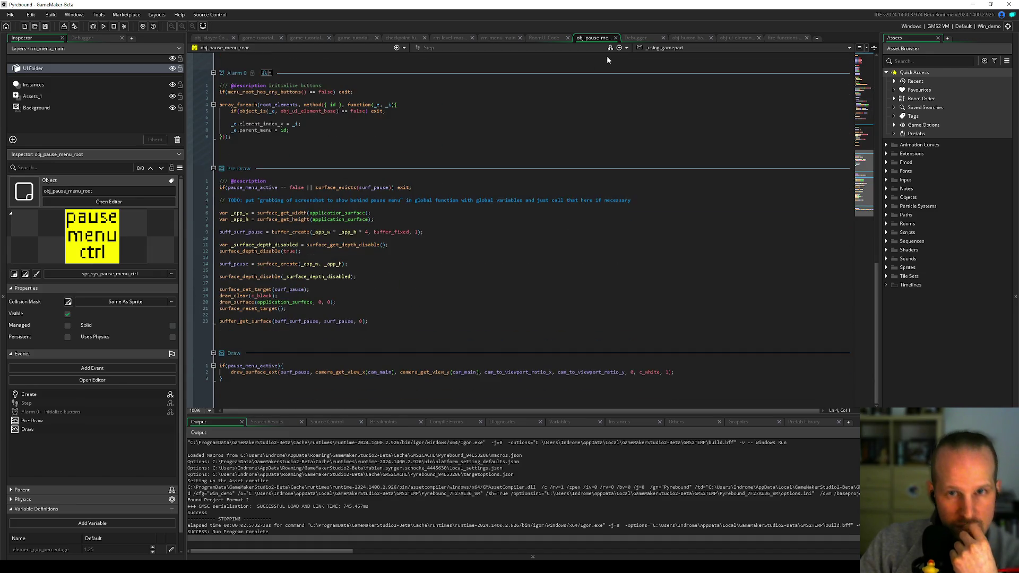
{"action": "left_click", "coordinate": [544, 38]}
Step: Append , 4 to the exit-to-main and pause-quit buttons' menu_root_toggle_buttons arrays
{"action": "left_click", "coordinate": [281, 315]}
{"action": "scroll", "coordinate": [287, 327], "scroll_direction": "down", "scroll_amount": 7}
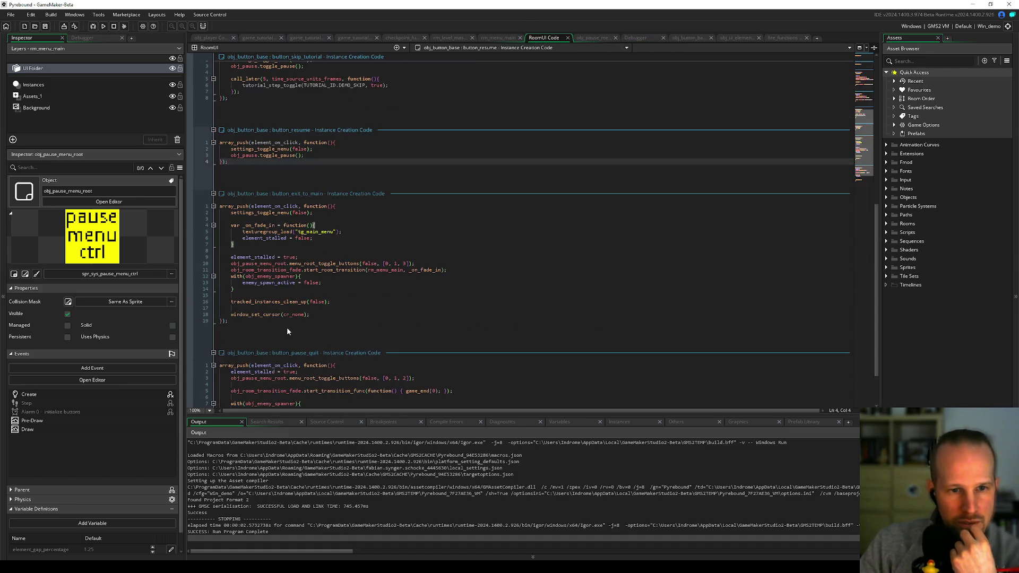
{"action": "left_click", "coordinate": [405, 264]}
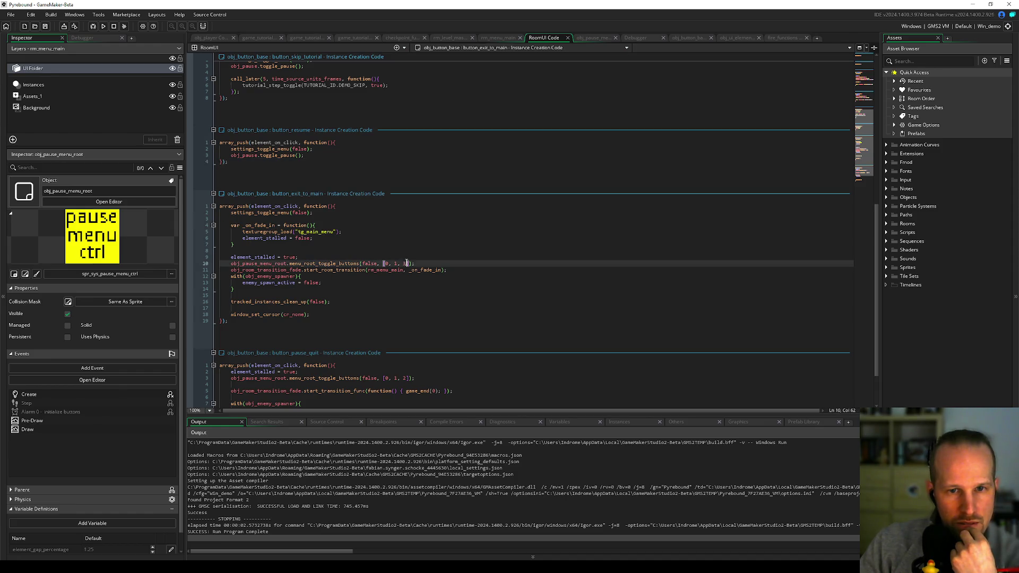
{"action": "type", "text": ", 4"}
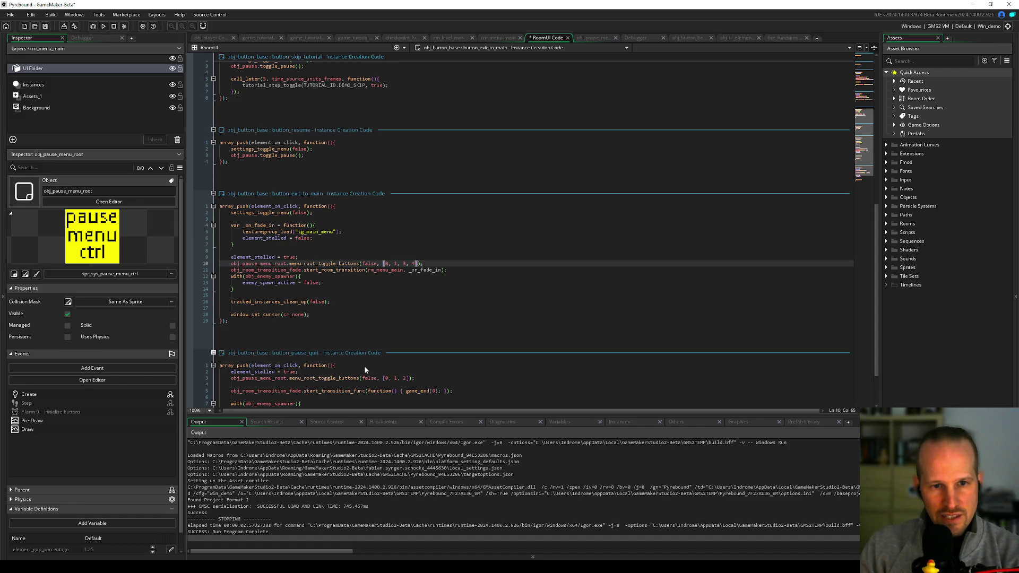
{"action": "scroll", "coordinate": [307, 328], "scroll_direction": "down", "scroll_amount": 3}
{"action": "left_click", "coordinate": [410, 321]}
{"action": "type", "text": ", 4"}
{"action": "left_click", "coordinate": [413, 207]}
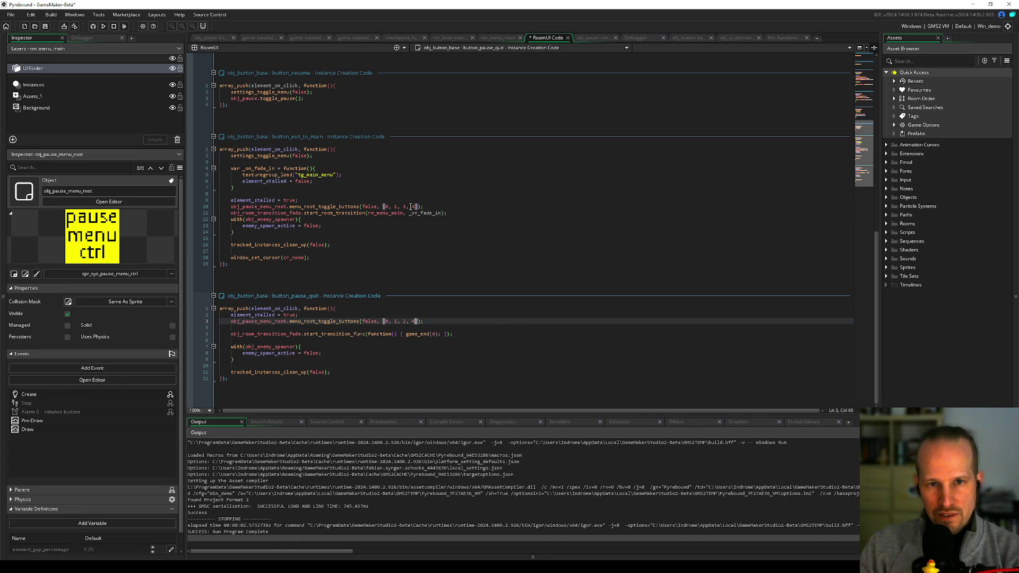
{"action": "key", "text": "End"}
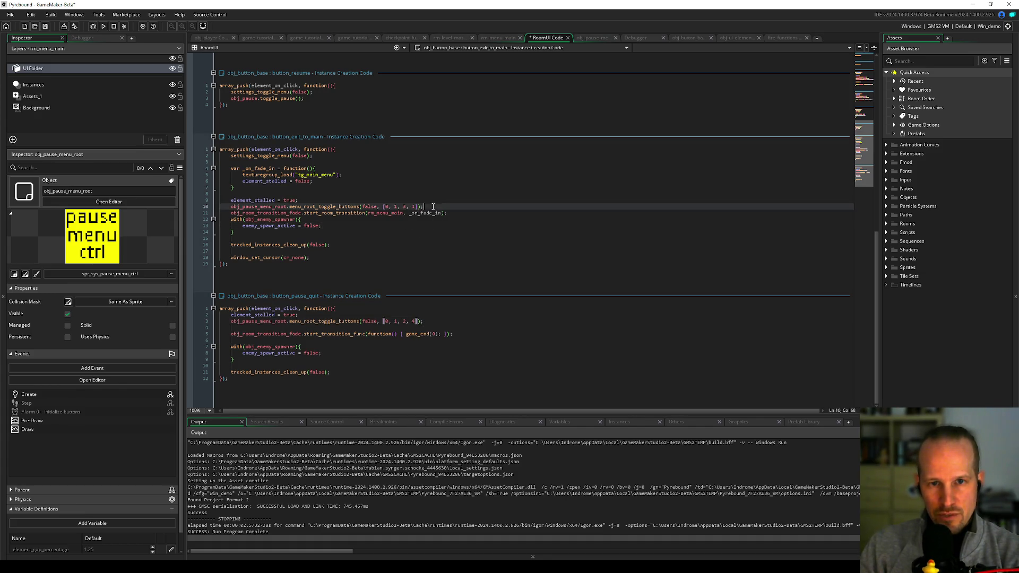
Step: Review button_quit's element_stalled uses and its main menu toggle call
{"action": "scroll", "coordinate": [346, 260], "scroll_direction": "up", "scroll_amount": 8}
{"action": "left_click", "coordinate": [329, 209]}
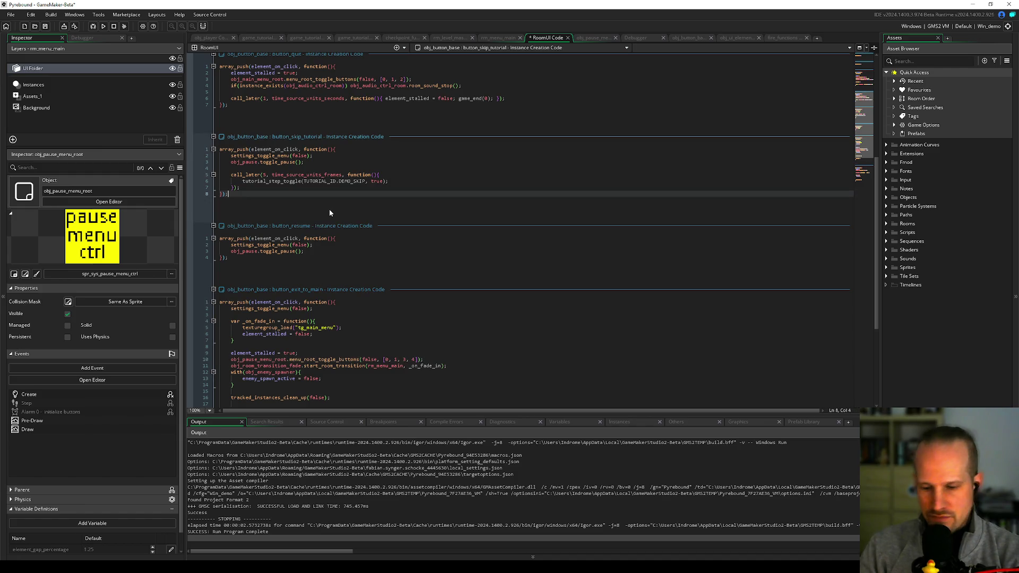
{"action": "scroll", "coordinate": [323, 189], "scroll_direction": "up", "scroll_amount": 6}
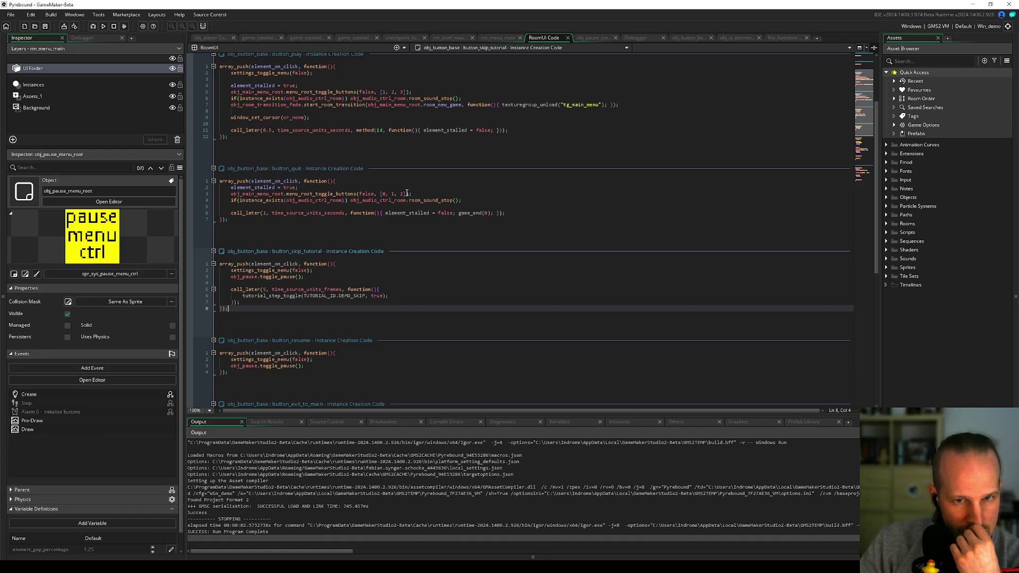
{"action": "double_click", "coordinate": [276, 187]}
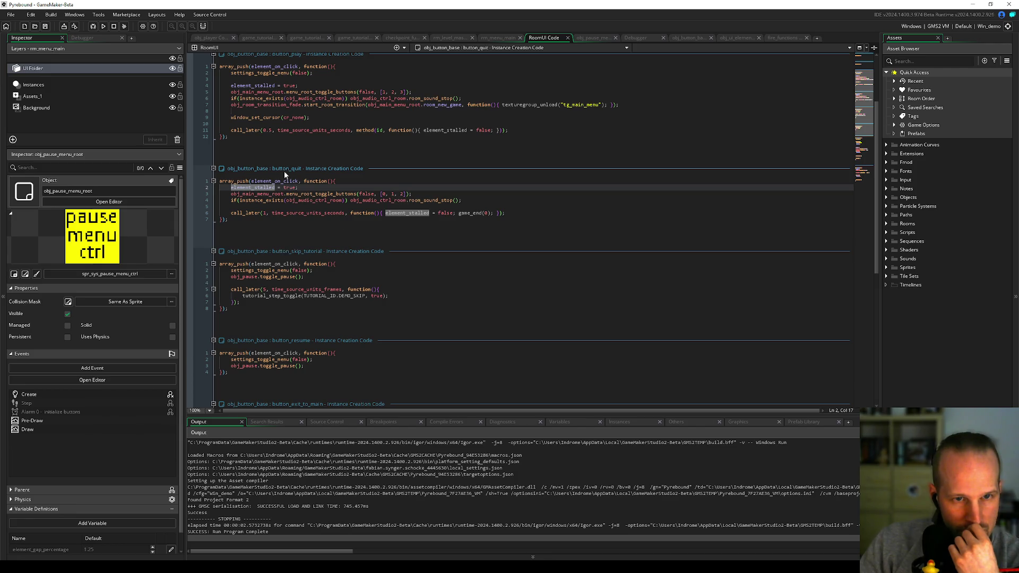
{"action": "scroll", "coordinate": [354, 323], "scroll_direction": "down", "scroll_amount": 10}
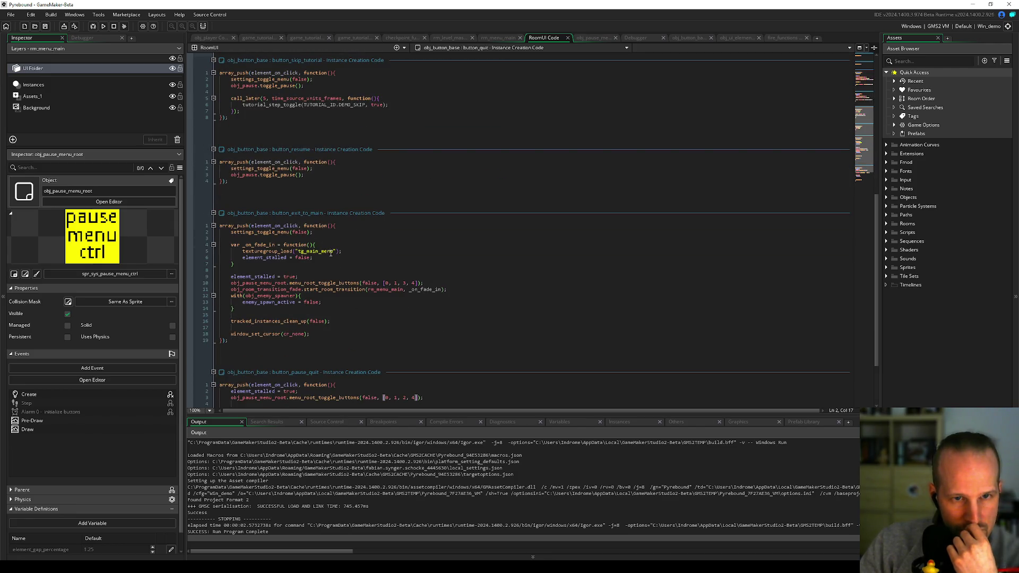
{"action": "scroll", "coordinate": [374, 268], "scroll_direction": "down", "scroll_amount": 4}
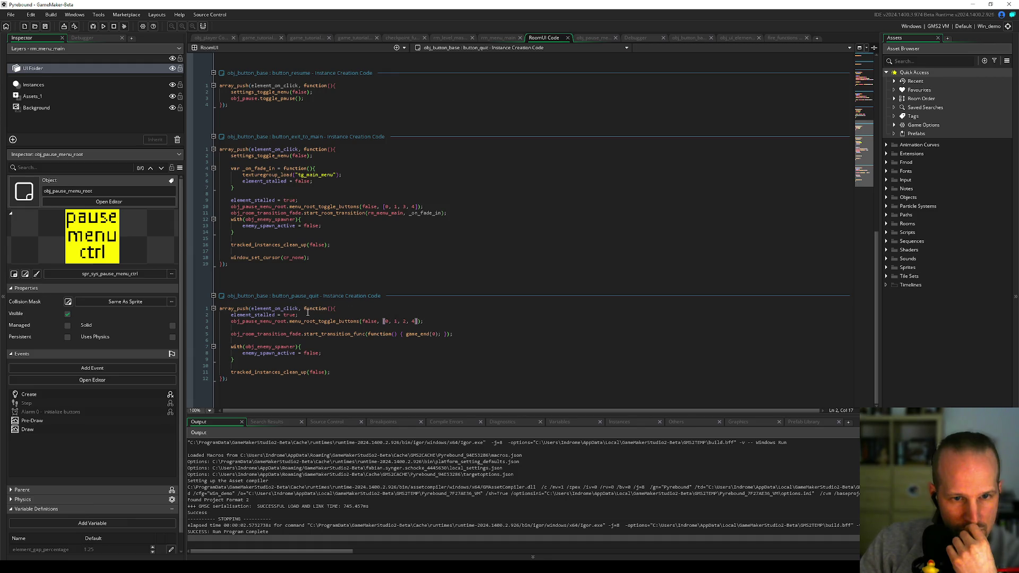
{"action": "scroll", "coordinate": [304, 320], "scroll_direction": "up", "scroll_amount": 10}
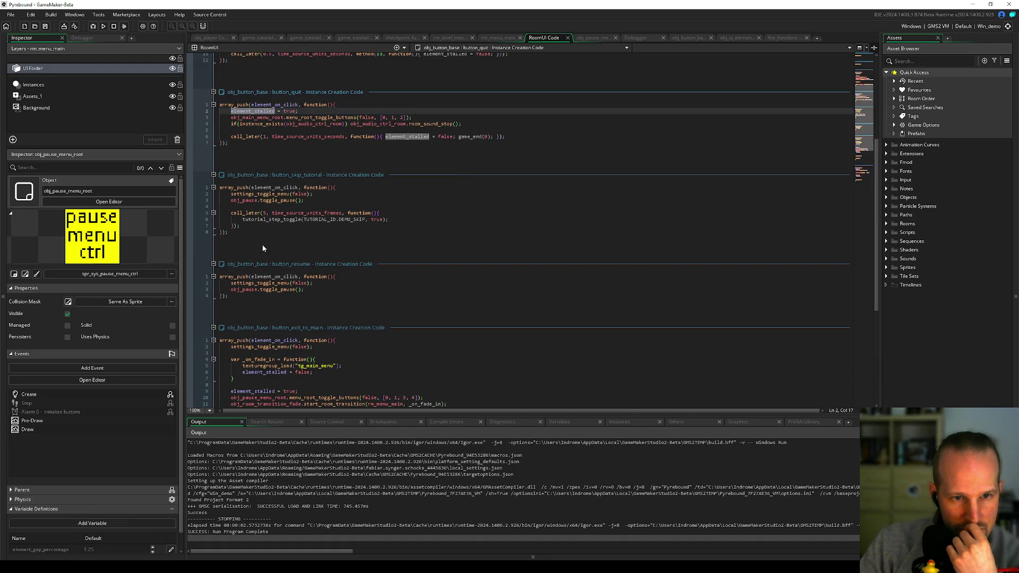
{"action": "left_click", "coordinate": [287, 117]}
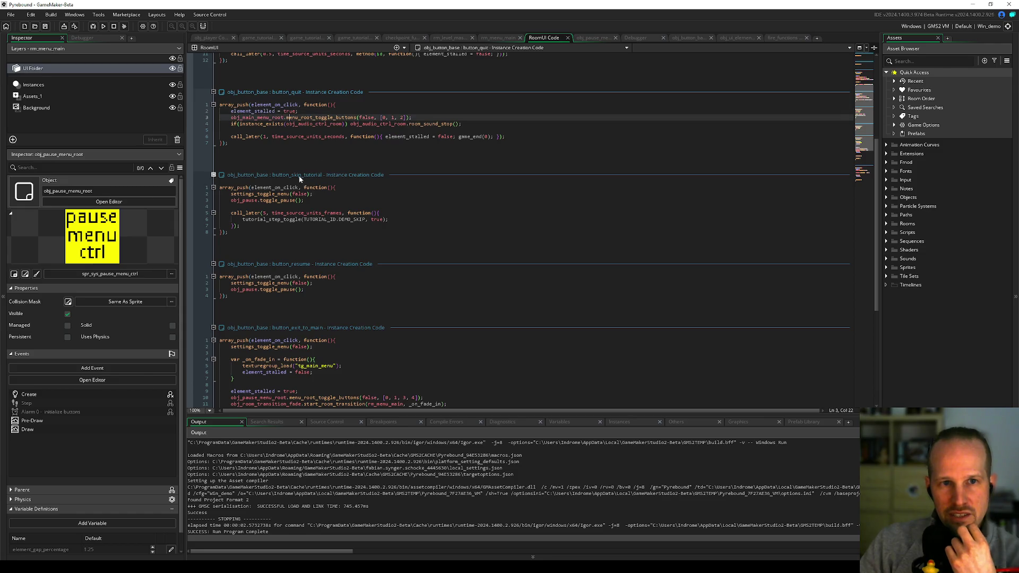
{"action": "scroll", "coordinate": [441, 193], "scroll_direction": "up", "scroll_amount": 9}
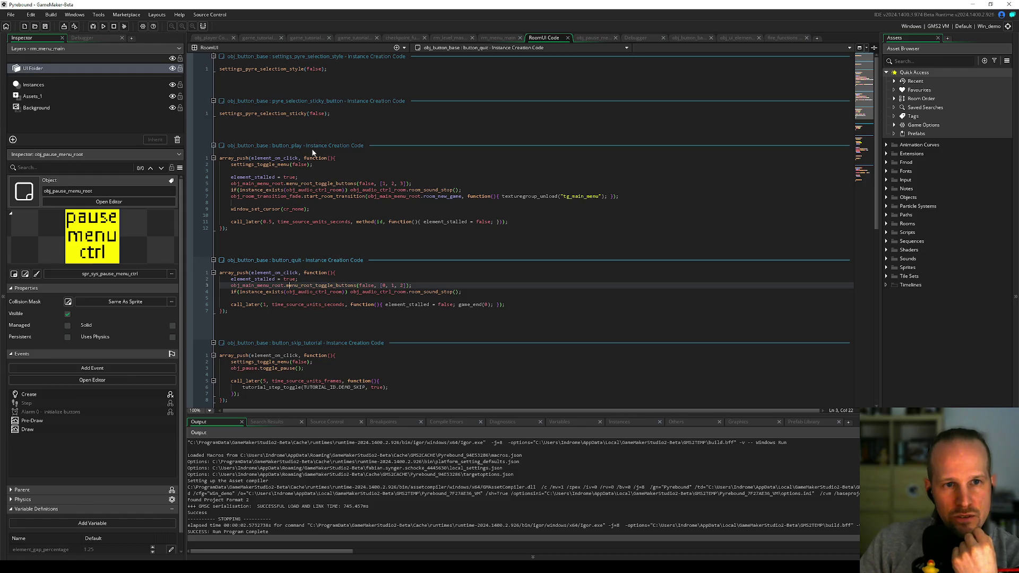
{"action": "scroll", "coordinate": [321, 149], "scroll_direction": "down", "scroll_amount": 8}
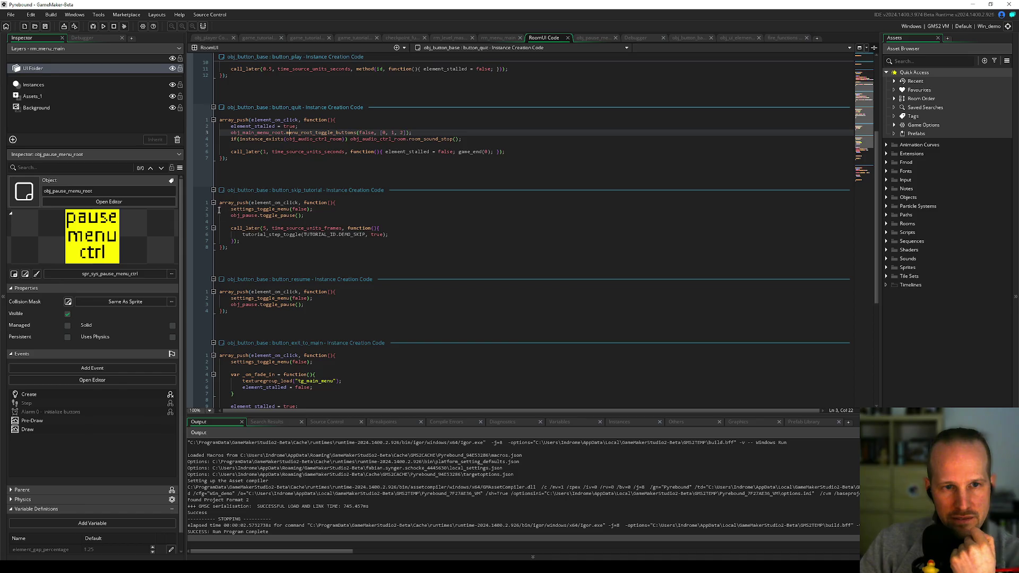
Step: Add and then remove blank lines above the skip-tutorial click code, then save RoomUI
{"action": "left_click", "coordinate": [221, 202]}
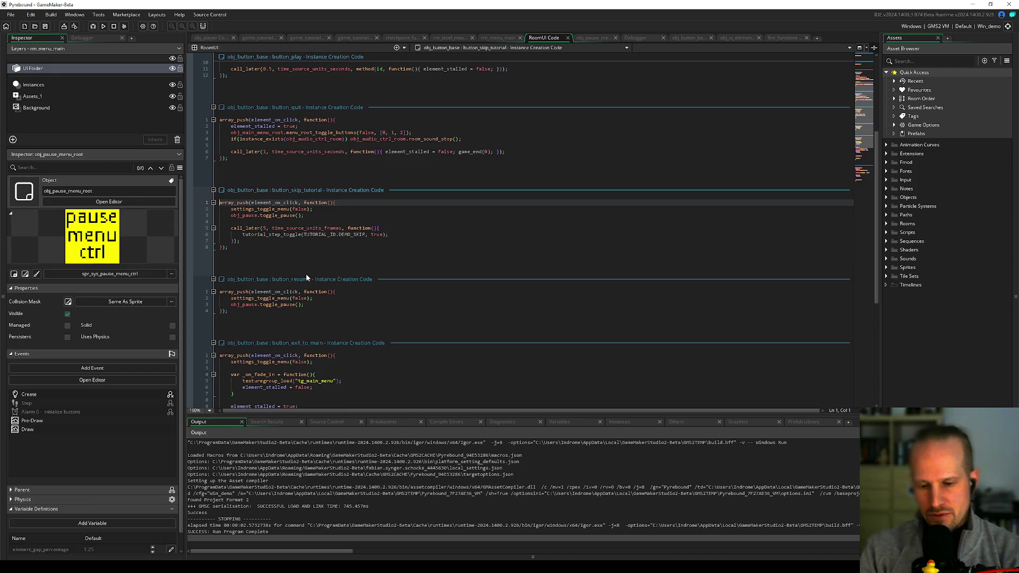
{"action": "key", "text": "Return"}
{"action": "key", "text": "Return"}
{"action": "key", "text": "Up"}
{"action": "key", "text": "Up"}
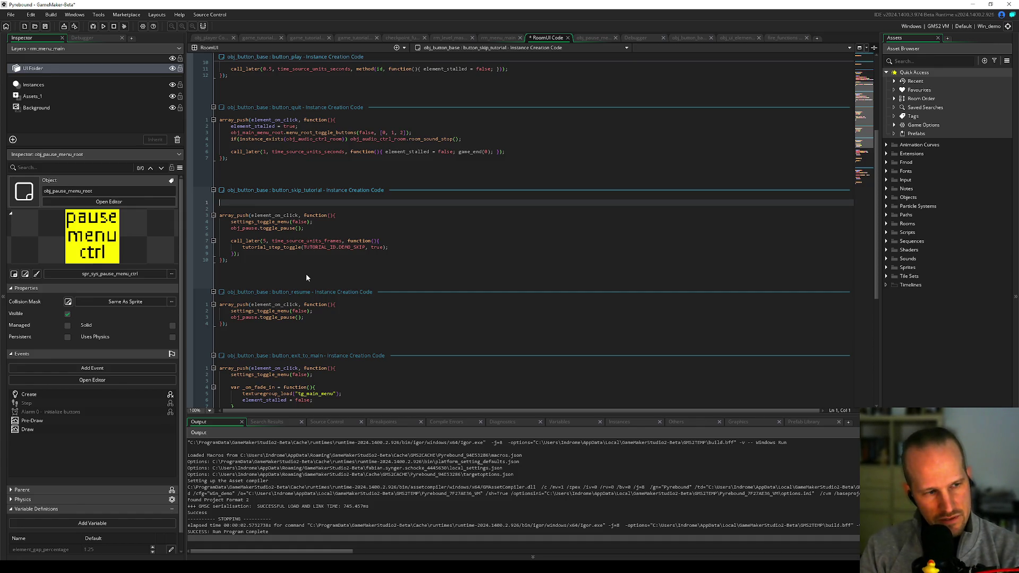
{"action": "key", "text": "Delete"}
{"action": "key", "text": "Delete"}
{"action": "key", "text": "ctrl+s"}
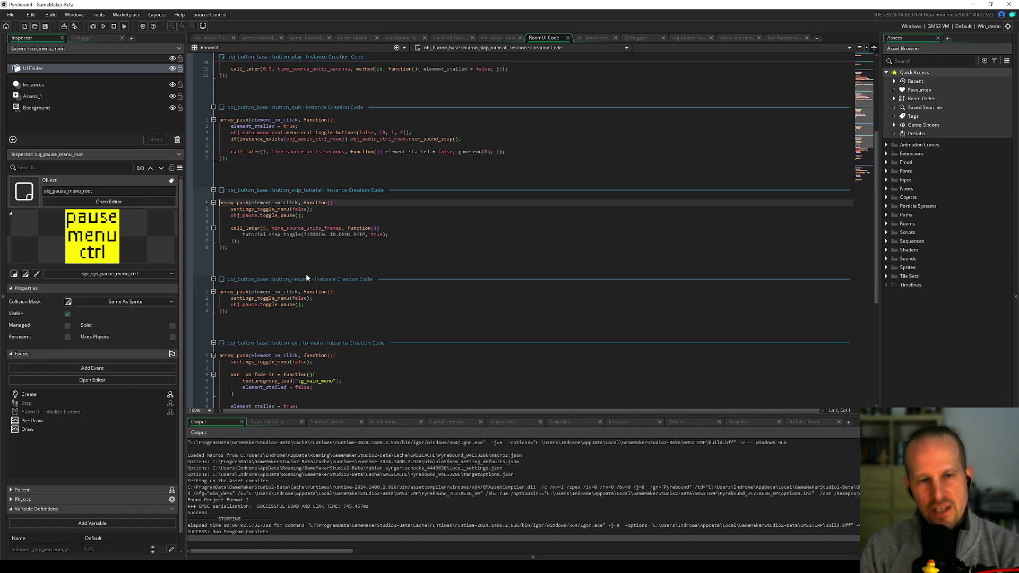
Step: Check tutorial_step_toggle and settings_toggle_menu parameters, then insert a blank first line in the skip-tutorial code
{"action": "left_click", "coordinate": [307, 235]}
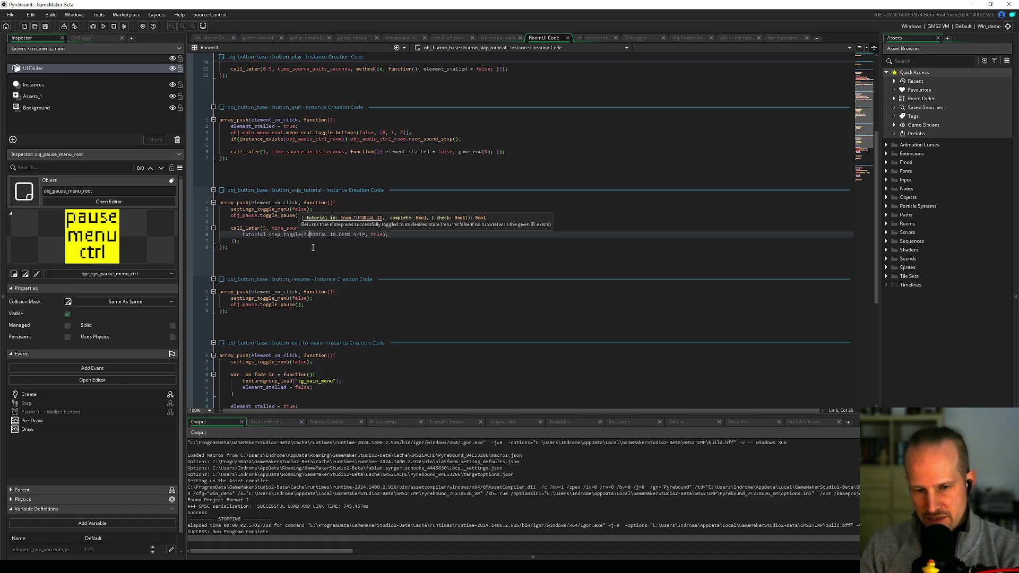
{"action": "left_click", "coordinate": [292, 298]}
{"action": "scroll", "coordinate": [255, 281], "scroll_direction": "down", "scroll_amount": 5}
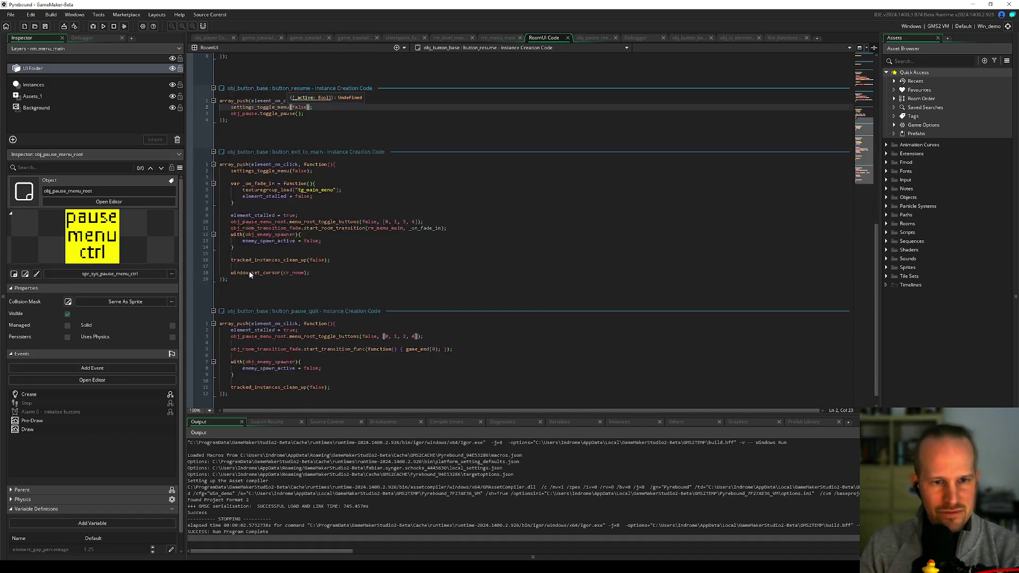
{"action": "scroll", "coordinate": [300, 178], "scroll_direction": "up", "scroll_amount": 7}
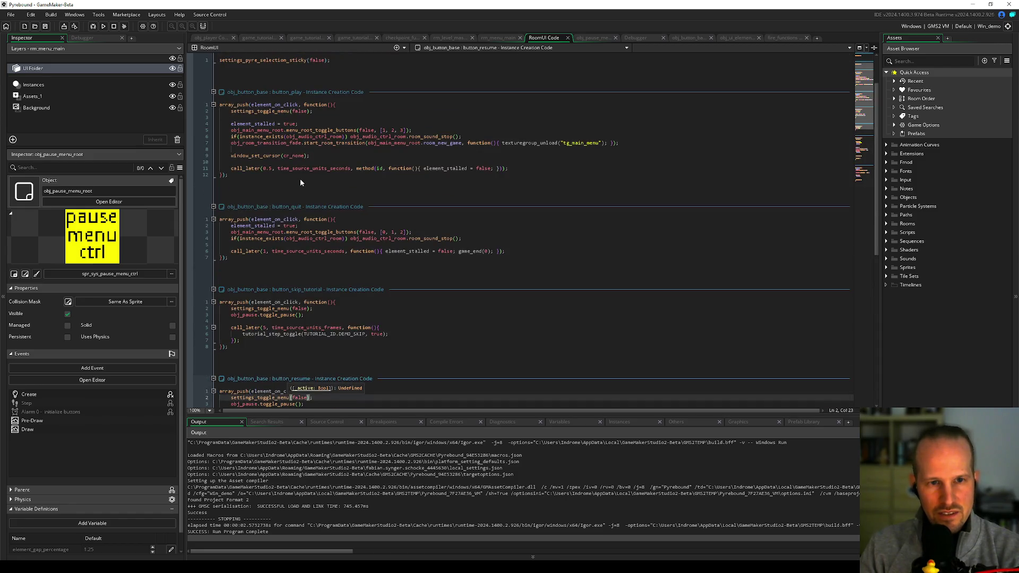
{"action": "scroll", "coordinate": [286, 239], "scroll_direction": "up", "scroll_amount": 1}
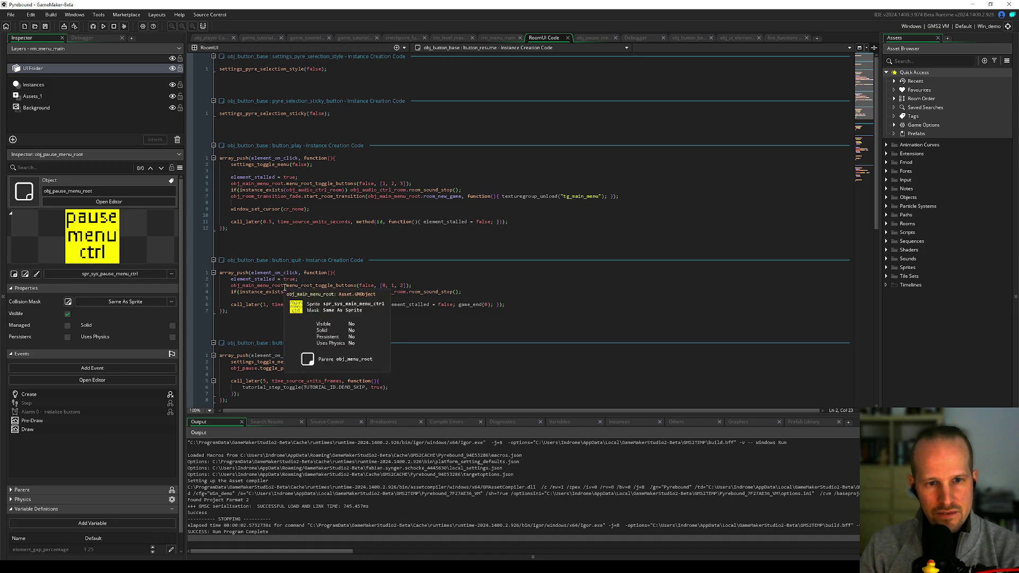
{"action": "scroll", "coordinate": [265, 298], "scroll_direction": "down", "scroll_amount": 1}
{"action": "left_click", "coordinate": [222, 316]}
{"action": "key", "text": "Return"}
{"action": "key", "text": "Return"}
{"action": "key", "text": "Up"}
{"action": "key", "text": "Up"}
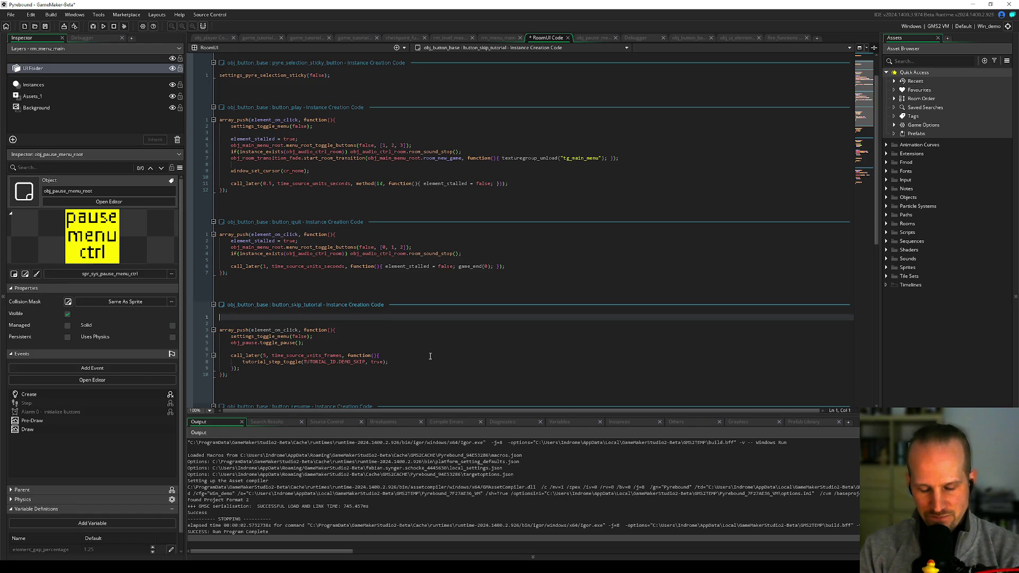
Step: Write the if(TUTORIAL_ACTIVE == false){ condition at the top of the skip-tutorial code
{"action": "type", "text": "("}
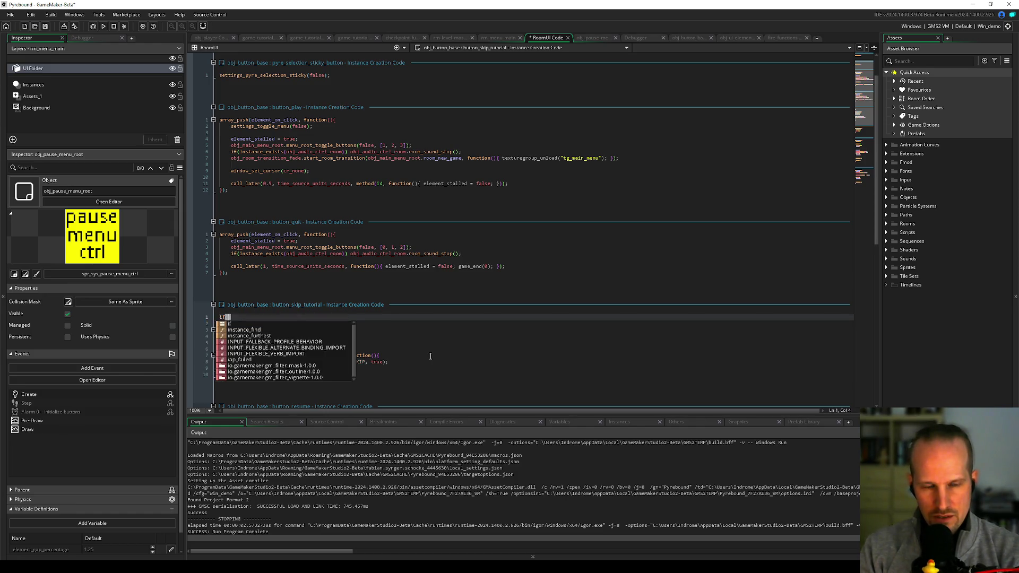
{"action": "type", "text": "TUTO"}
{"action": "key", "text": "Down"}
{"action": "key", "text": "Down"}
{"action": "key", "text": "Return"}
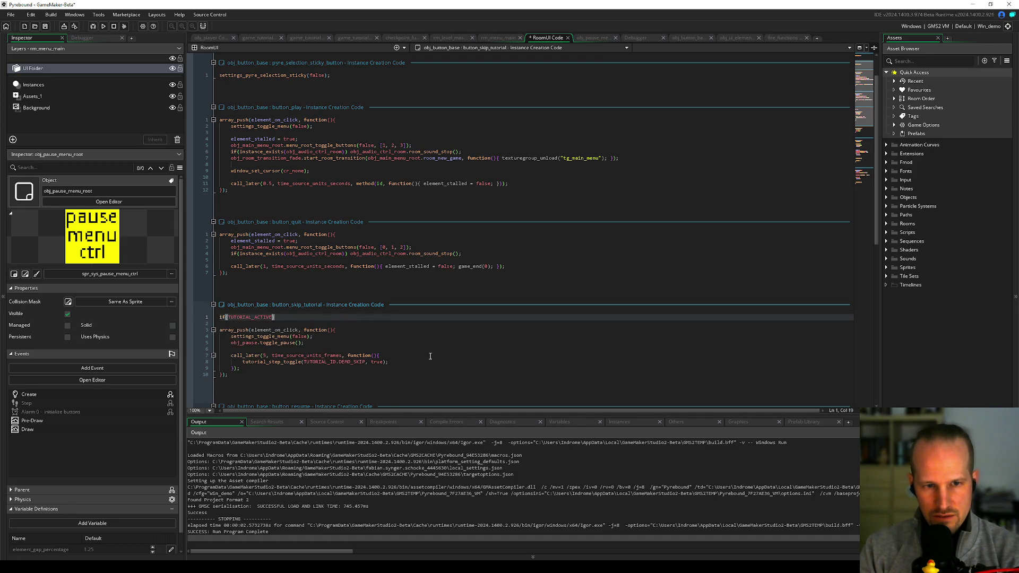
{"action": "type", "text": "== false)"}
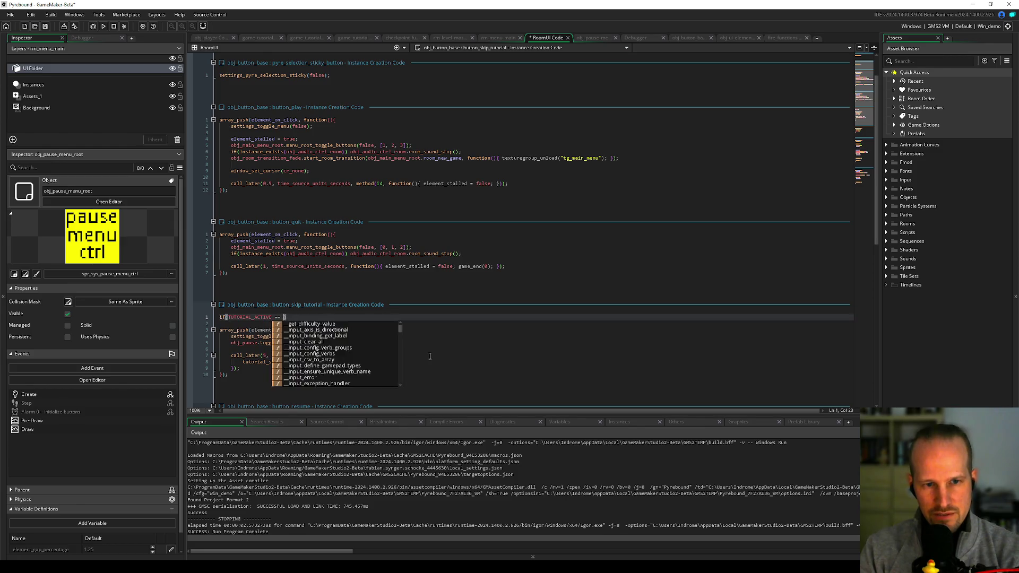
{"action": "type", "text": "{"}
{"action": "key", "text": "Return"}
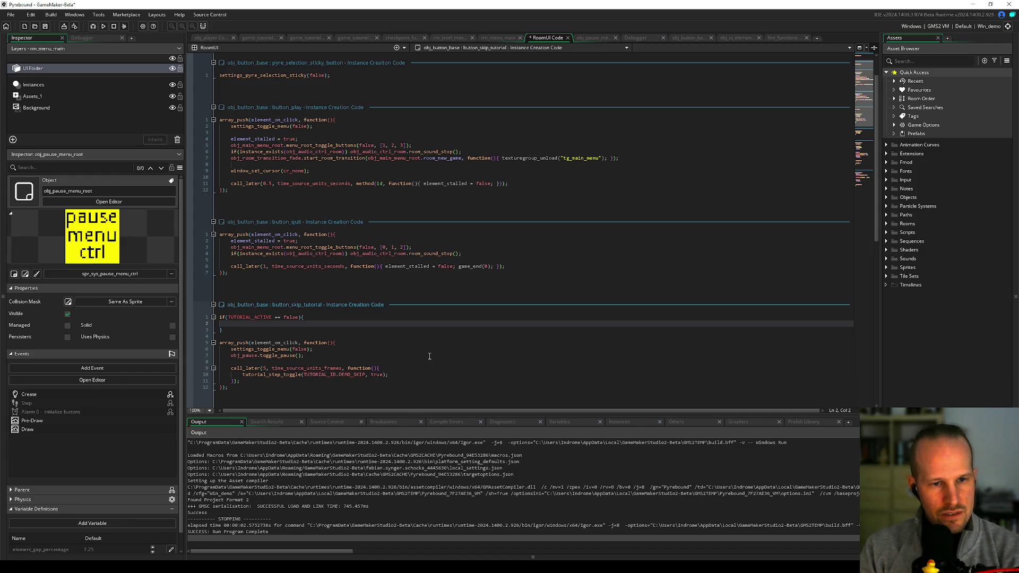
Step: Add call_later(2, time_source_units_frames, method(id, function(){})); inside the if block
{"action": "type", "text": "call_later("}
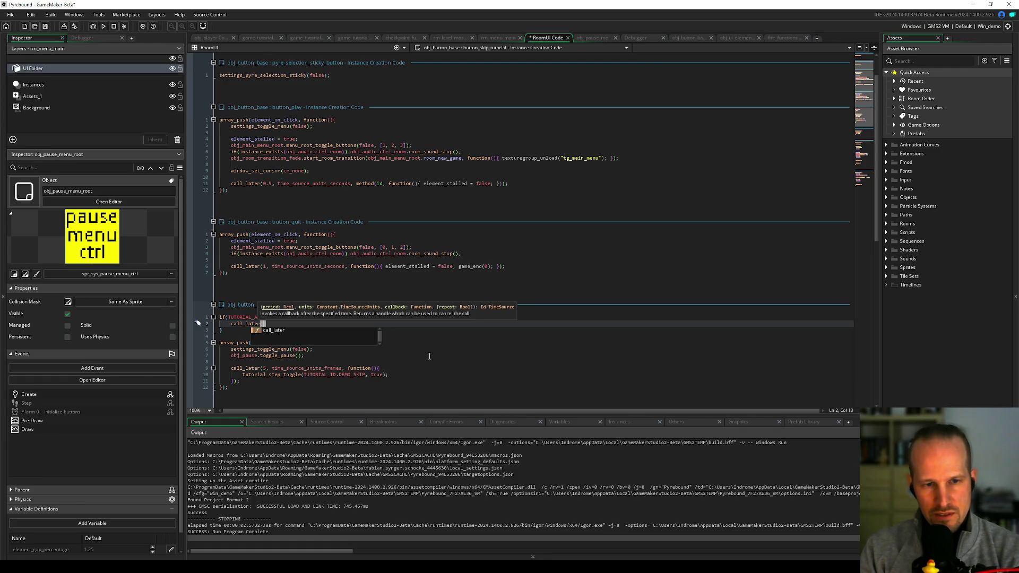
{"action": "type", "text": "2, ti"}
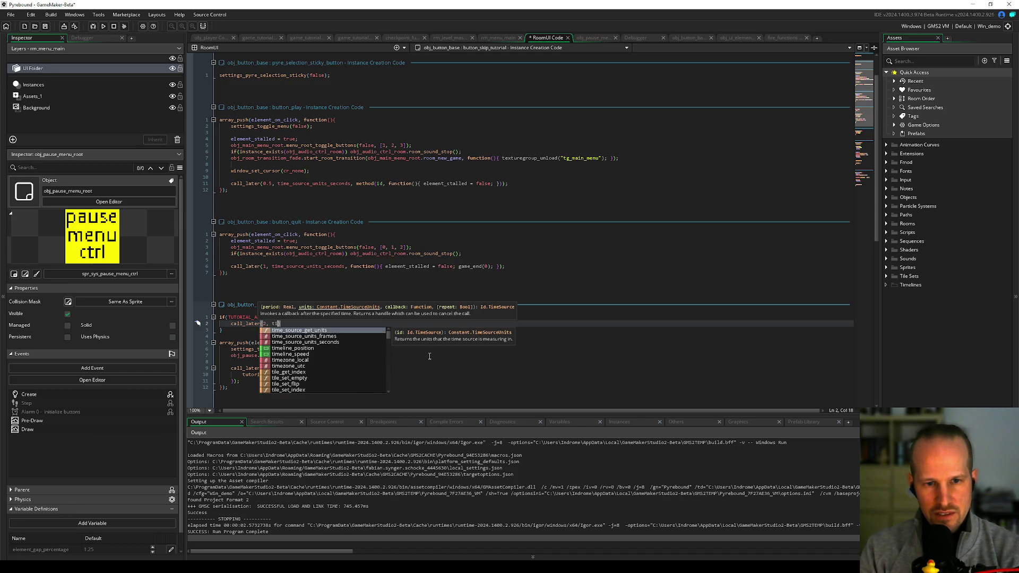
{"action": "key", "text": "Down"}
{"action": "key", "text": "Return"}
{"action": "type", "text": ", func"}
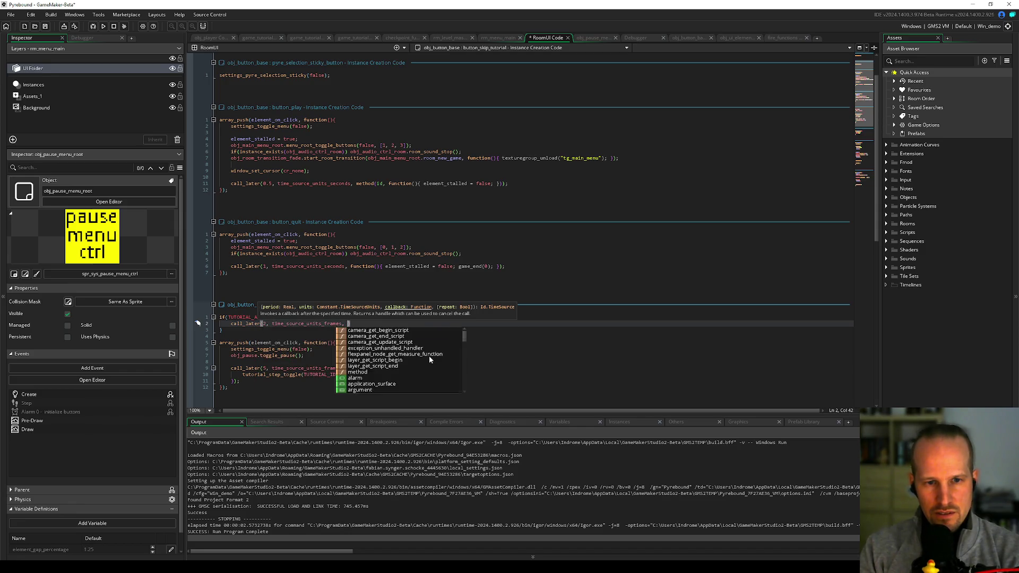
{"action": "type", "text": "tion(){"}
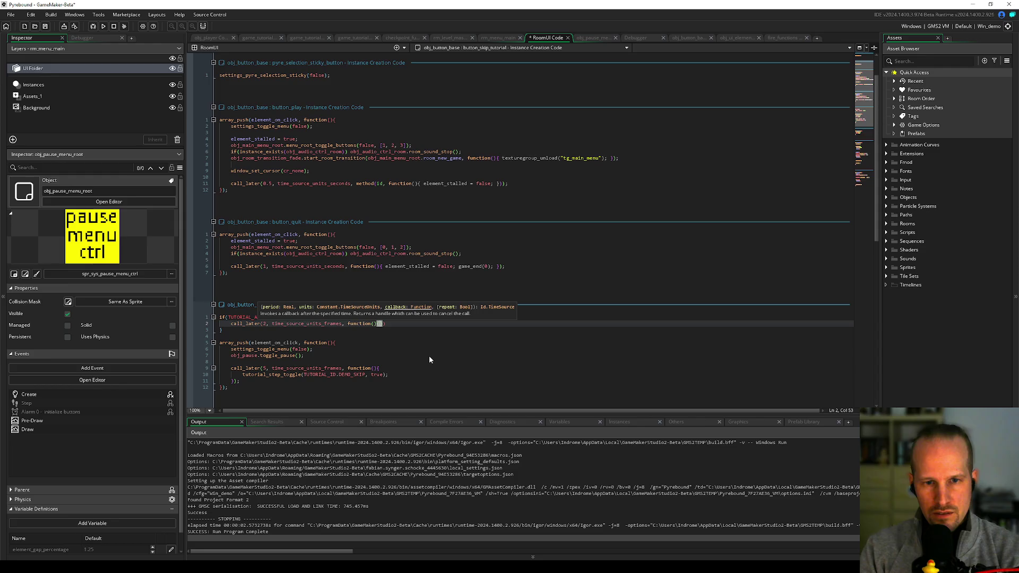
{"action": "key", "text": "ctrl+Left"}
{"action": "key", "text": "ctrl+Left"}
{"action": "type", "text": "methdo"}
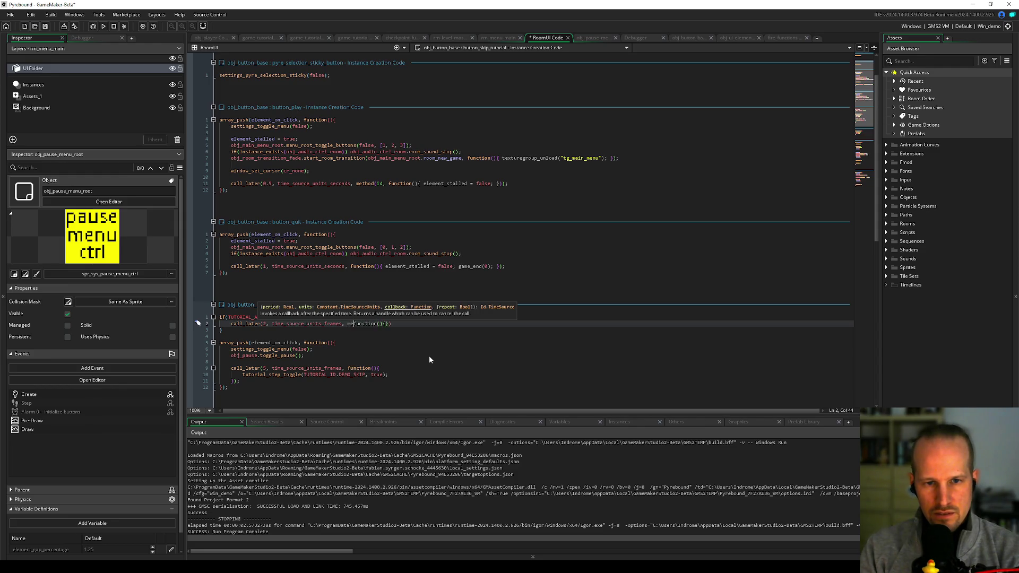
{"action": "key", "text": "BackSpace"}
{"action": "key", "text": "BackSpace"}
{"action": "type", "text": "od(i"}
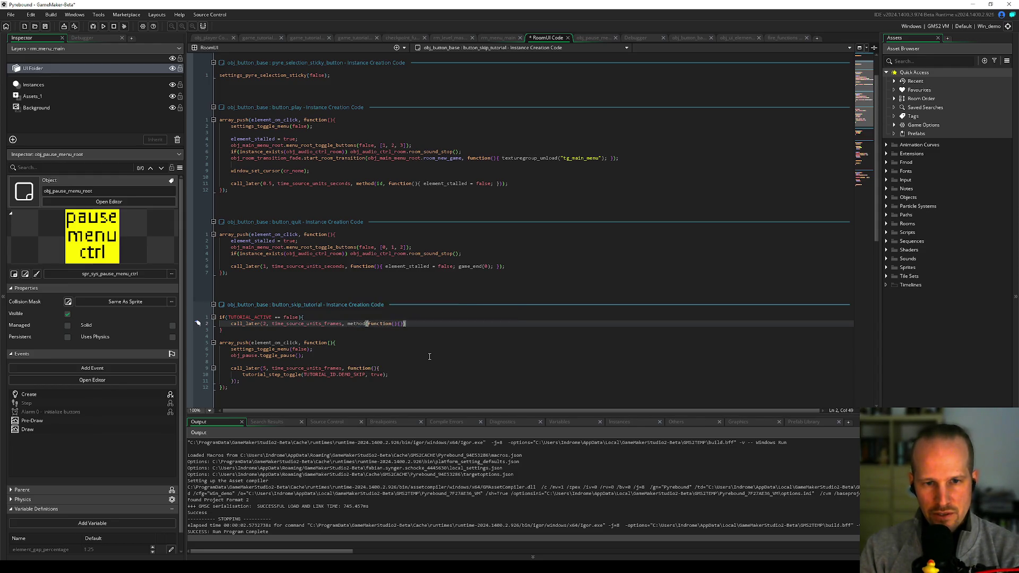
{"action": "type", "text": "d,"}
{"action": "key", "text": "End"}
{"action": "type", "text": ");"}
Step: Open an empty line inside the callback body, leaving it blank
{"action": "key", "text": "Left"}
{"action": "key", "text": "Left"}
{"action": "key", "text": "Left"}
{"action": "key", "text": "Return"}
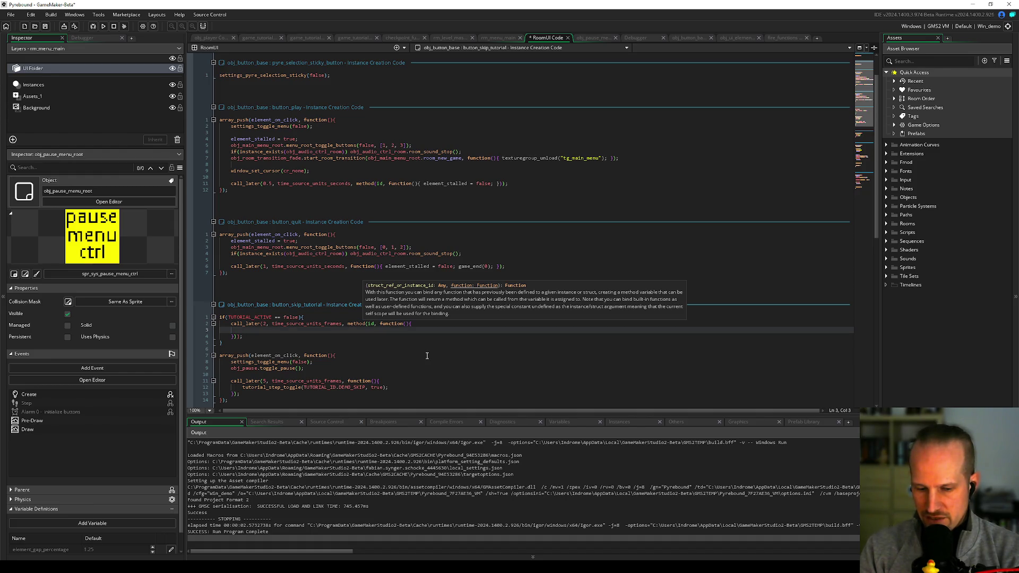
{"action": "type", "text": "elemen"}
{"action": "key", "text": "BackSpace"}
{"action": "key", "text": "BackSpace"}
{"action": "key", "text": "BackSpace"}
{"action": "type", "text": "state"}
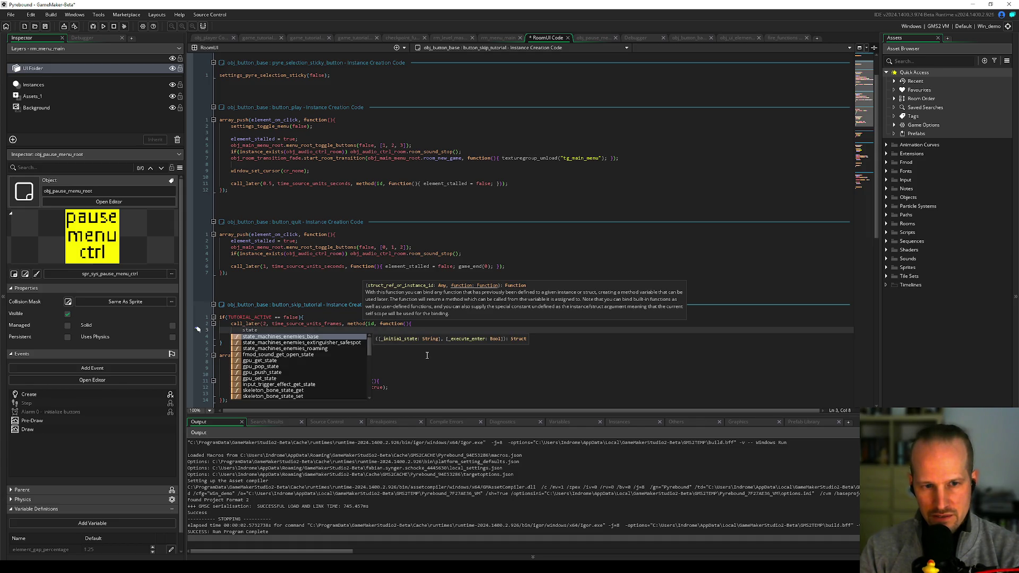
{"action": "key", "text": "BackSpace"}
{"action": "key", "text": "BackSpace"}
{"action": "key", "text": "BackSpace"}
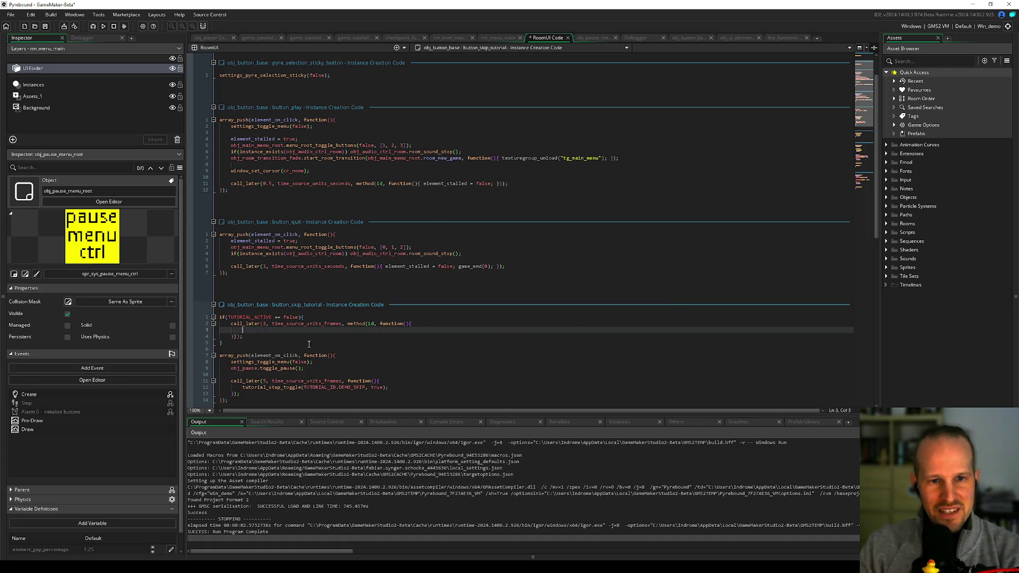
Step: Switch to obj_button_base's code and look over the Create event's element_reset_state function
{"action": "left_click", "coordinate": [699, 37]}
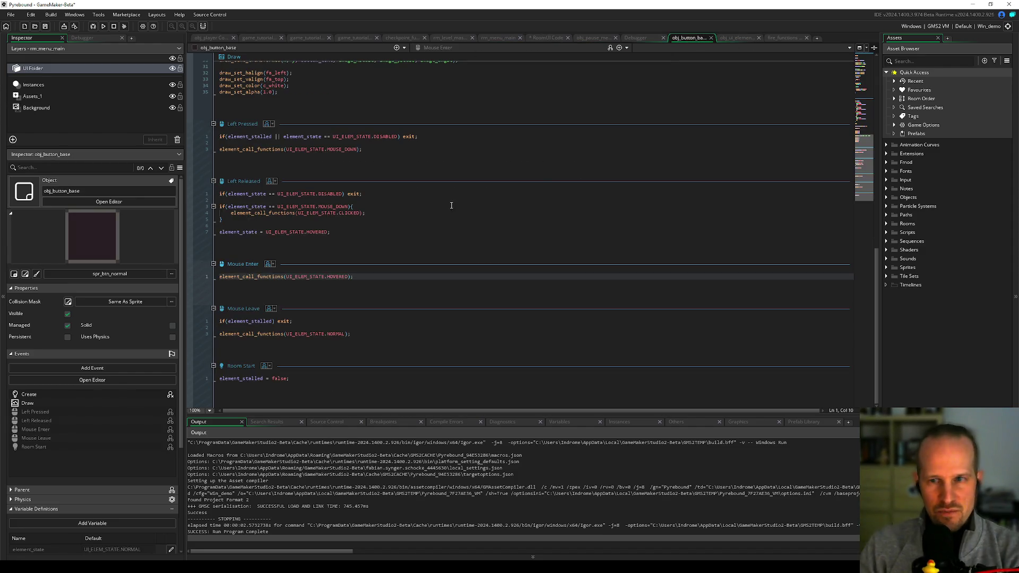
{"action": "scroll", "coordinate": [451, 206], "scroll_direction": "up", "scroll_amount": 15}
{"action": "left_click", "coordinate": [247, 150]}
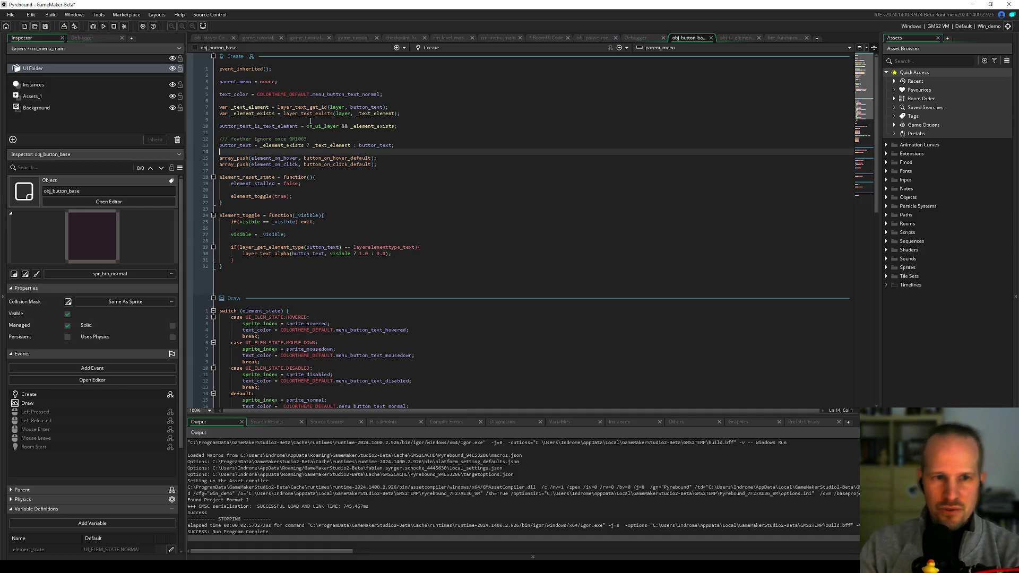
{"action": "left_click", "coordinate": [261, 189]}
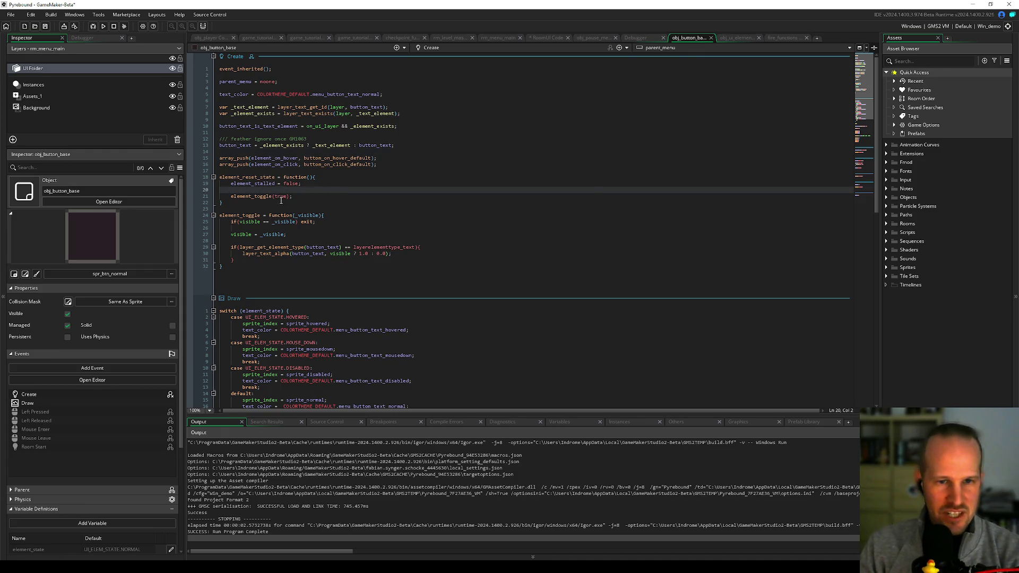
{"action": "scroll", "coordinate": [298, 304], "scroll_direction": "down", "scroll_amount": 8}
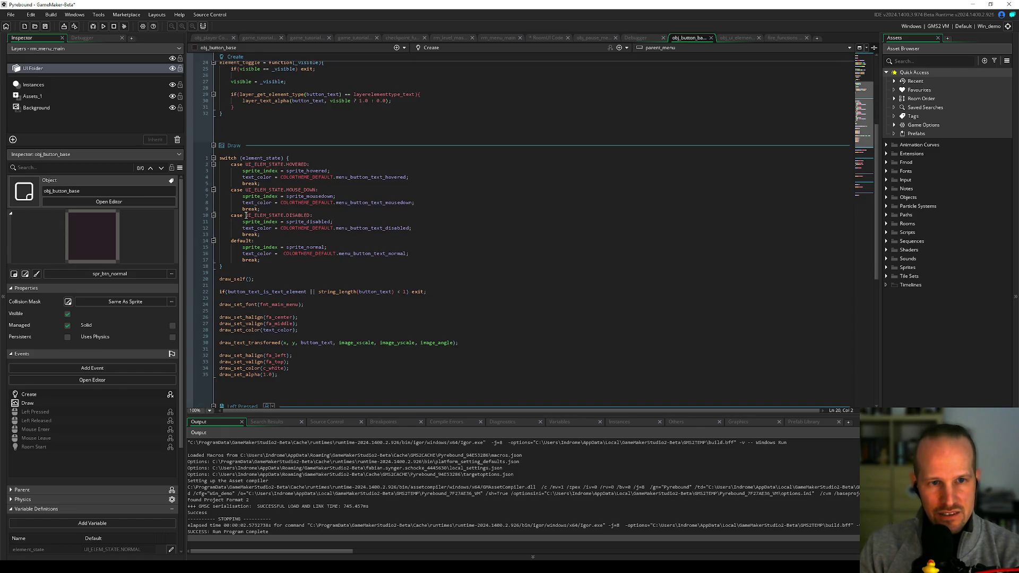
Step: Search the whole project for UI_ELEM_STATE from the Draw event's DISABLED case
{"action": "left_click", "coordinate": [269, 215]}
{"action": "double_click", "coordinate": [268, 215]}
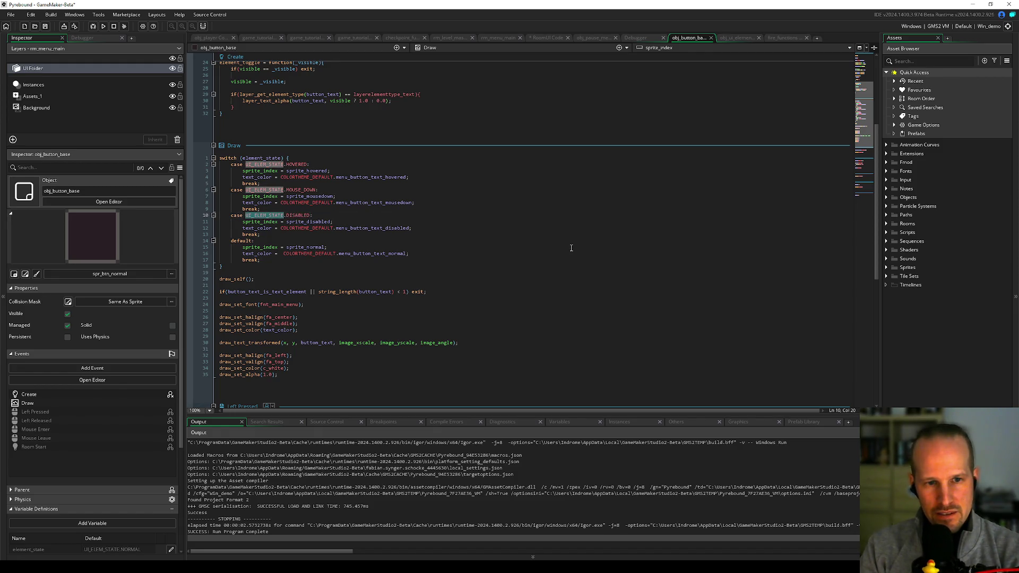
{"action": "key", "text": "ctrl+shift+f"}
{"action": "key", "text": "Return"}
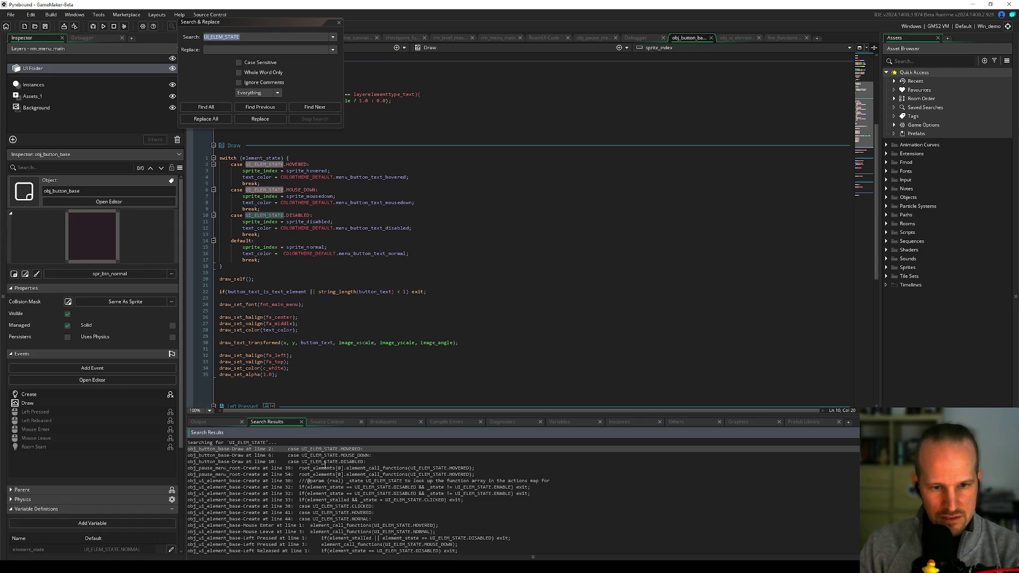
{"action": "left_click", "coordinate": [339, 23]}
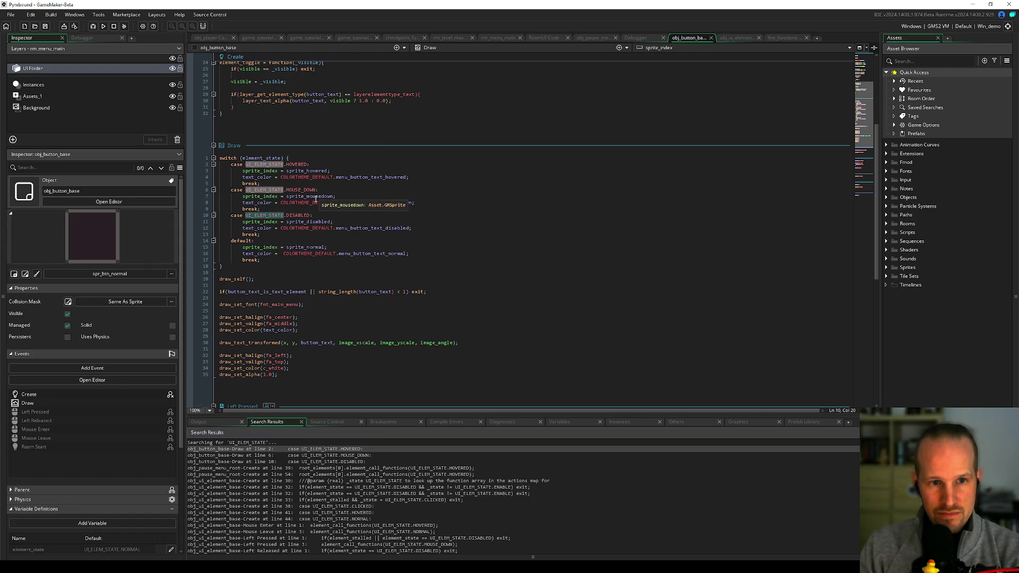
Step: Review the Create event code and jump to element_toggle's definition
{"action": "scroll", "coordinate": [304, 168], "scroll_direction": "up", "scroll_amount": 5}
{"action": "mouse_move", "coordinate": [245, 68]}
{"action": "left_mouse_down"}
{"action": "mouse_move", "coordinate": [345, 164]}
{"action": "mouse_move", "coordinate": [402, 282]}
{"action": "left_mouse_up"}
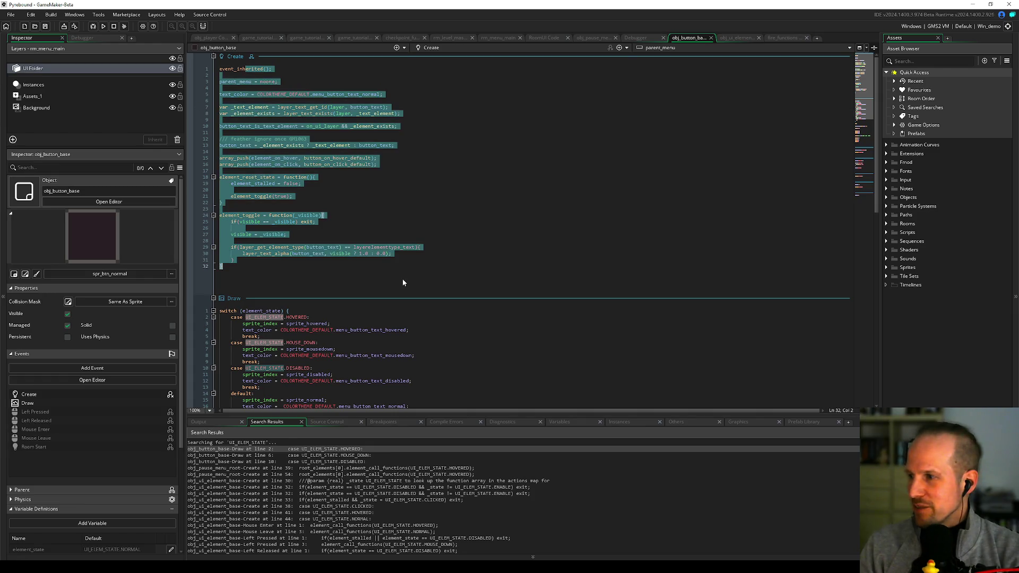
{"action": "left_click", "coordinate": [330, 196]}
{"action": "left_click", "coordinate": [260, 189]}
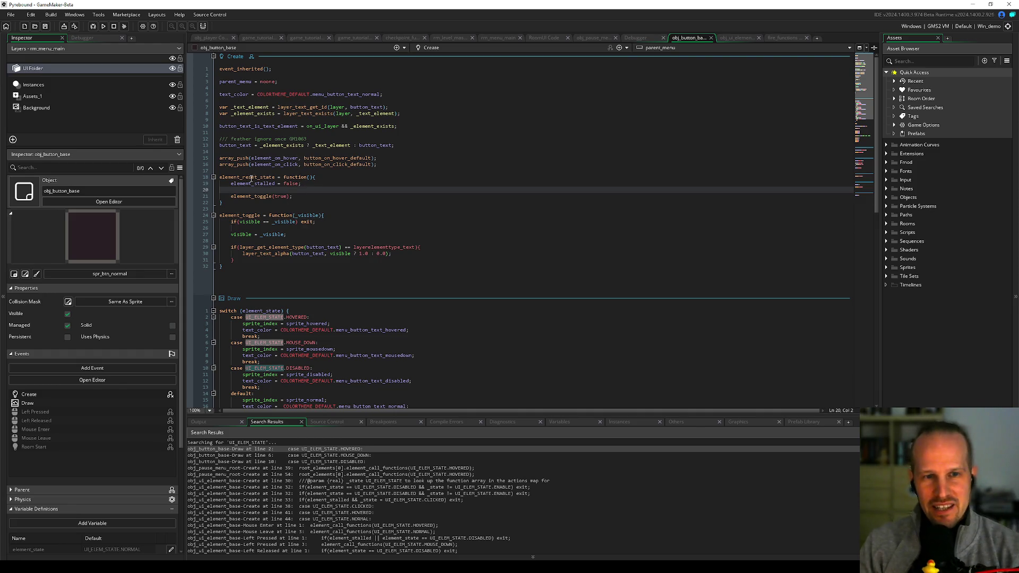
{"action": "middle_click", "coordinate": [263, 197]}
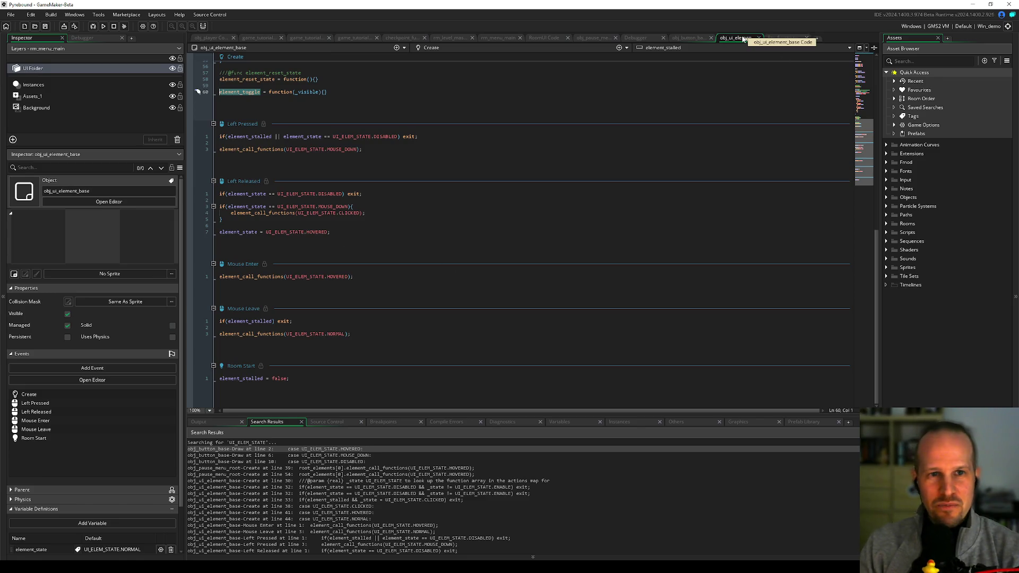
Step: Inspect the element_toggle definition, the Left Released call and element_call_functions uses
{"action": "left_click", "coordinate": [279, 87]}
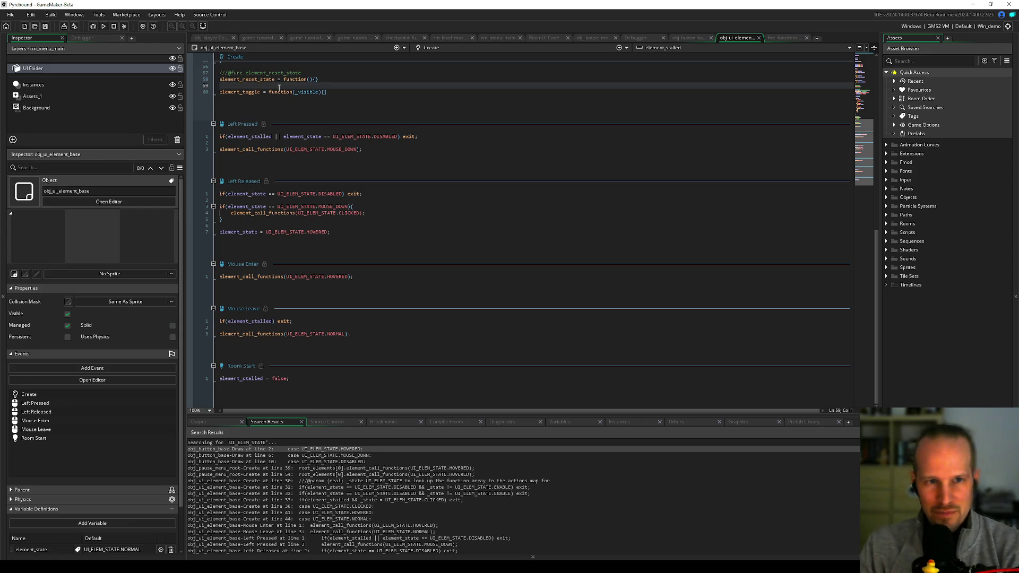
{"action": "left_click", "coordinate": [302, 91]}
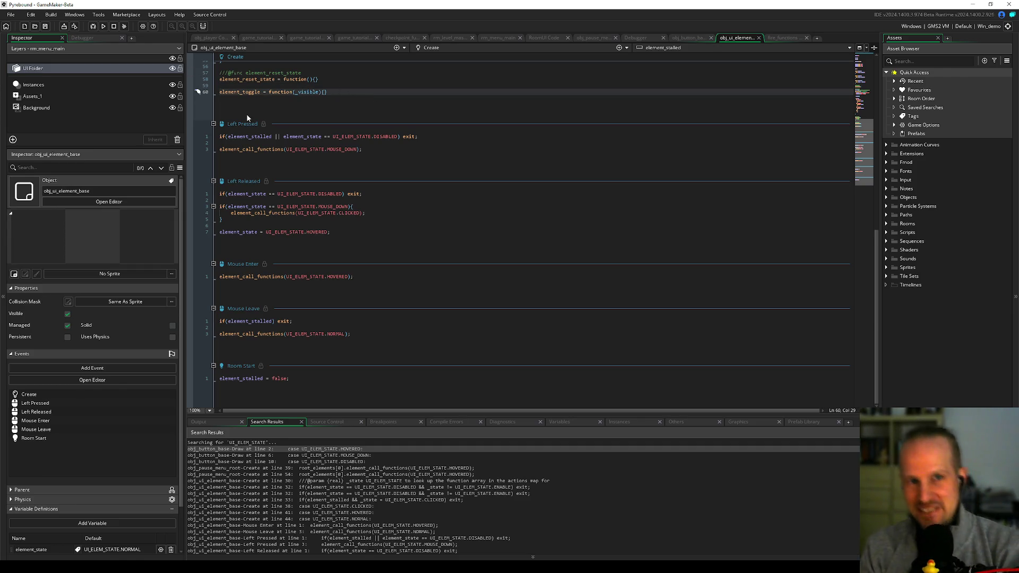
{"action": "left_click", "coordinate": [272, 213]}
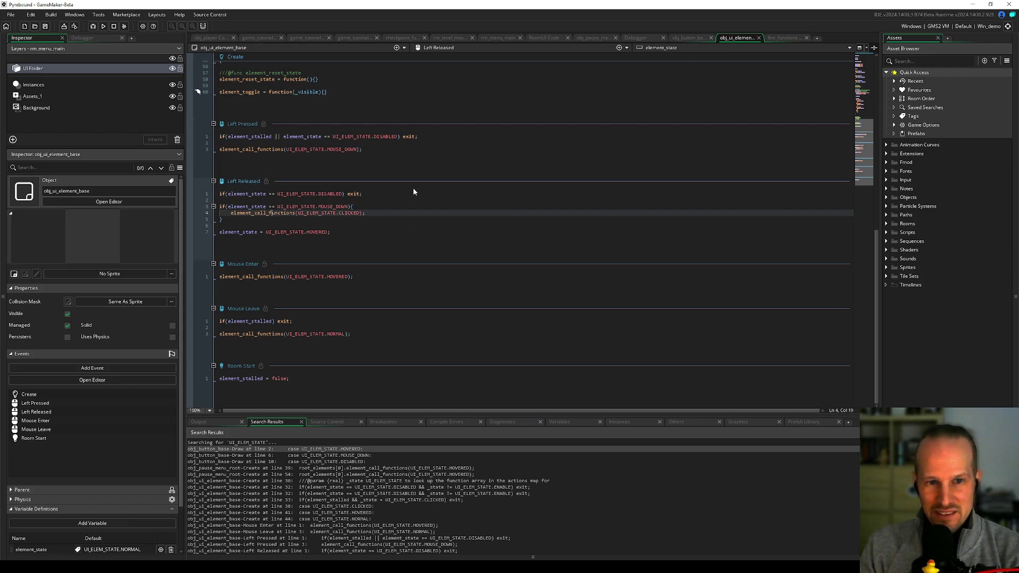
{"action": "scroll", "coordinate": [416, 189], "scroll_direction": "up", "scroll_amount": 10}
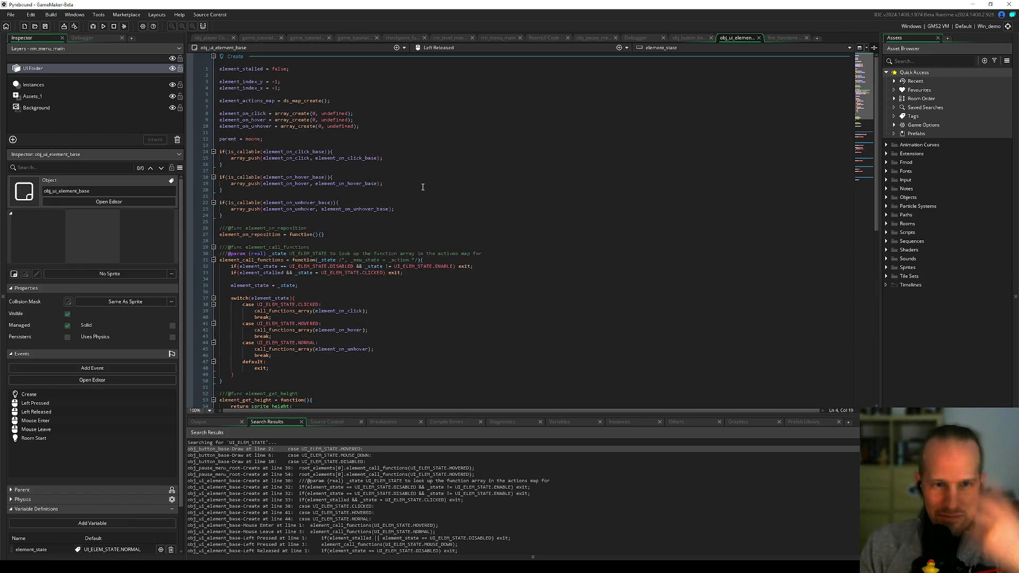
{"action": "double_click", "coordinate": [257, 234]}
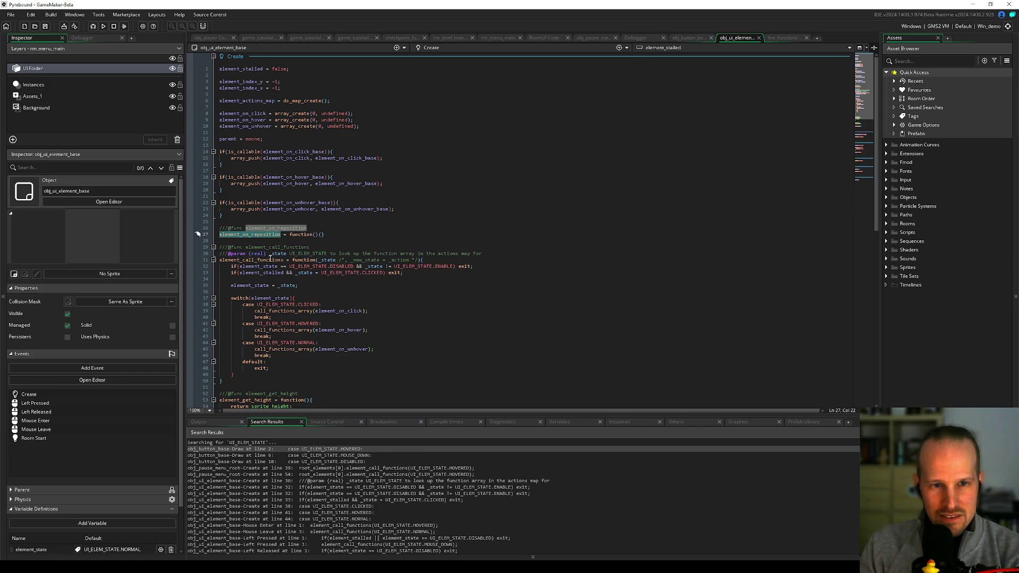
{"action": "left_click", "coordinate": [290, 285]}
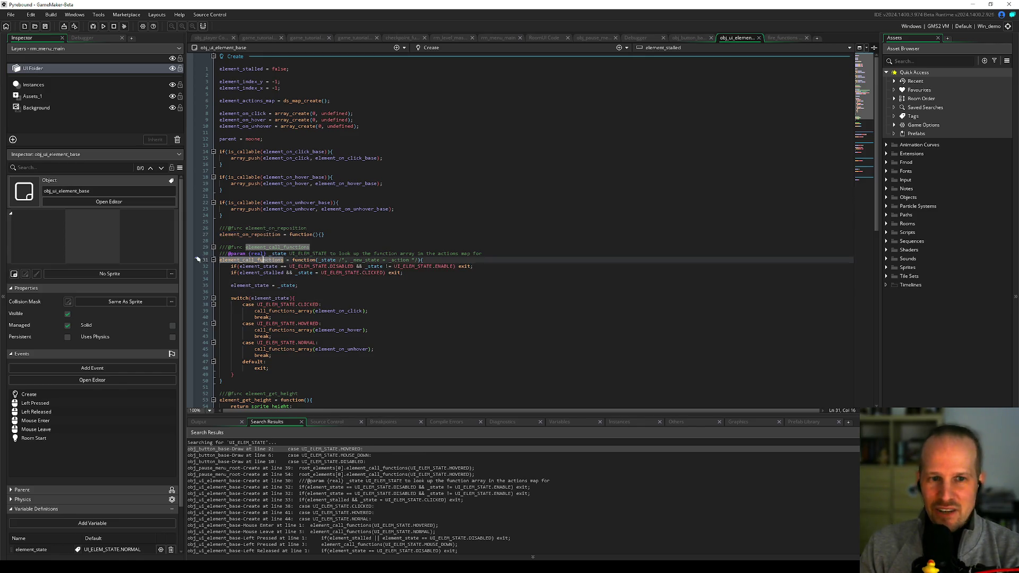
{"action": "double_click", "coordinate": [253, 260]}
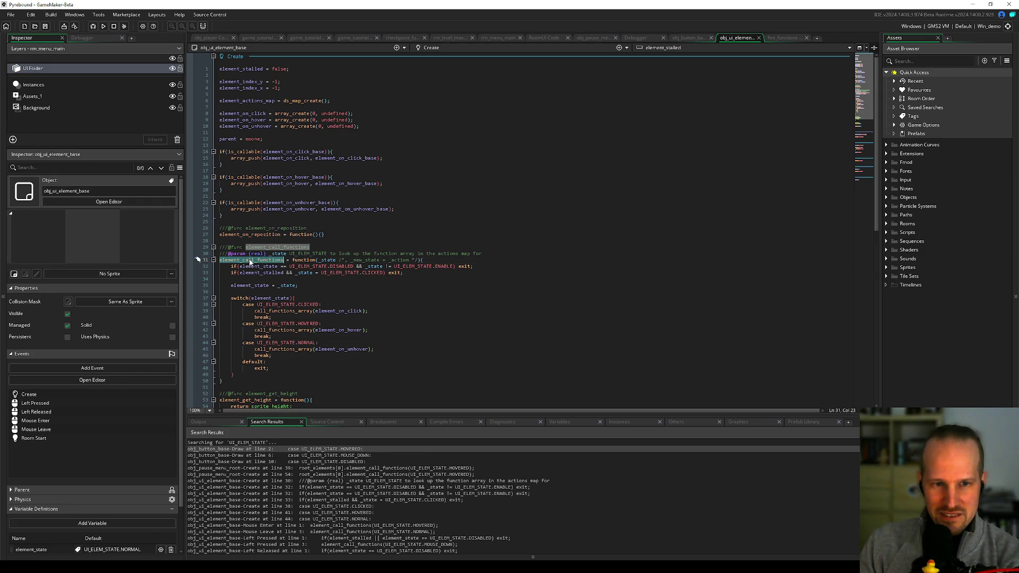
Step: Highlight the element_state, _state and element_call_functions occurrences inside element_call_functions
{"action": "left_click_drag", "start_coordinate": [300, 287], "coordinate": [229, 285]}
{"action": "left_click", "coordinate": [254, 284]}
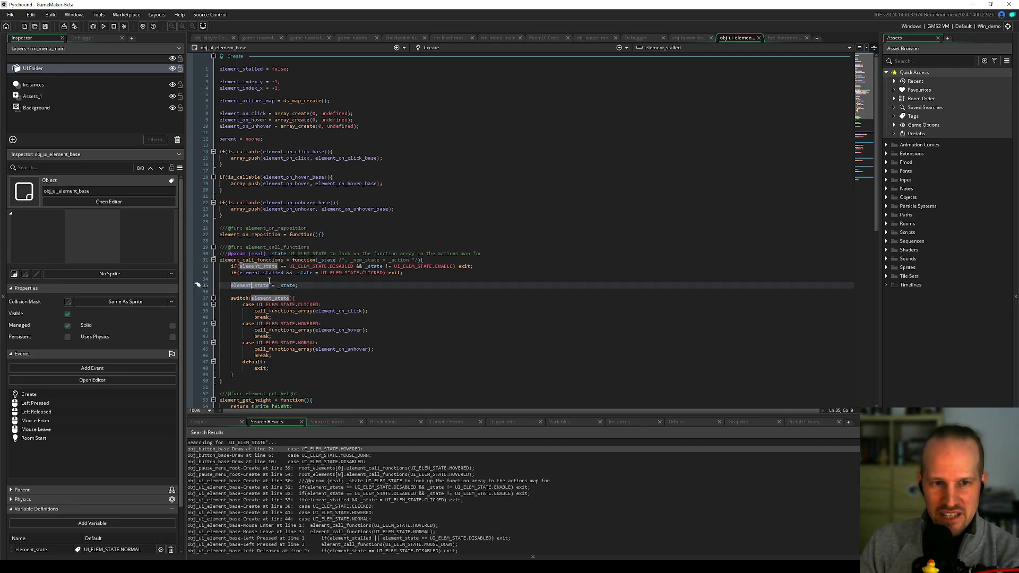
{"action": "double_click", "coordinate": [285, 285]}
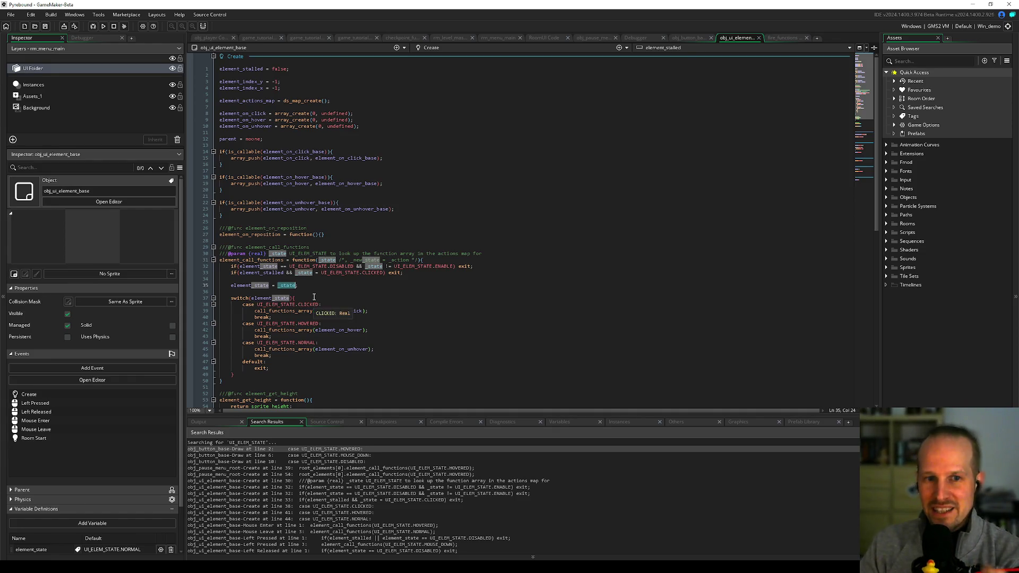
{"action": "left_click", "coordinate": [305, 286]}
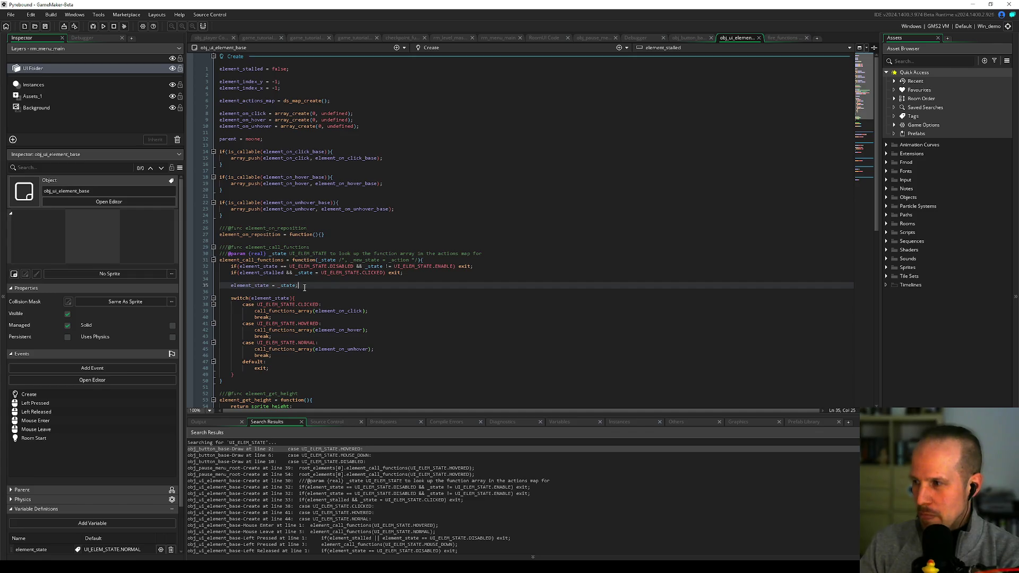
{"action": "double_click", "coordinate": [268, 260]}
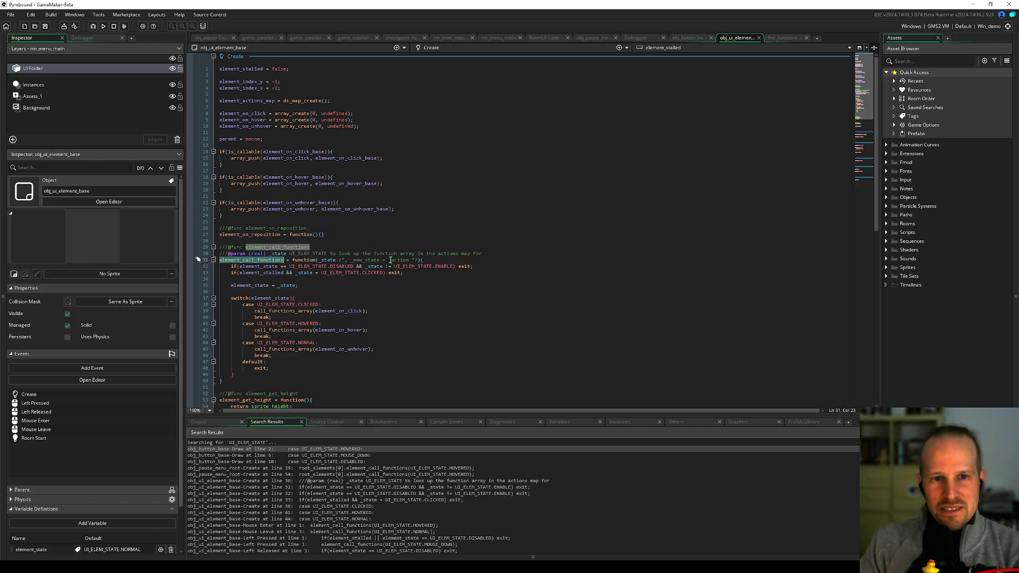
{"action": "left_click", "coordinate": [392, 241]}
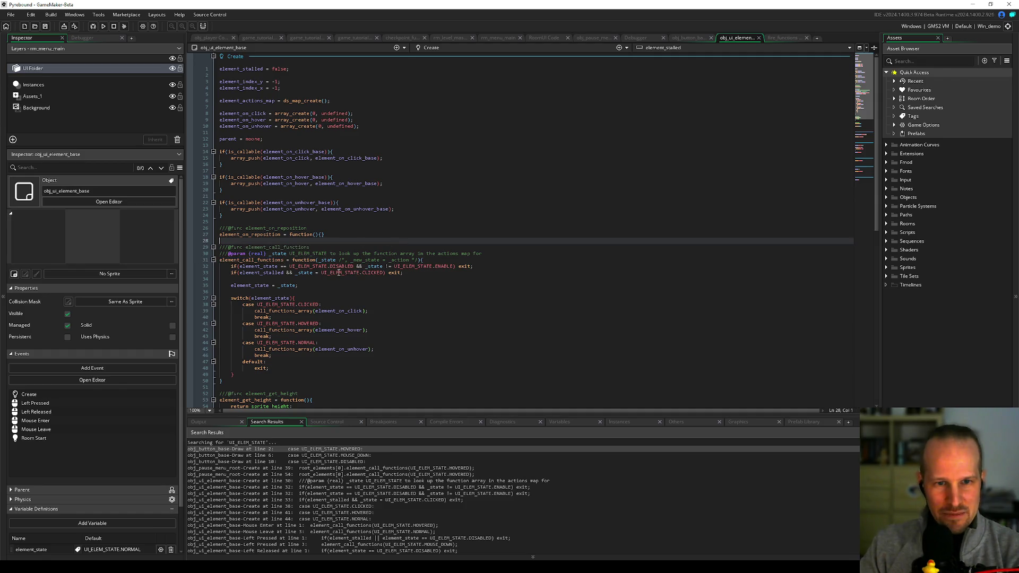
Step: Search the whole project for element_state with Ctrl+Shift+F
{"action": "scroll", "coordinate": [308, 249], "scroll_direction": "down", "scroll_amount": 2}
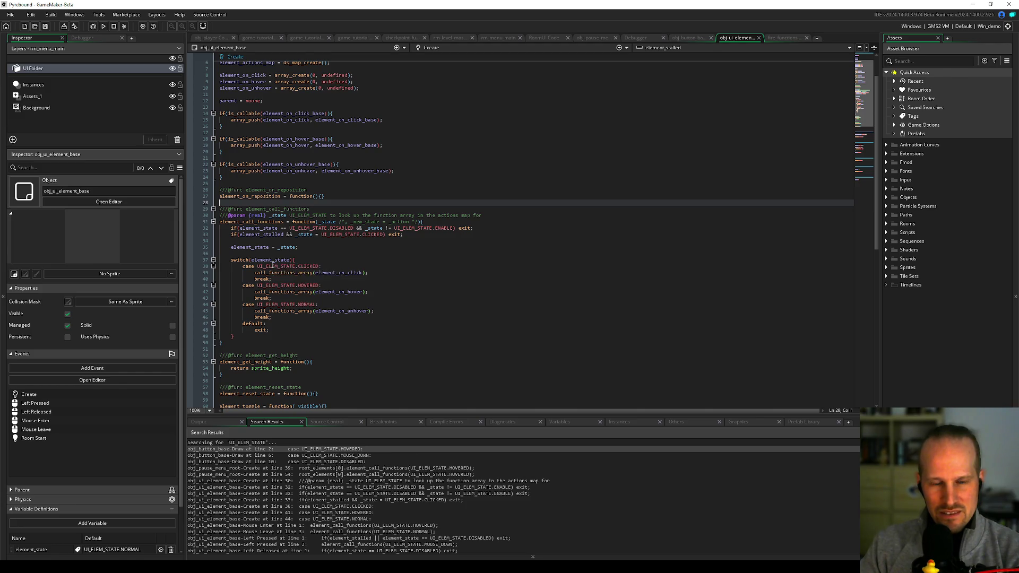
{"action": "mouse_move", "coordinate": [273, 265]}
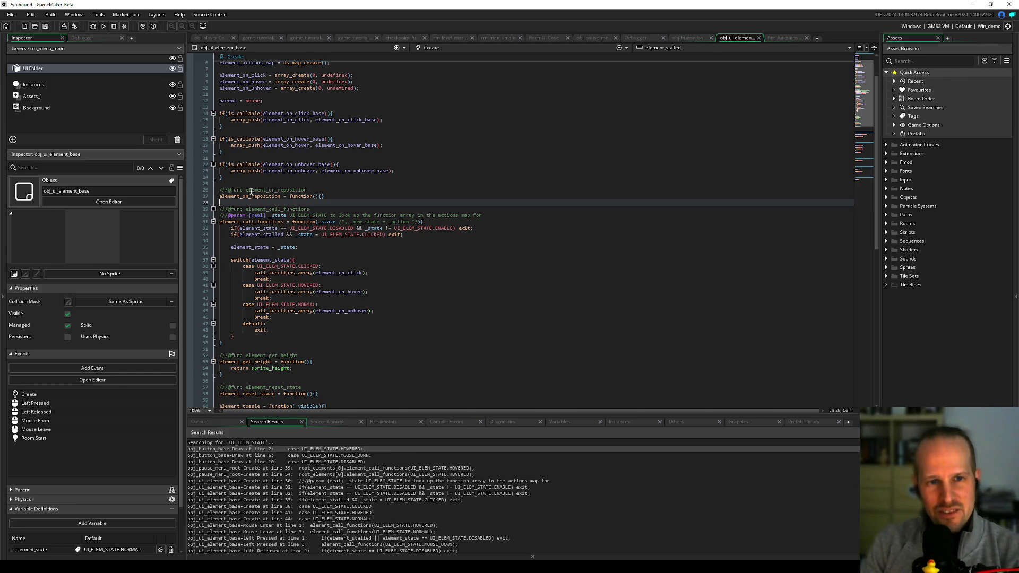
{"action": "left_click", "coordinate": [273, 228]}
{"action": "key", "text": "ctrl+shift+f"}
{"action": "key", "text": "Return"}
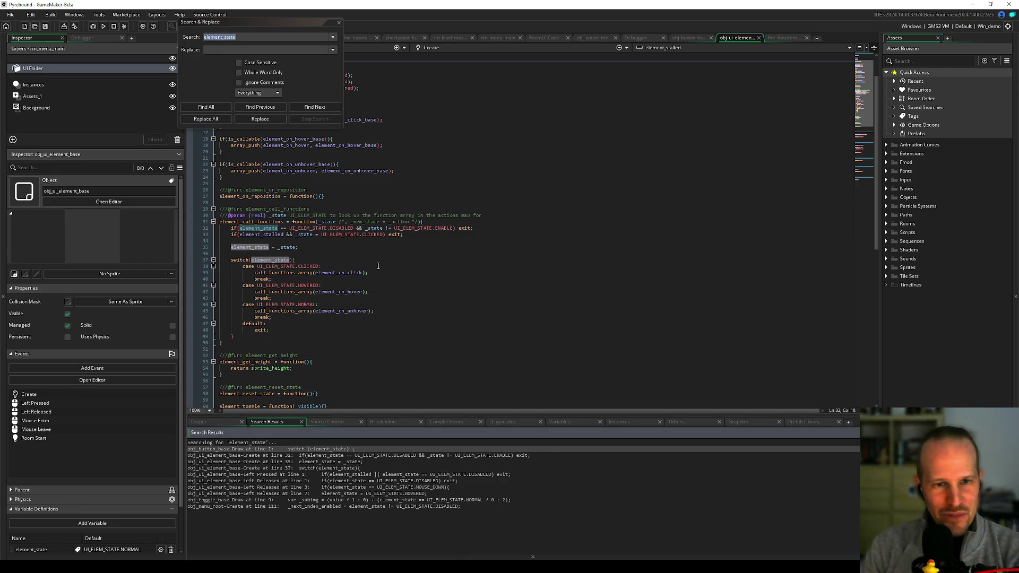
Step: Enlarge the search results, close the search window and return to the RoomUI Code
{"action": "left_click_drag", "start_coordinate": [321, 414], "coordinate": [348, 293]}
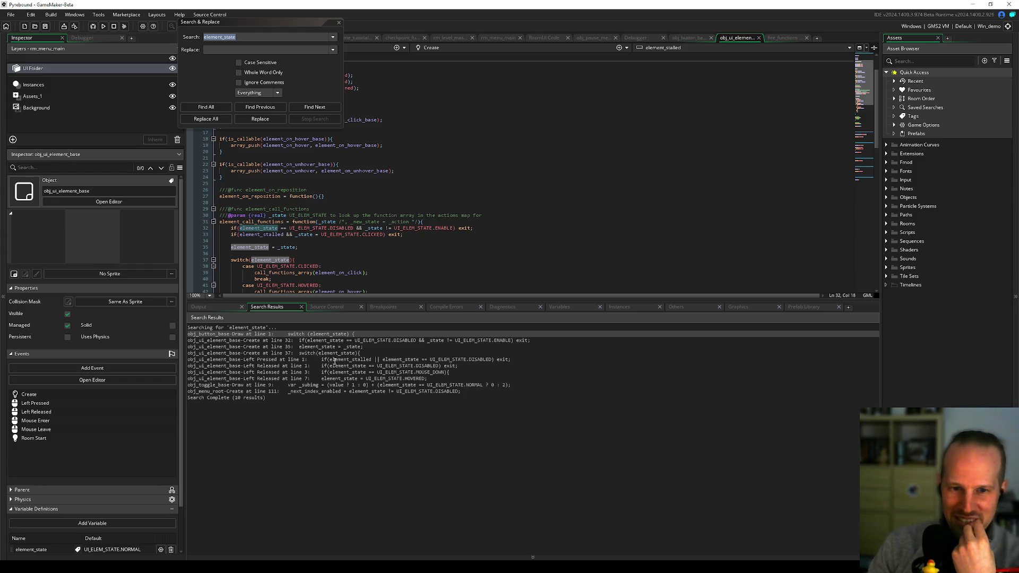
{"action": "left_click", "coordinate": [339, 22]}
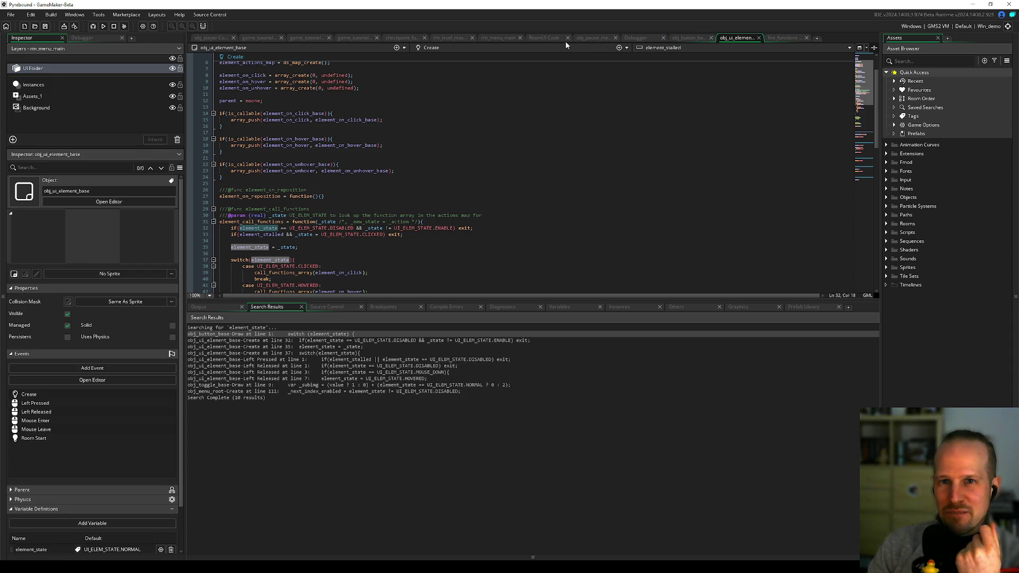
{"action": "left_click", "coordinate": [547, 39]}
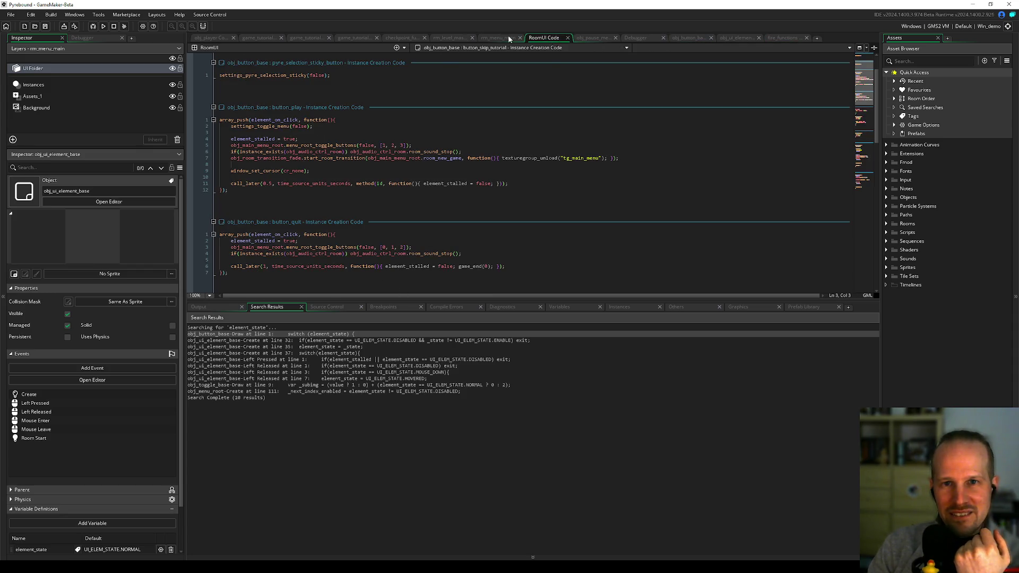
Step: In rm_menu_main, hide uil_pause_menu, show uil_main_menu, and check button_help's element_state DISABLED
{"action": "left_click", "coordinate": [499, 38]}
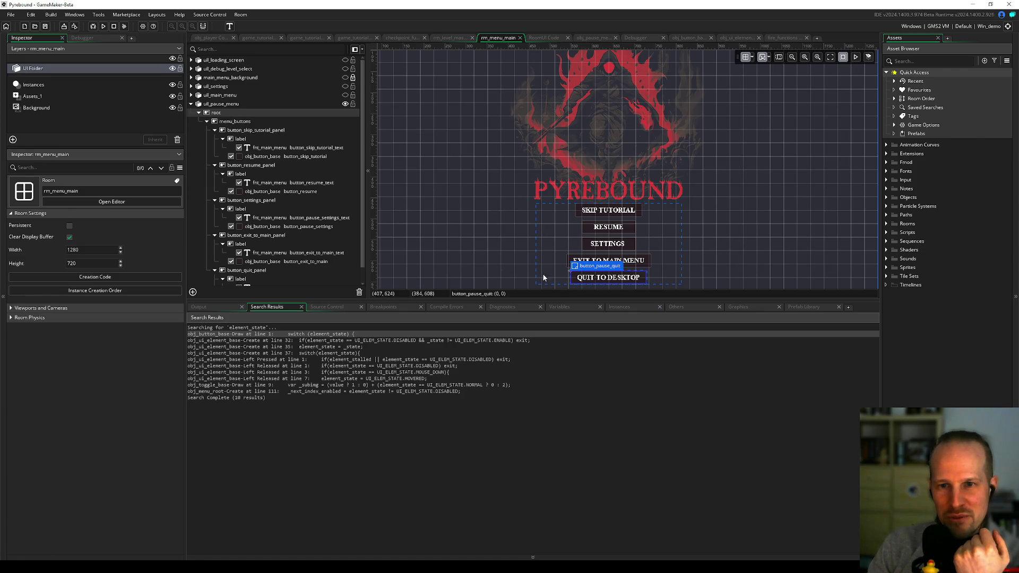
{"action": "left_click_drag", "start_coordinate": [532, 301], "coordinate": [533, 373]}
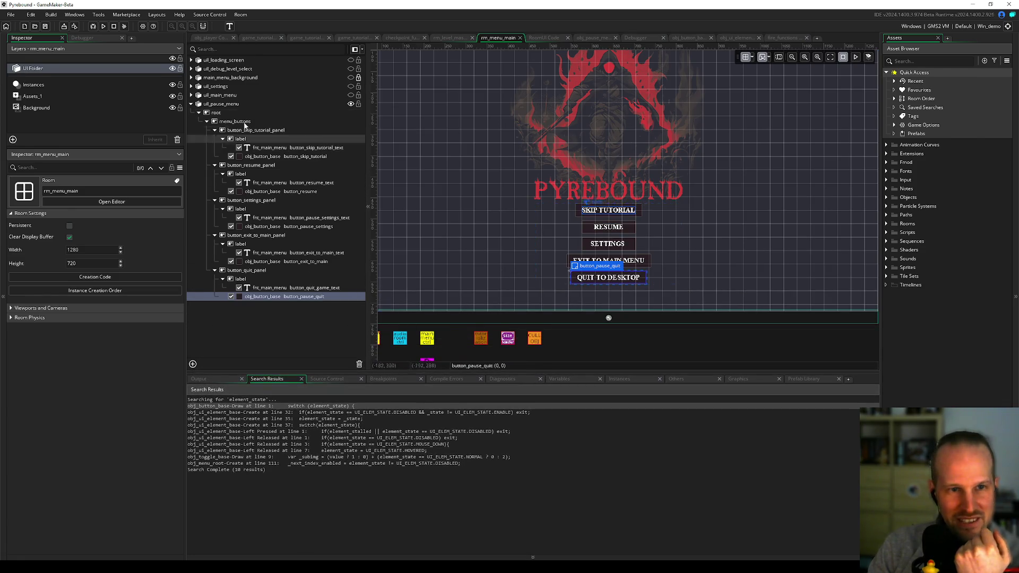
{"action": "left_click", "coordinate": [191, 104]}
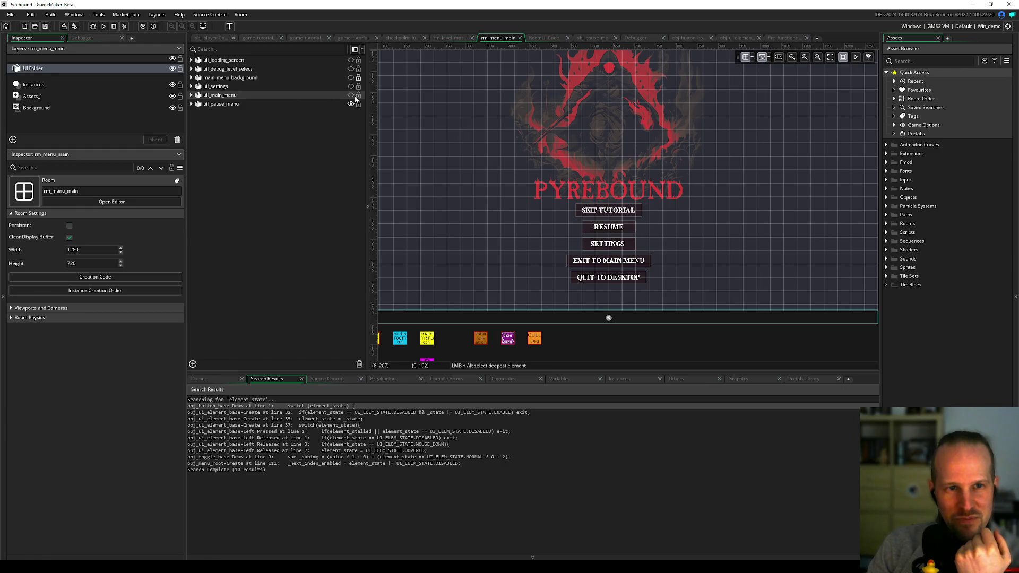
{"action": "left_click", "coordinate": [228, 95]}
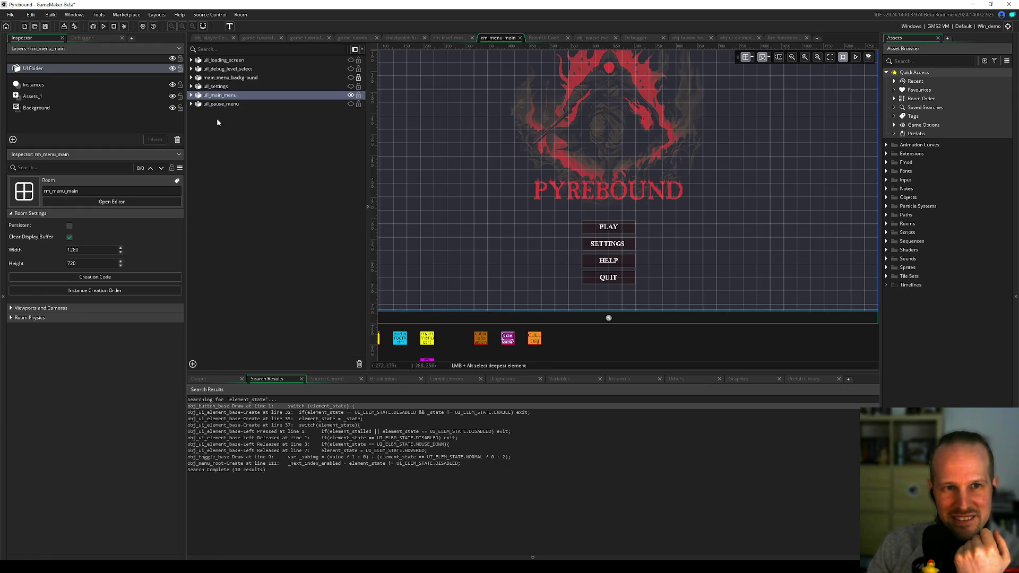
{"action": "left_click", "coordinate": [191, 95]}
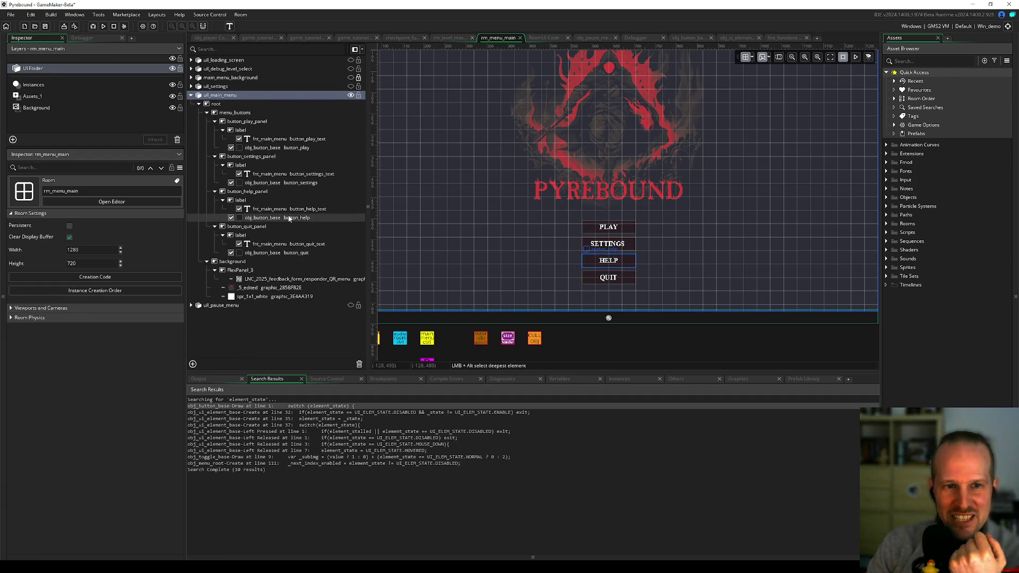
{"action": "left_click", "coordinate": [261, 221]}
{"action": "scroll", "coordinate": [79, 487], "scroll_direction": "down", "scroll_amount": 3}
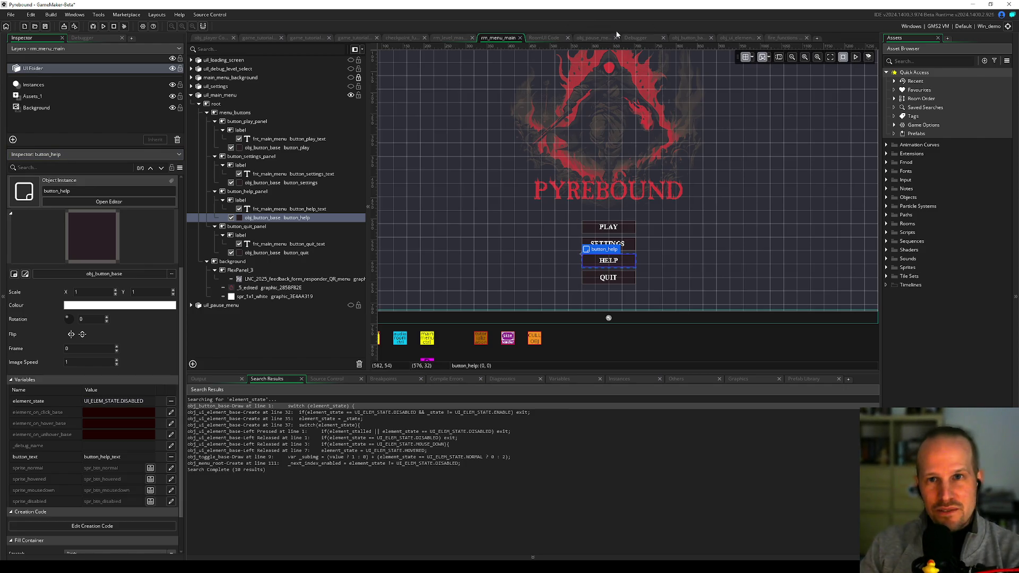
{"action": "left_click", "coordinate": [552, 38]}
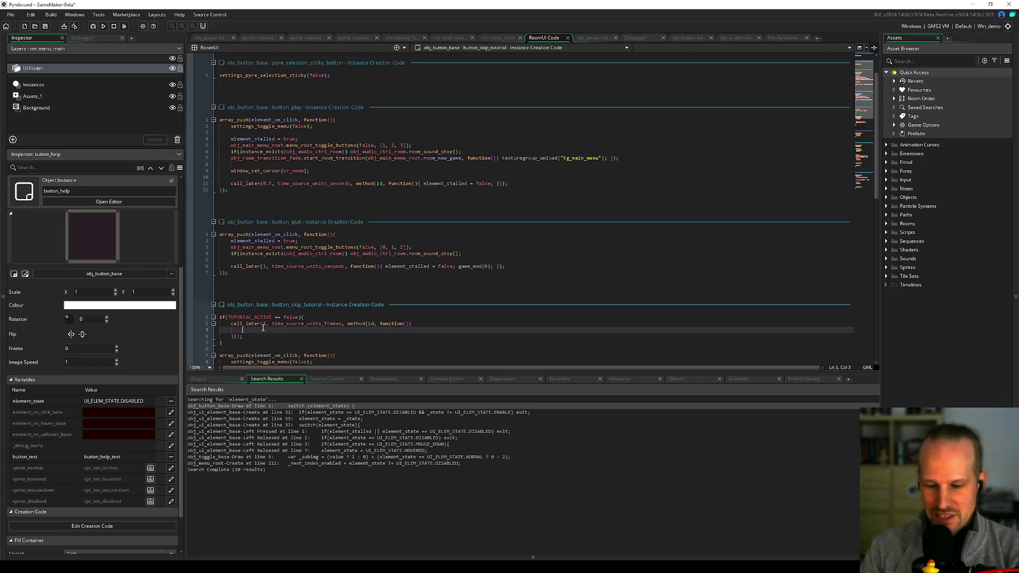
Step: Add element_state = UI_ELEM_STATE.DISABLED; inside the skip_tutorial call_later callback
{"action": "type", "text": "element_state = EI"}
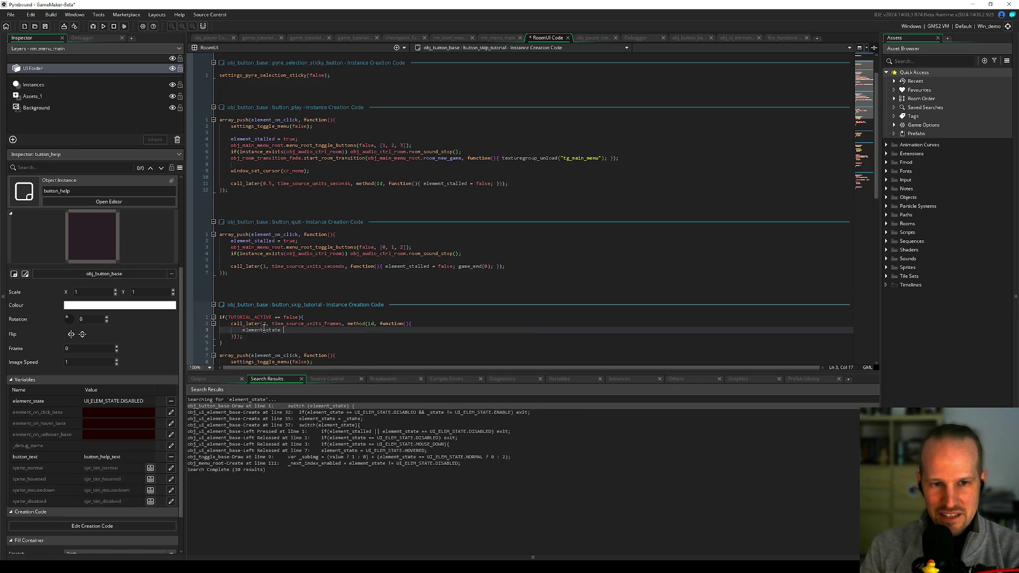
{"action": "type", "text": "EM"}
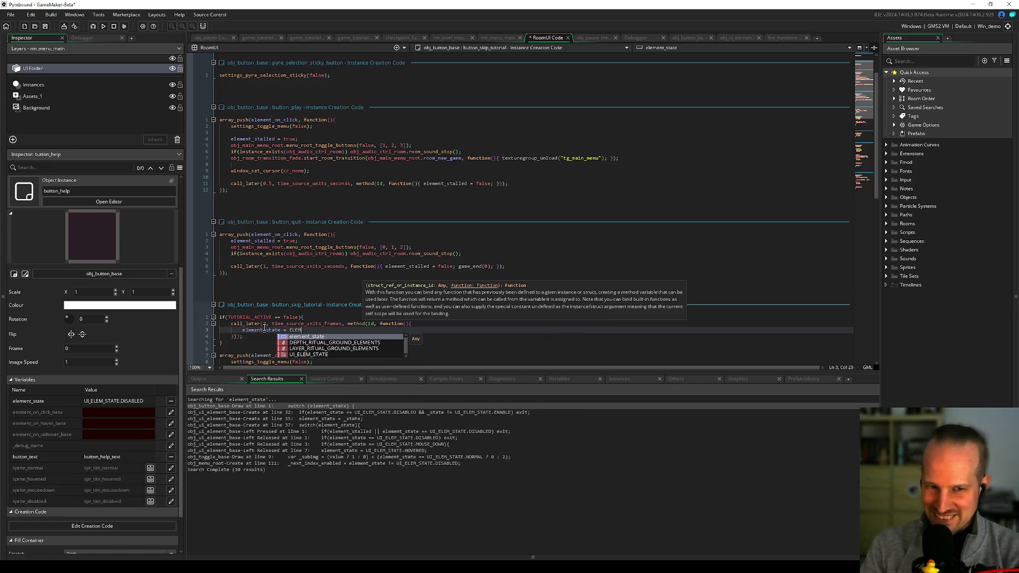
{"action": "type", "text": "UI_"}
{"action": "key", "text": "Return"}
{"action": "type", "text": "."}
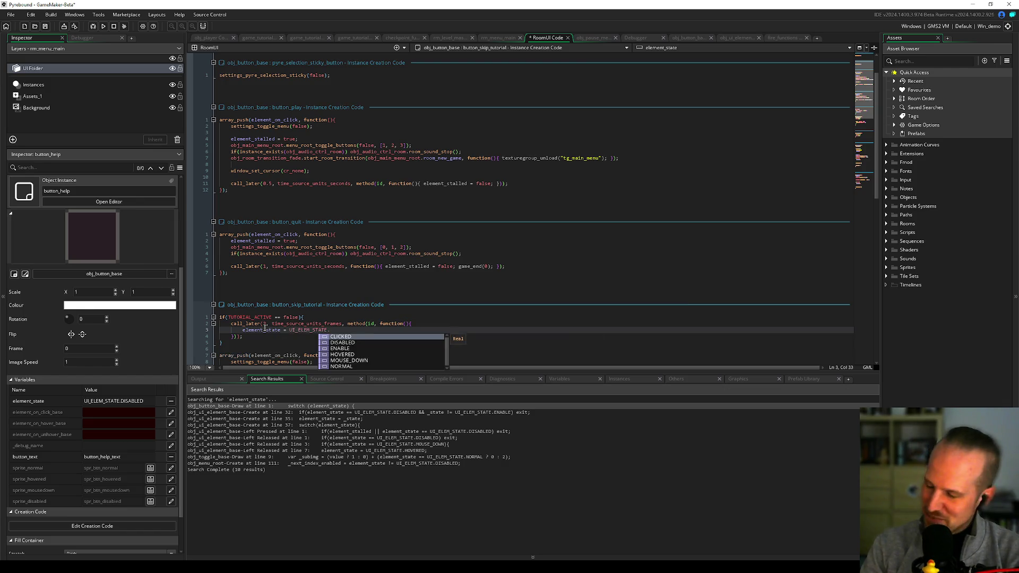
{"action": "key", "text": "Down"}
{"action": "key", "text": "Down"}
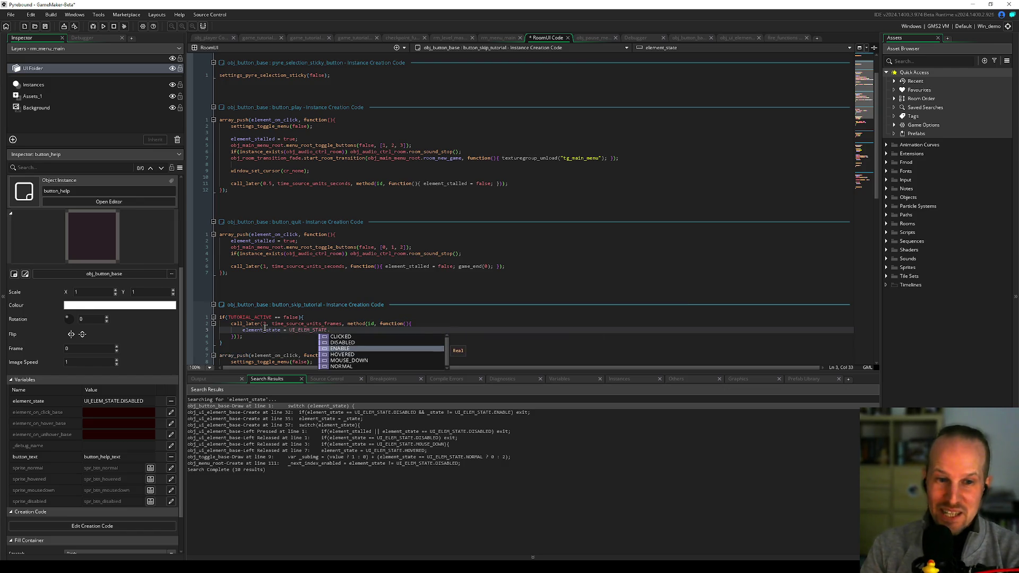
{"action": "key", "text": "Up"}
{"action": "key", "text": "Return"}
{"action": "type", "text": ";"}
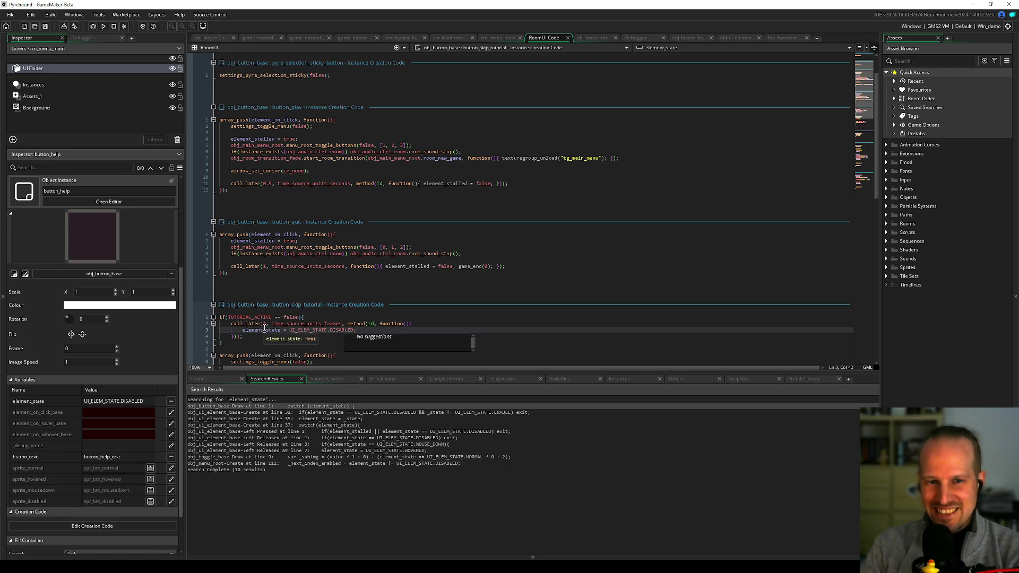
Step: Review the call_later arguments and TUTORIAL_ACTIVE condition, then run the game in debug mode
{"action": "left_click", "coordinate": [272, 323]}
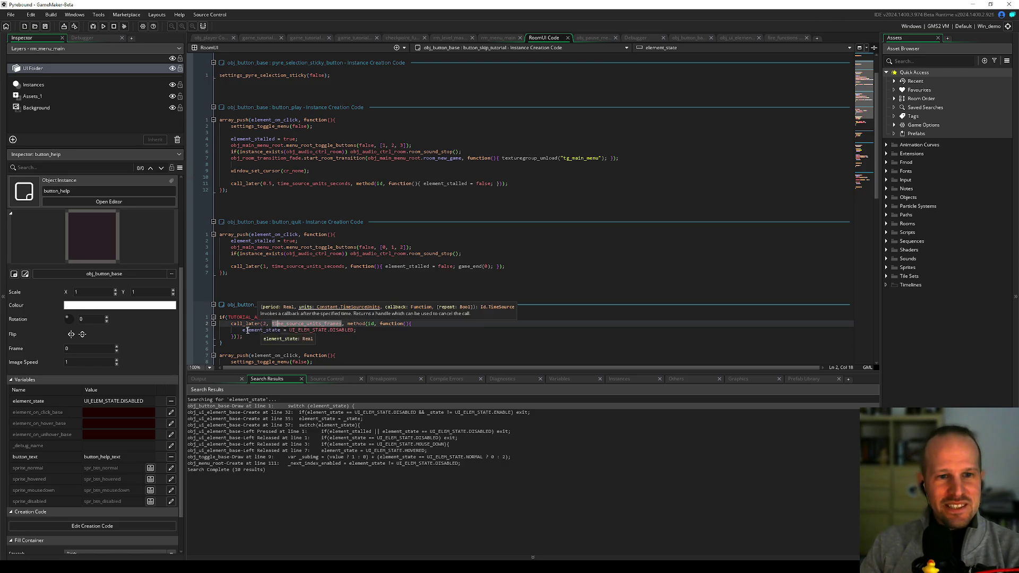
{"action": "left_click", "coordinate": [234, 317]}
{"action": "left_click", "coordinate": [1008, 26]}
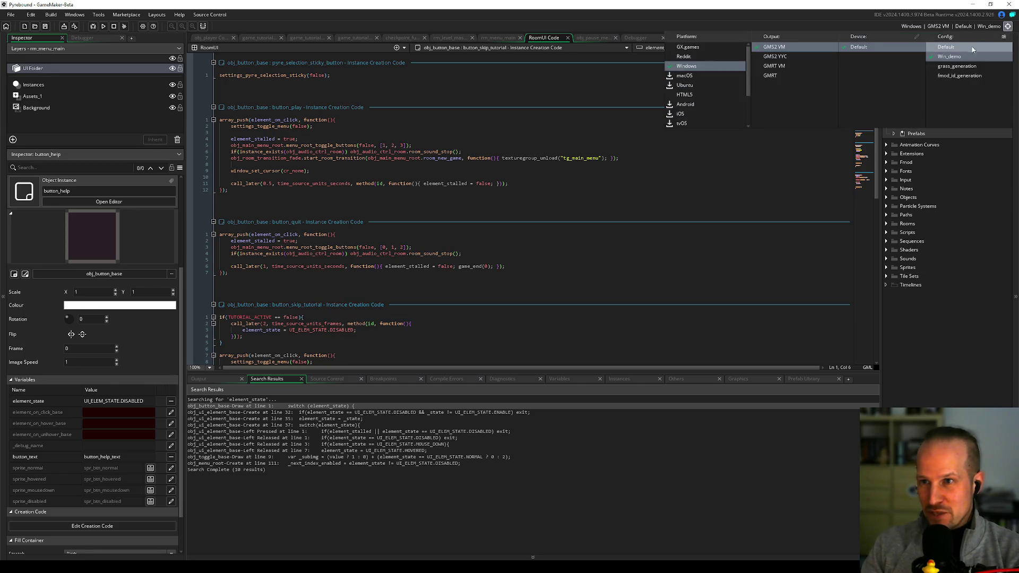
{"action": "key", "text": "Escape"}
{"action": "key", "text": "Down"}
{"action": "key", "text": "Down"}
{"action": "key", "text": "Down"}
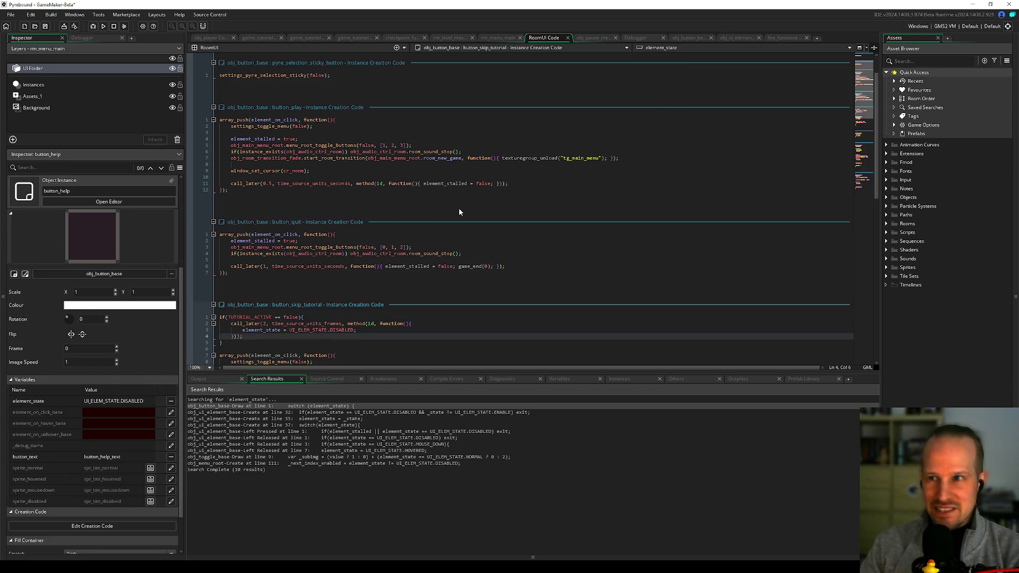
{"action": "left_click", "coordinate": [93, 26]}
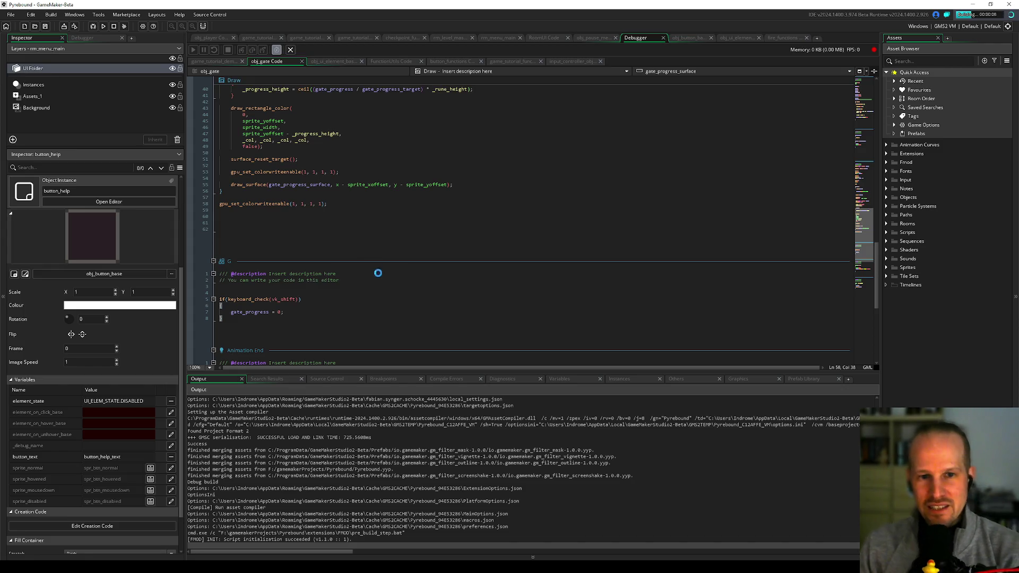
Step: Pause the running test game, close its window and switch to the game_tutorial_demo script
{"action": "left_click", "coordinate": [382, 301]}
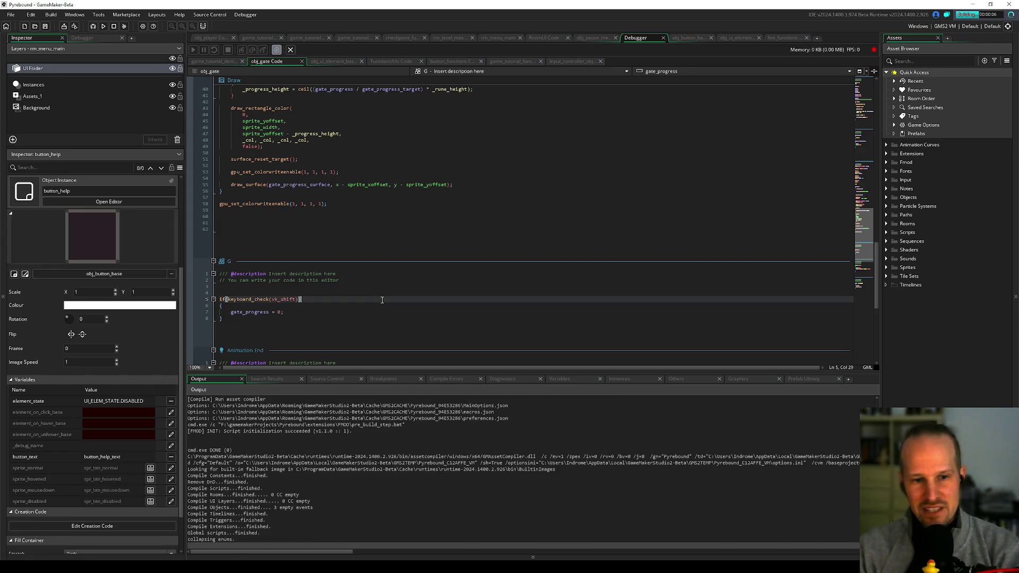
{"action": "left_click", "coordinate": [303, 307]}
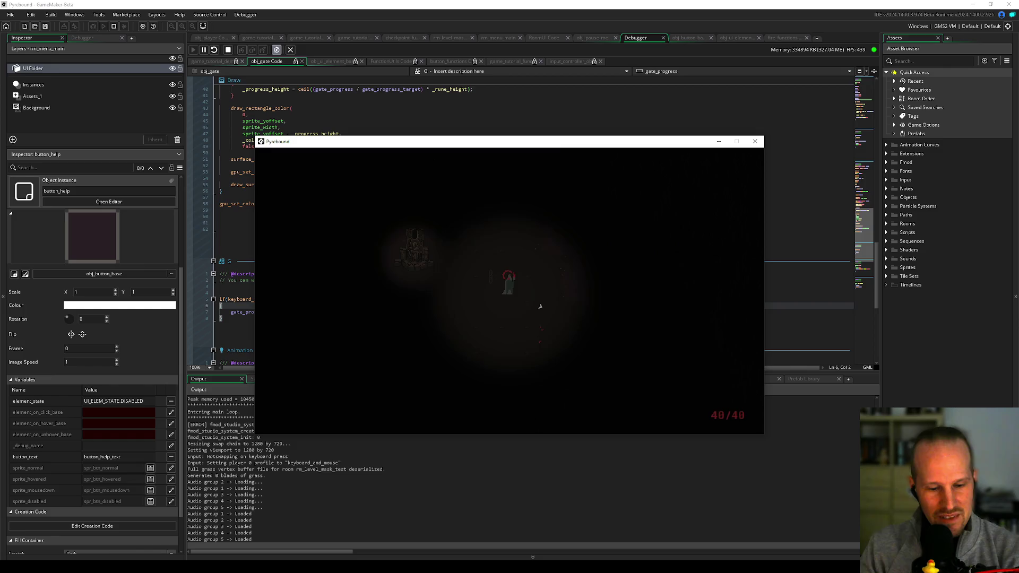
{"action": "key", "text": "Escape"}
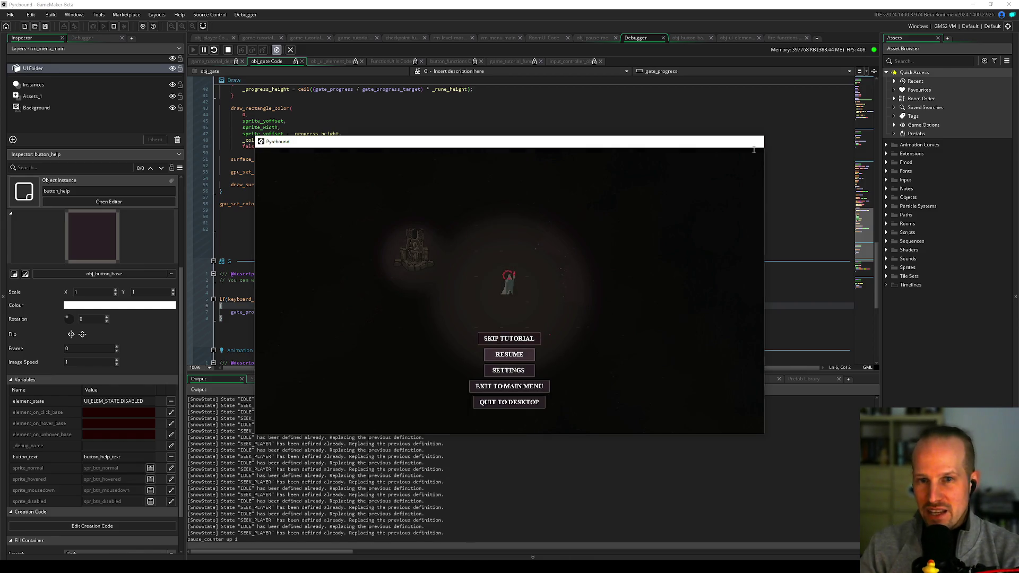
{"action": "left_click", "coordinate": [754, 141]}
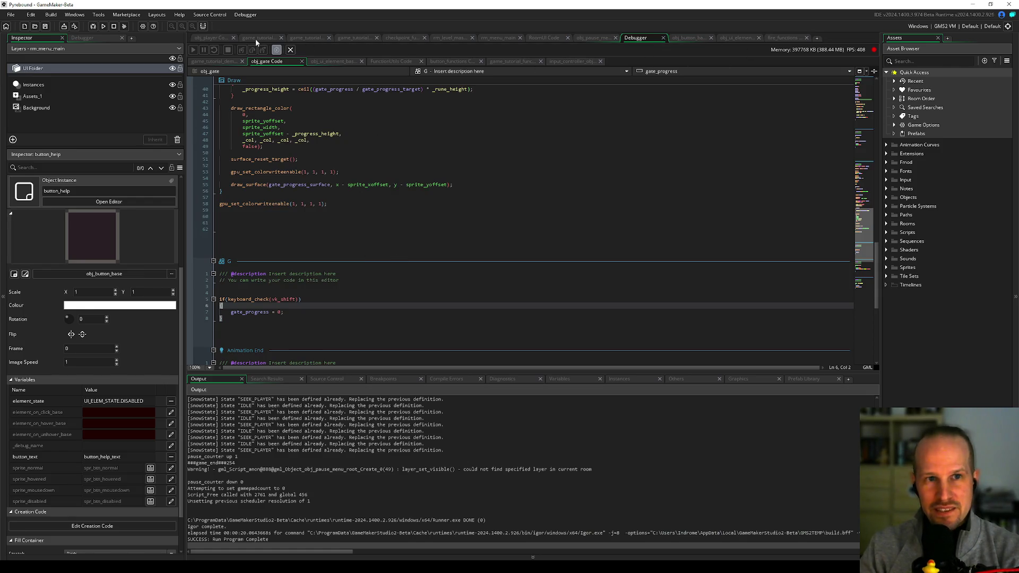
{"action": "left_click", "coordinate": [249, 38]}
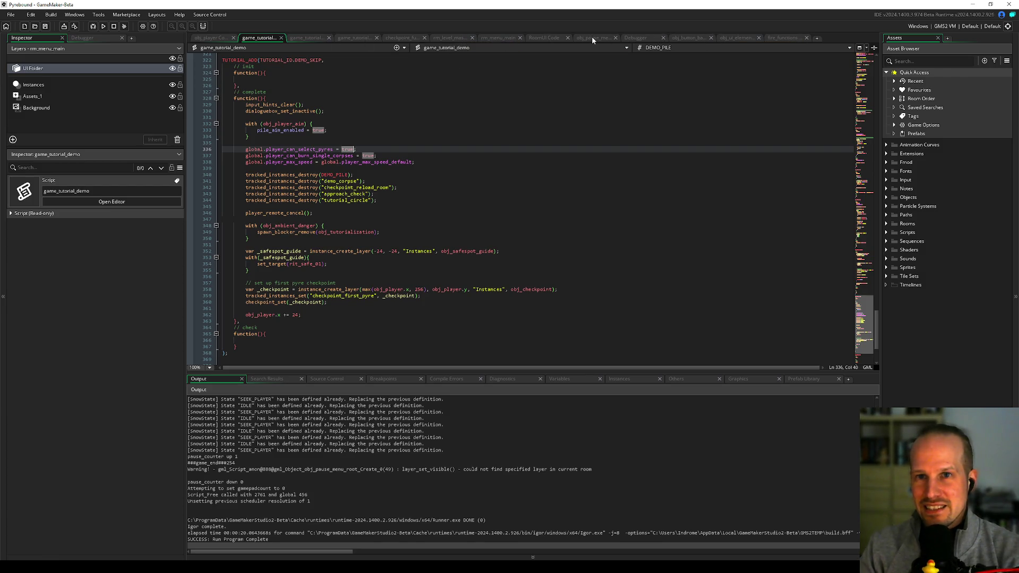
Step: Select the element_state disabling line, then try and undo a method(id, wrapper on the callback
{"action": "left_click", "coordinate": [544, 37]}
{"action": "scroll", "coordinate": [253, 217], "scroll_direction": "down", "scroll_amount": 8}
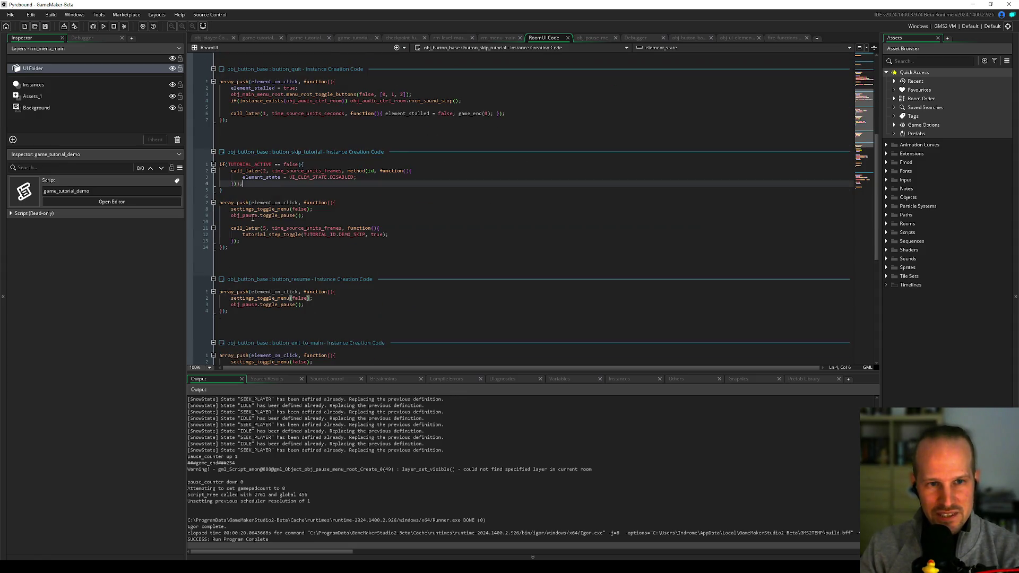
{"action": "left_click_drag", "start_coordinate": [243, 177], "coordinate": [357, 177]}
{"action": "key", "text": "ctrl+c"}
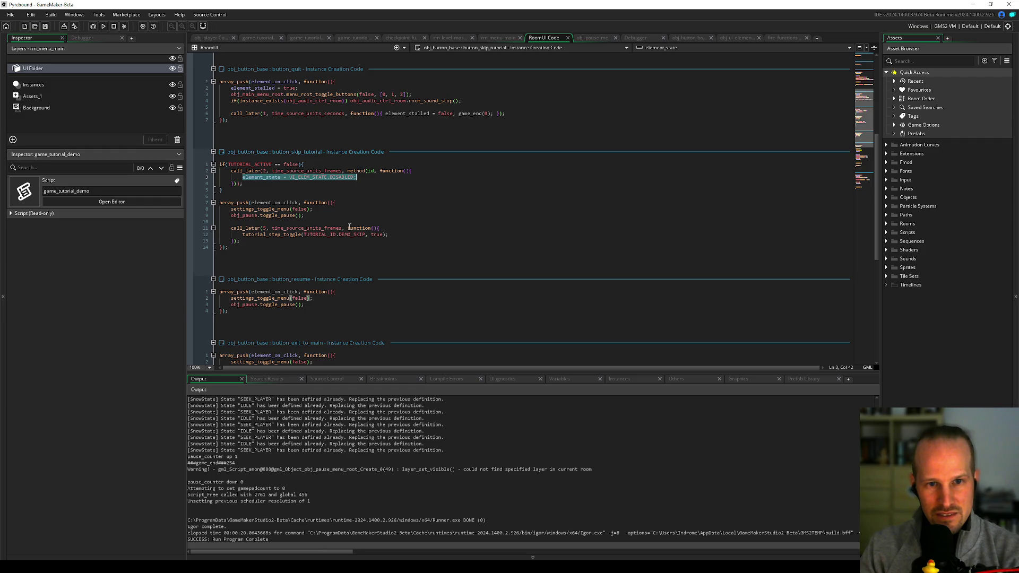
{"action": "left_click", "coordinate": [348, 228]}
{"action": "type", "text": "method("}
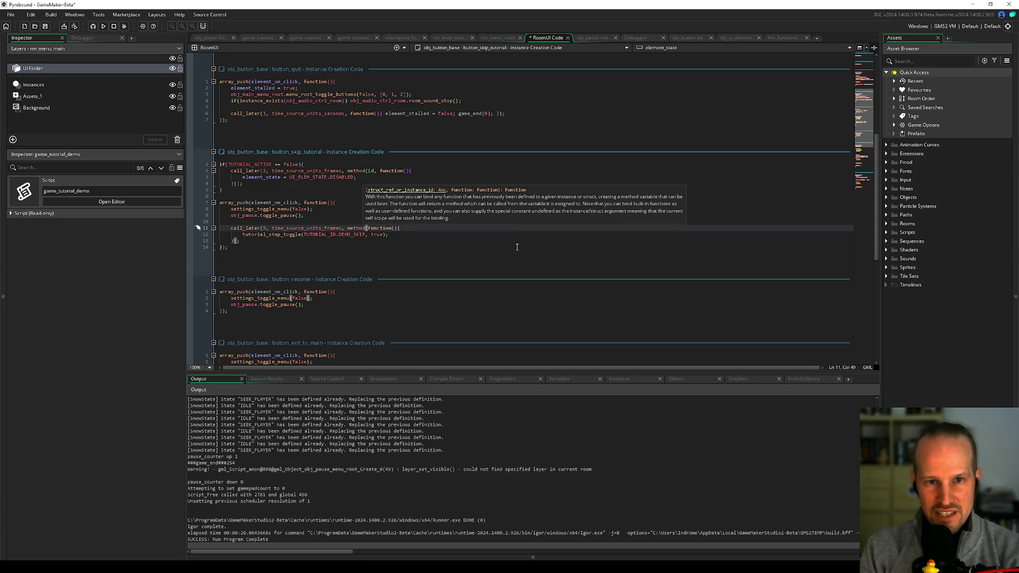
{"action": "type", "text": "id,"}
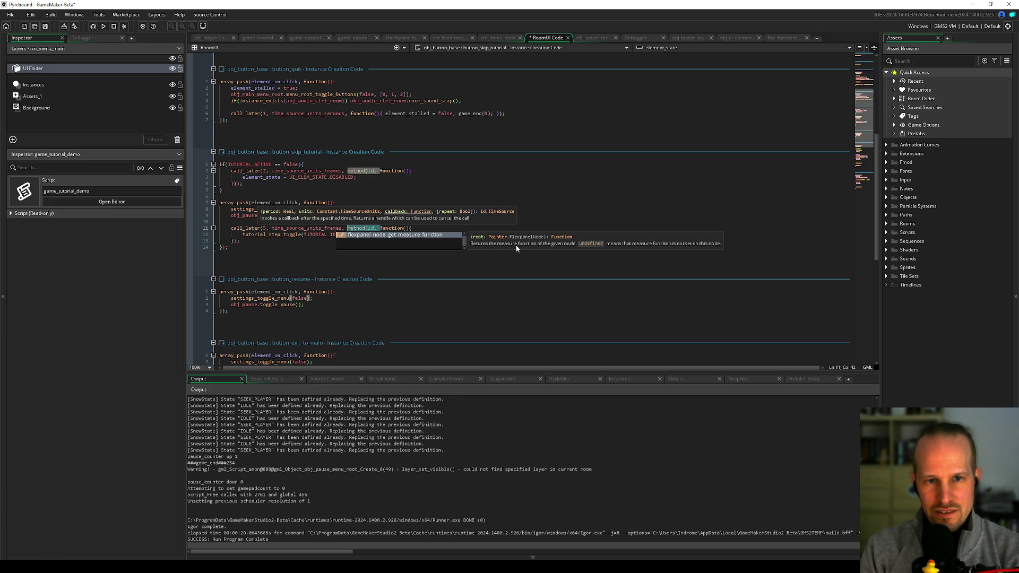
{"action": "key", "text": "ctrl+z"}
{"action": "key", "text": "Escape"}
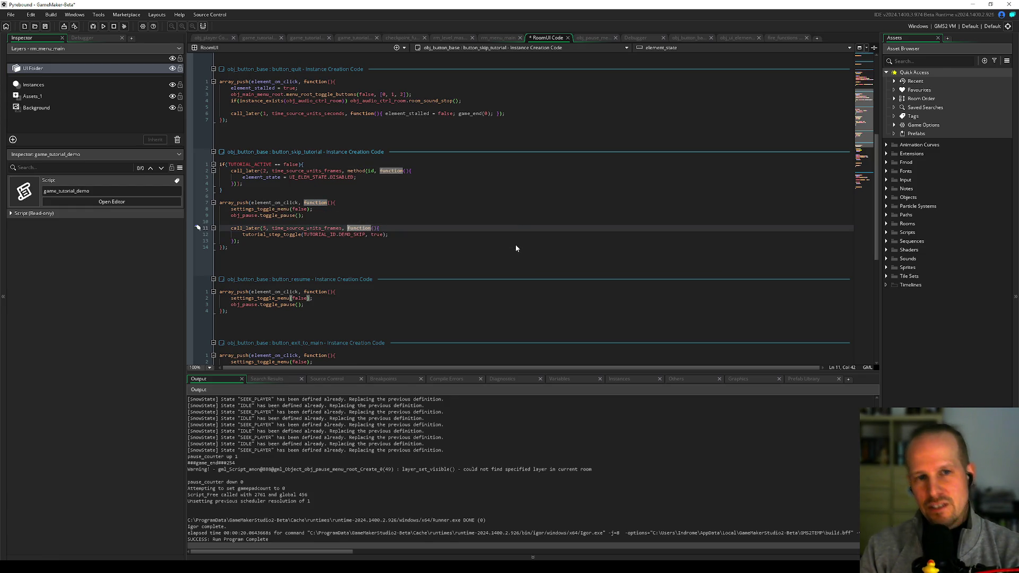
Step: Paste the disabling line above call_later in the click handler and save the RoomUI code
{"action": "key", "text": "Home"}
{"action": "key", "text": "Return"}
{"action": "key", "text": "Return"}
{"action": "key", "text": "Up"}
{"action": "key", "text": "Up"}
{"action": "key", "text": "ctrl+v"}
{"action": "key", "text": "ctrl+s"}
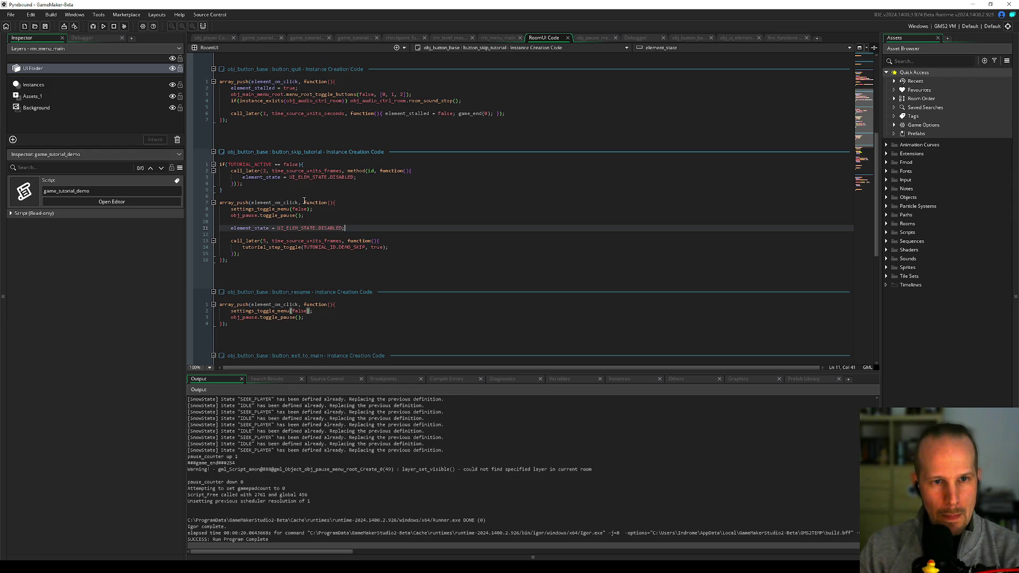
Step: Switch the build configuration to Win_demo and run the game
{"action": "left_click", "coordinate": [93, 26]}
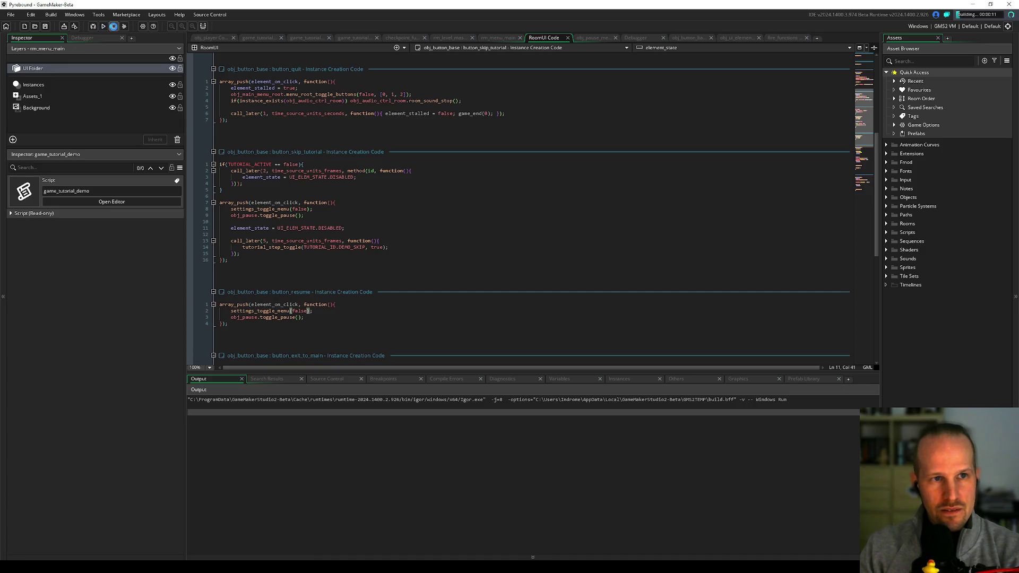
{"action": "left_click", "coordinate": [1008, 26]}
{"action": "left_click", "coordinate": [976, 56]}
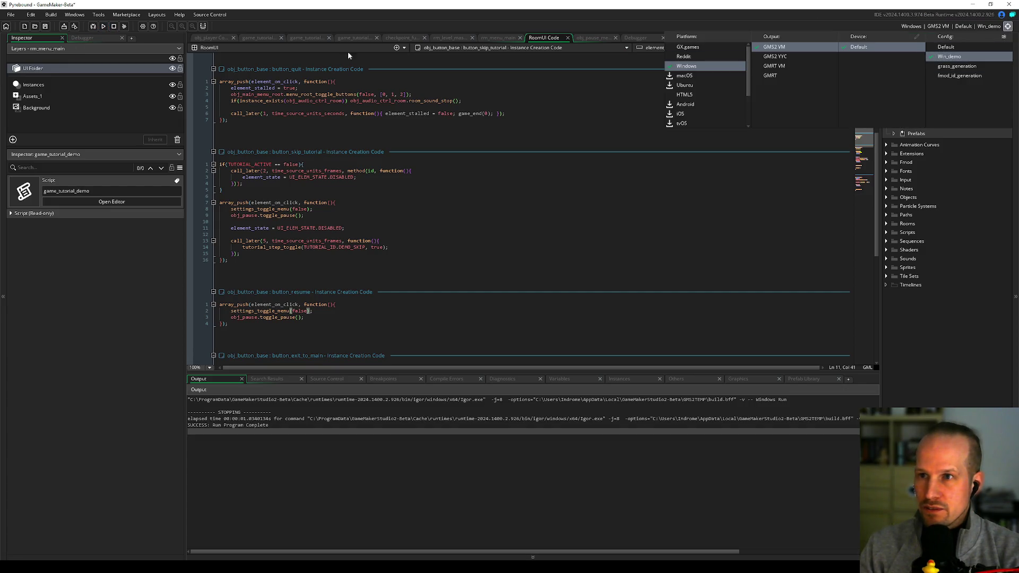
{"action": "left_click", "coordinate": [104, 26]}
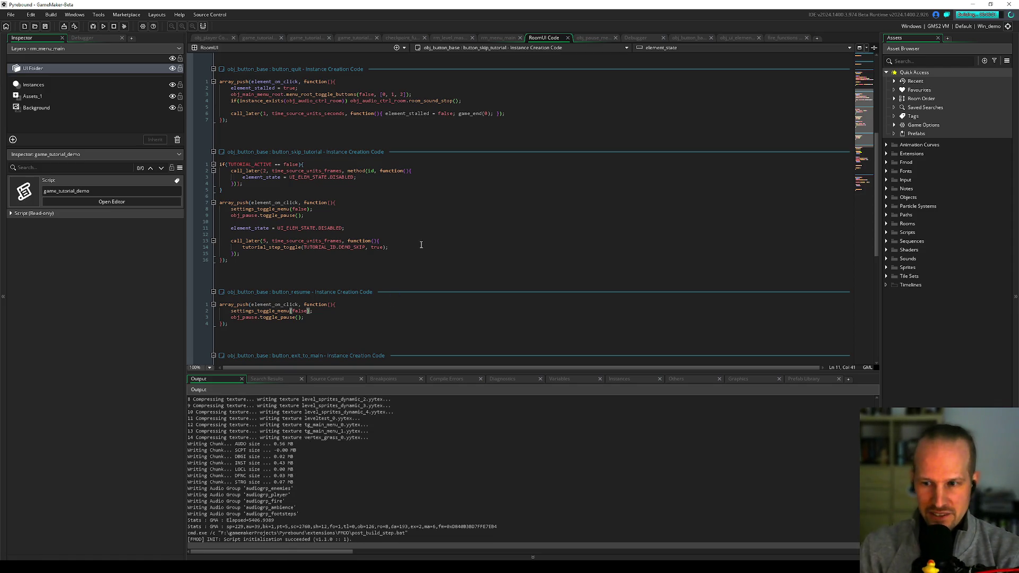
Step: Window the game, start playing, use Skip Tutorial from the pause menu, then quit
{"action": "left_click", "coordinate": [332, 311]}
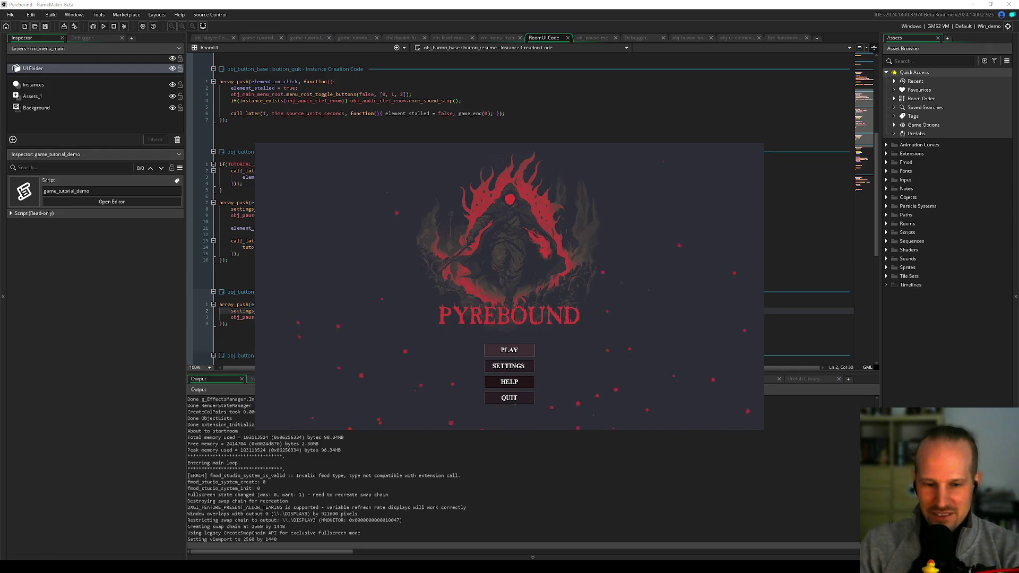
{"action": "key", "text": "F11"}
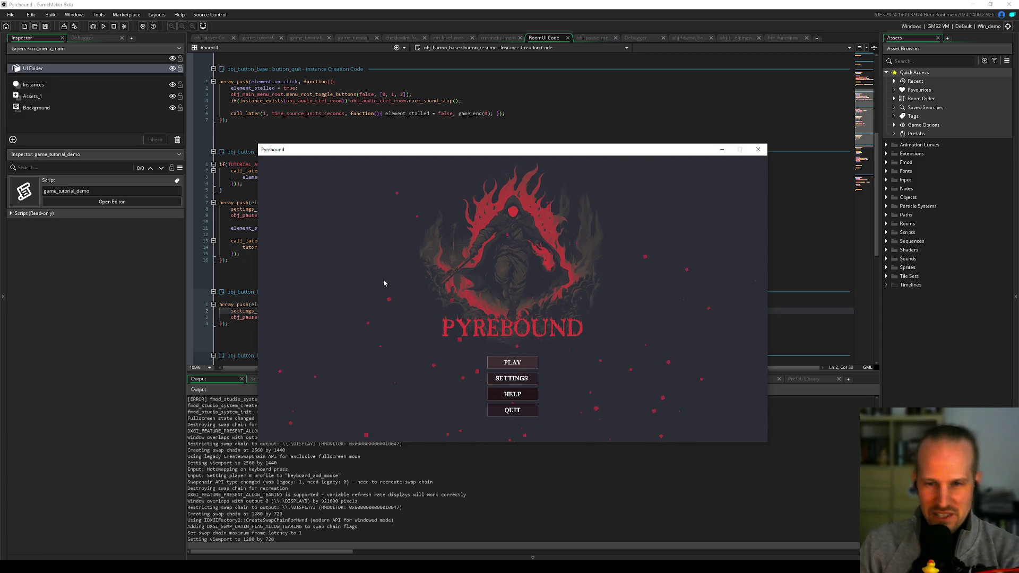
{"action": "left_click_drag", "start_coordinate": [472, 153], "coordinate": [478, 80]}
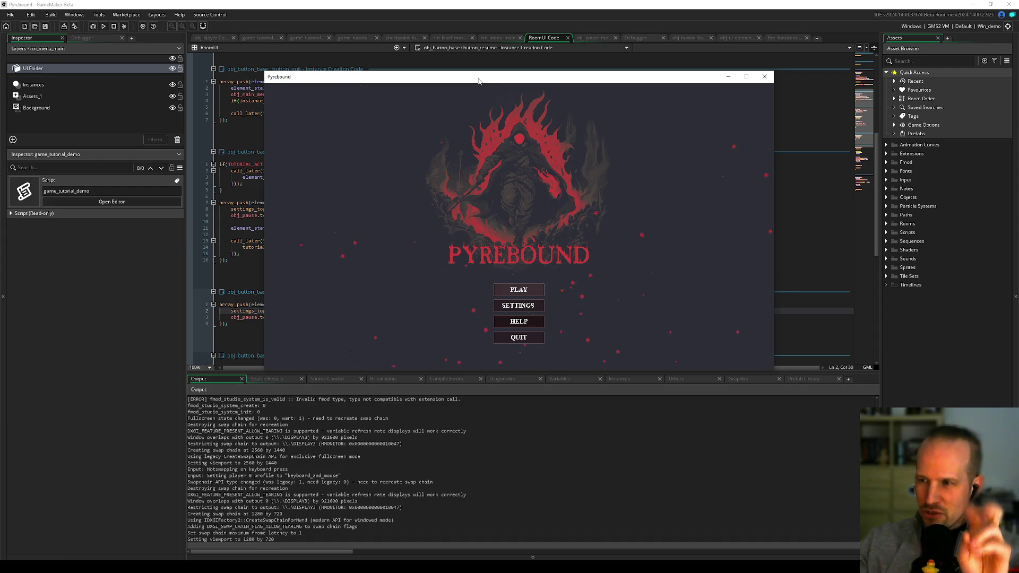
{"action": "left_click", "coordinate": [522, 292]}
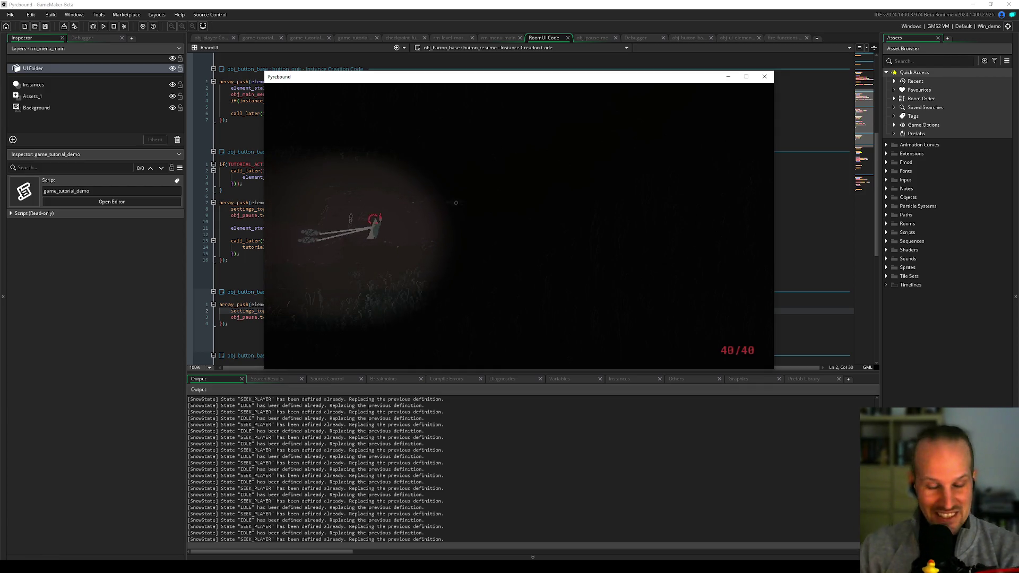
{"action": "key", "text": "Escape"}
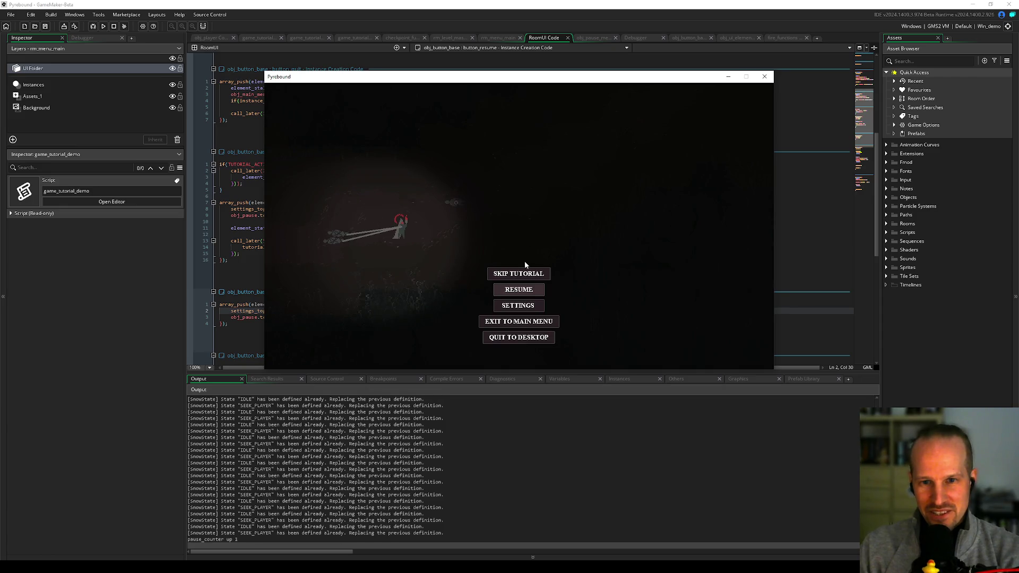
{"action": "left_click", "coordinate": [526, 275]}
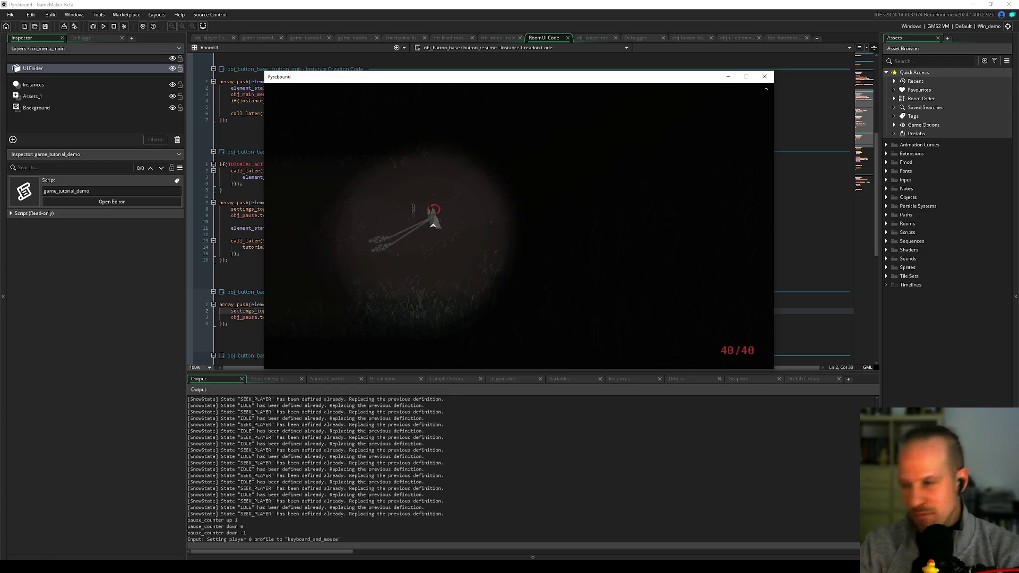
{"action": "key", "text": "Escape"}
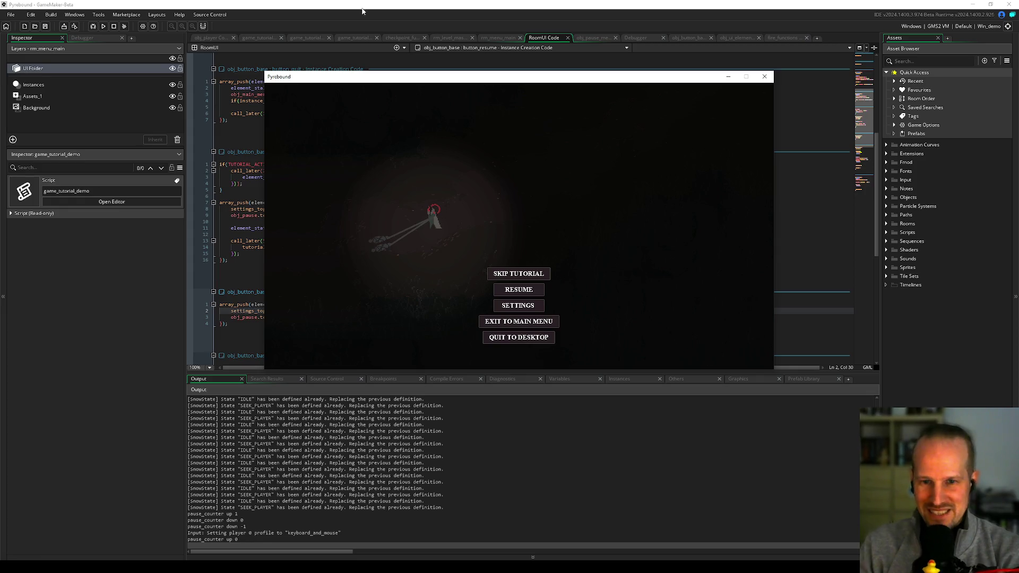
{"action": "key", "text": "alt+F4"}
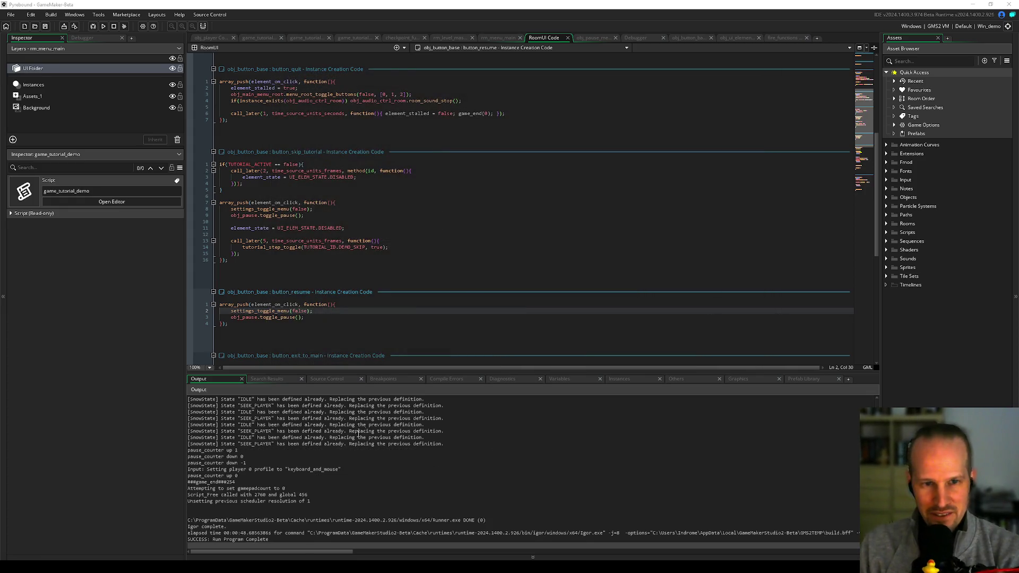
Step: Open the Config Editor, create a child config under fmod_id_generation, then delete NewConfig1
{"action": "left_click", "coordinate": [334, 240]}
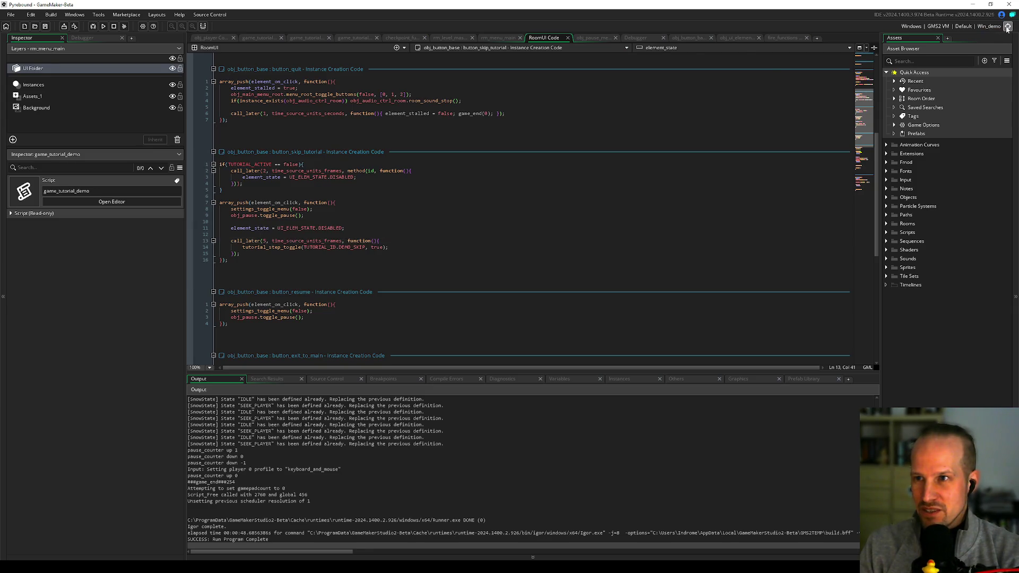
{"action": "left_click", "coordinate": [1007, 28]}
{"action": "left_click", "coordinate": [1008, 43]}
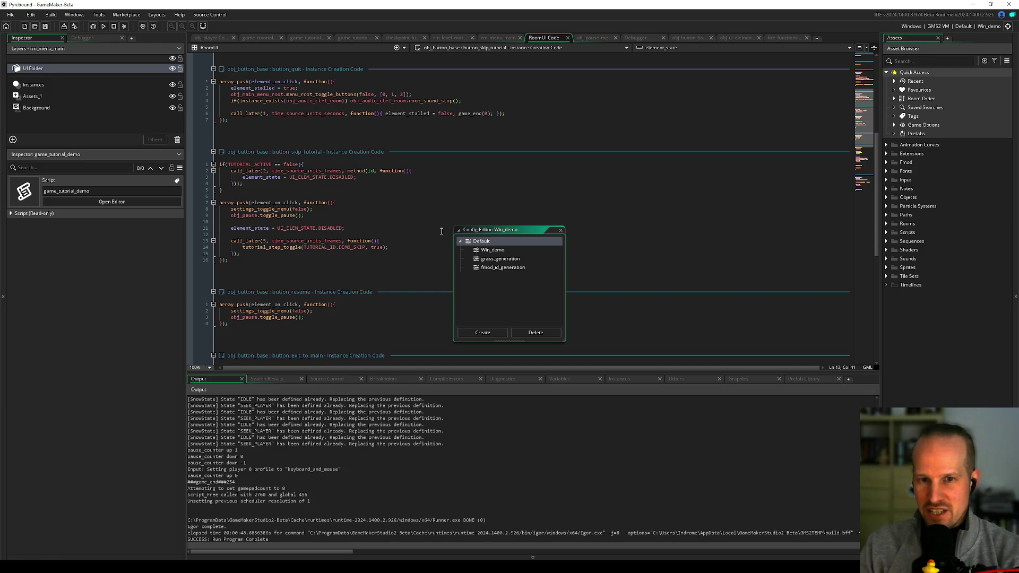
{"action": "left_click", "coordinate": [503, 269]}
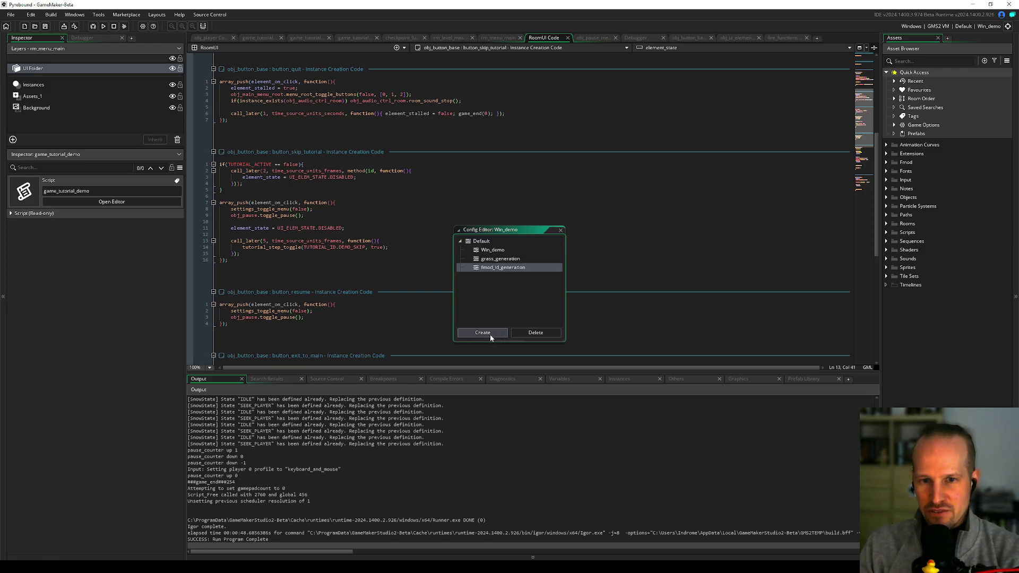
{"action": "left_click", "coordinate": [492, 334]}
{"action": "left_click", "coordinate": [529, 331]}
{"action": "left_click", "coordinate": [540, 308]}
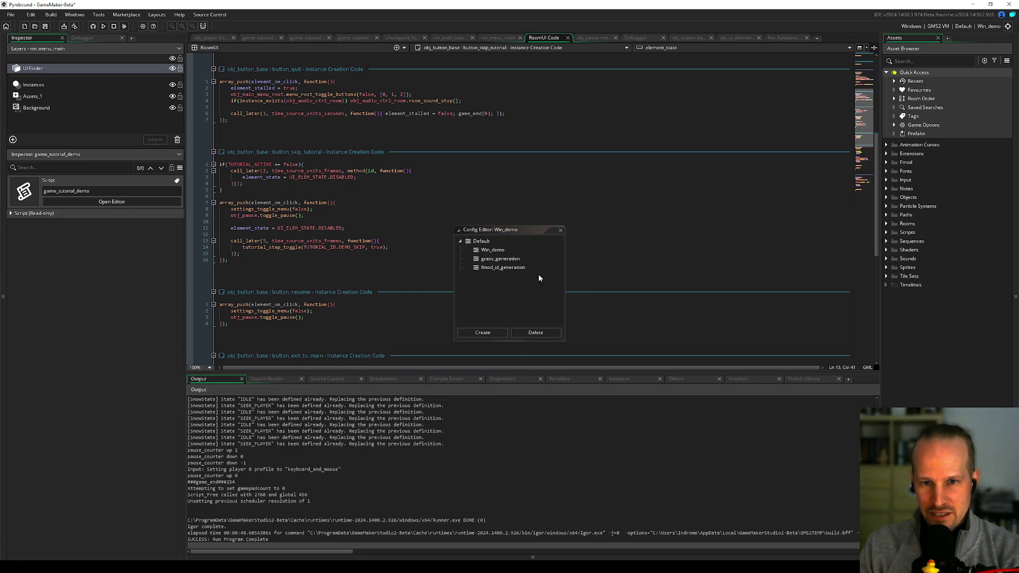
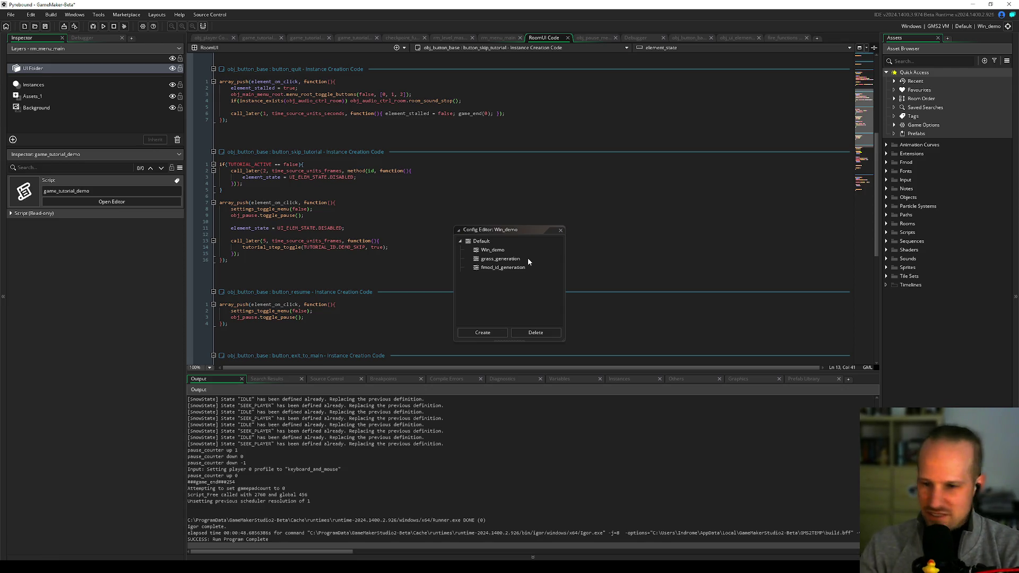
Step: Select the Win_demo configuration, close the Config Editor, and start a search from the RoomUI code
{"action": "left_click_drag", "start_coordinate": [533, 234], "coordinate": [541, 201]}
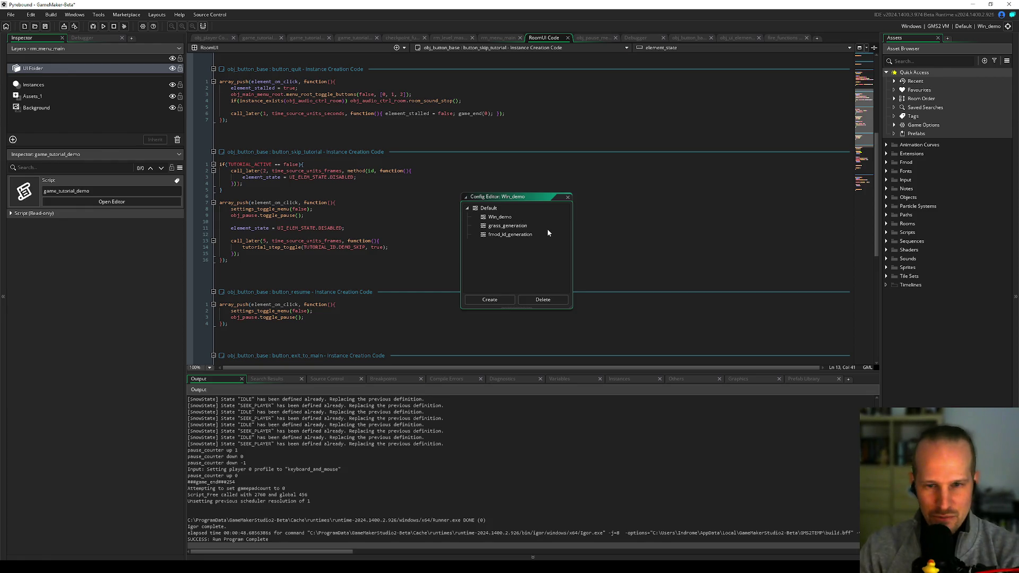
{"action": "left_click", "coordinate": [520, 217]}
{"action": "left_click", "coordinate": [570, 197]}
{"action": "left_click", "coordinate": [417, 208]}
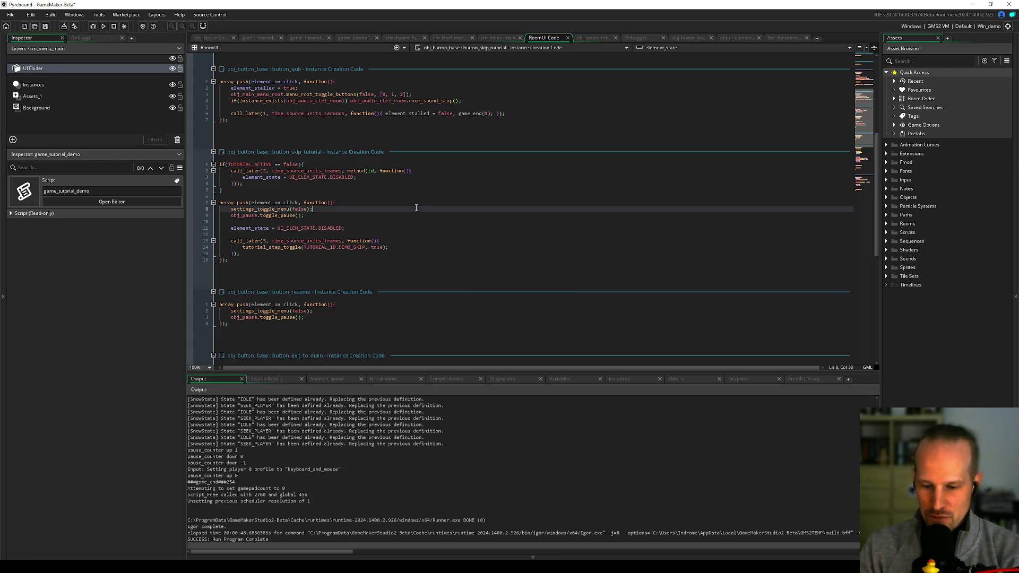
{"action": "key", "text": "ctrl+f"}
Step: Search the project for win_demo and open the LayerUtils match on line 8
{"action": "type", "text": "win_demo"}
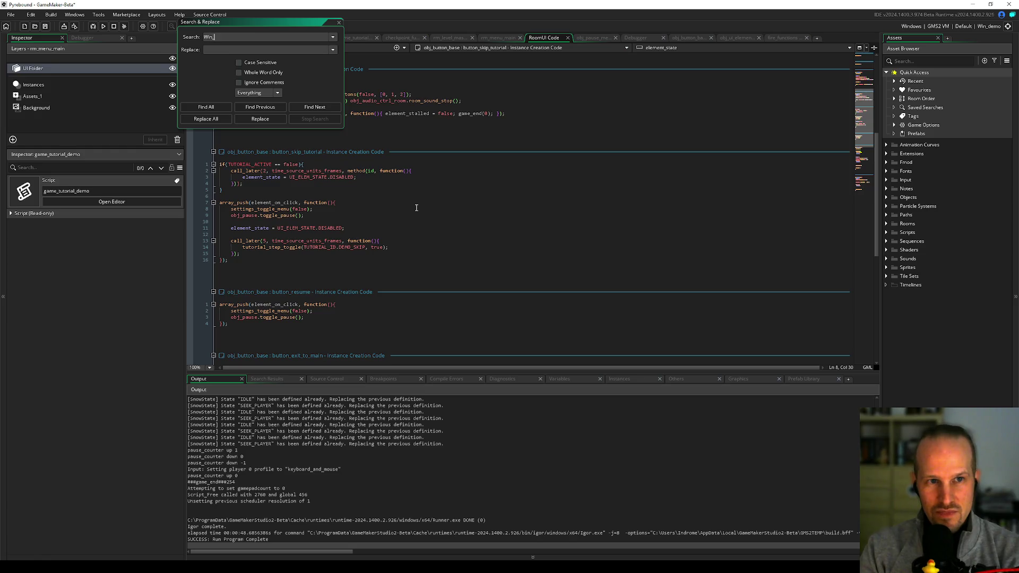
{"action": "key", "text": "Return"}
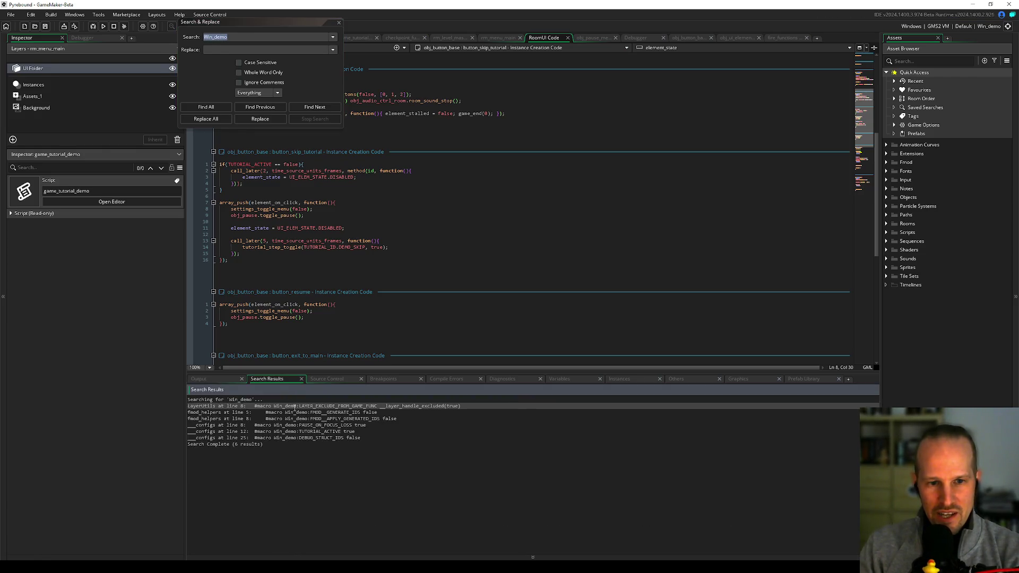
{"action": "double_click", "coordinate": [294, 406]}
{"action": "left_click", "coordinate": [339, 22]}
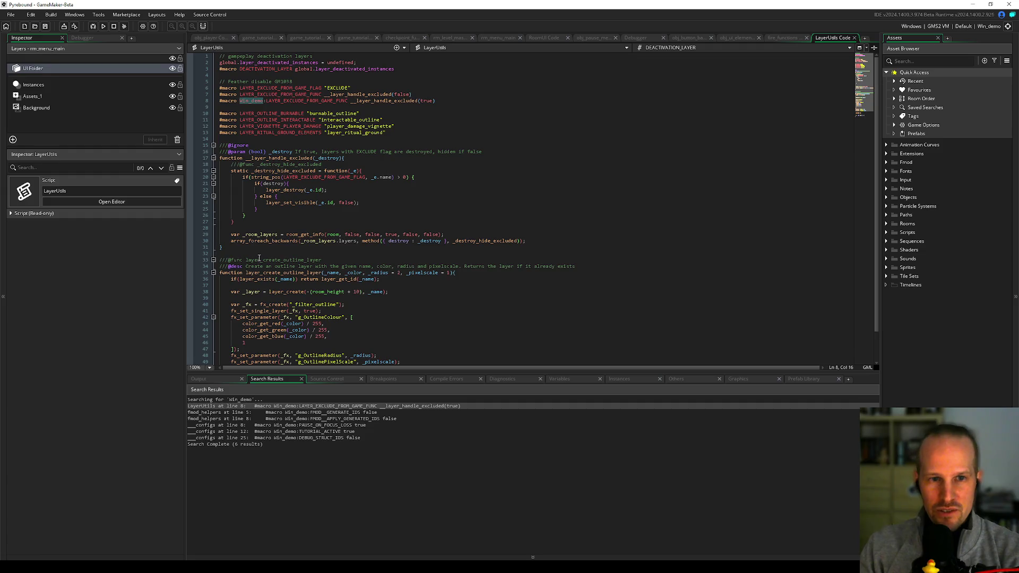
Step: Inspect the Win_demo macro on line 8, deleting and then restoring its colon
{"action": "double_click", "coordinate": [262, 94]}
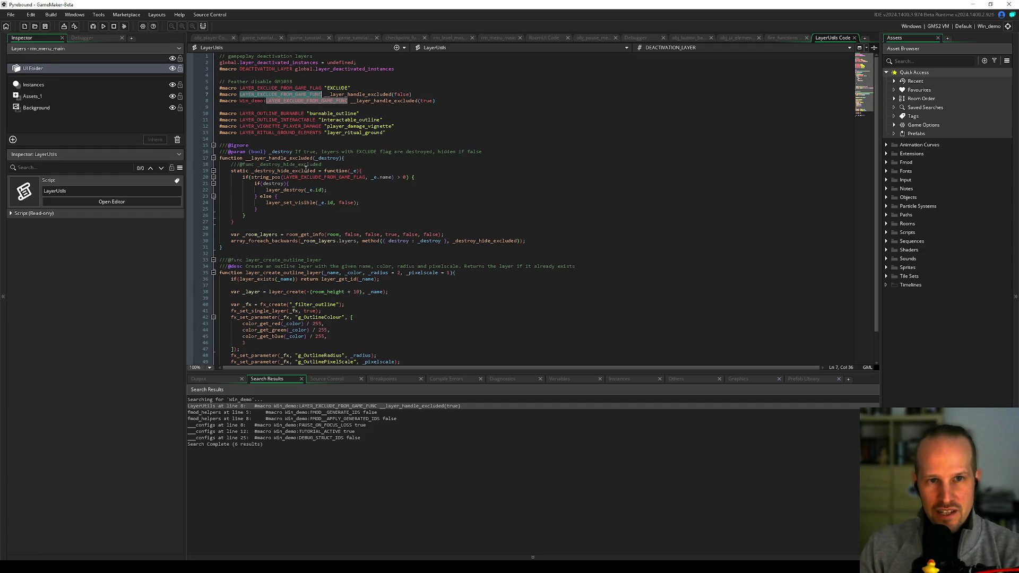
{"action": "key", "text": "Down"}
{"action": "key", "text": "Down"}
{"action": "double_click", "coordinate": [251, 101]}
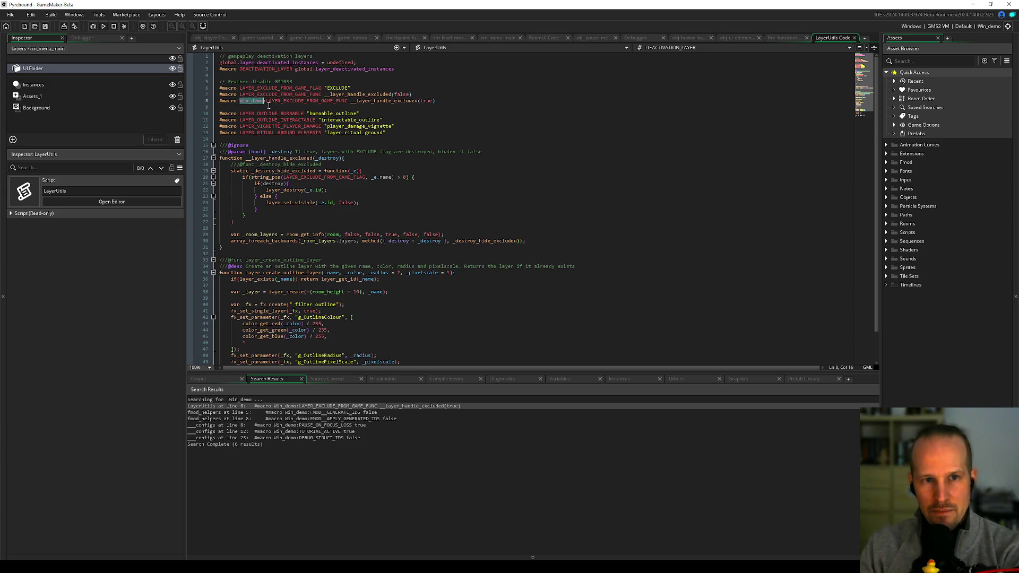
{"action": "left_click", "coordinate": [266, 101]}
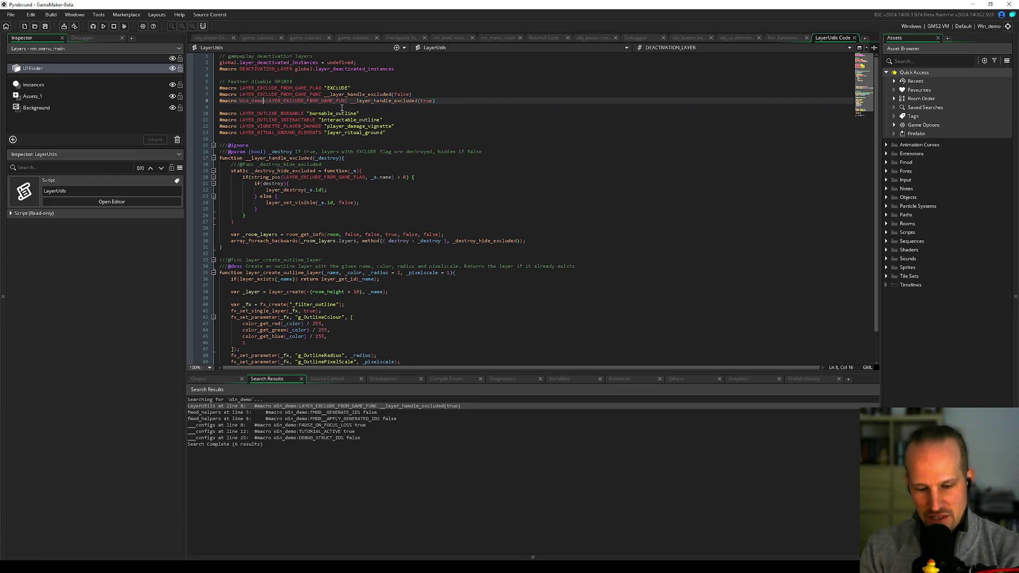
{"action": "key", "text": "BackSpace"}
{"action": "type", "text": ":"}
{"action": "key", "text": "ctrl+shift+Right"}
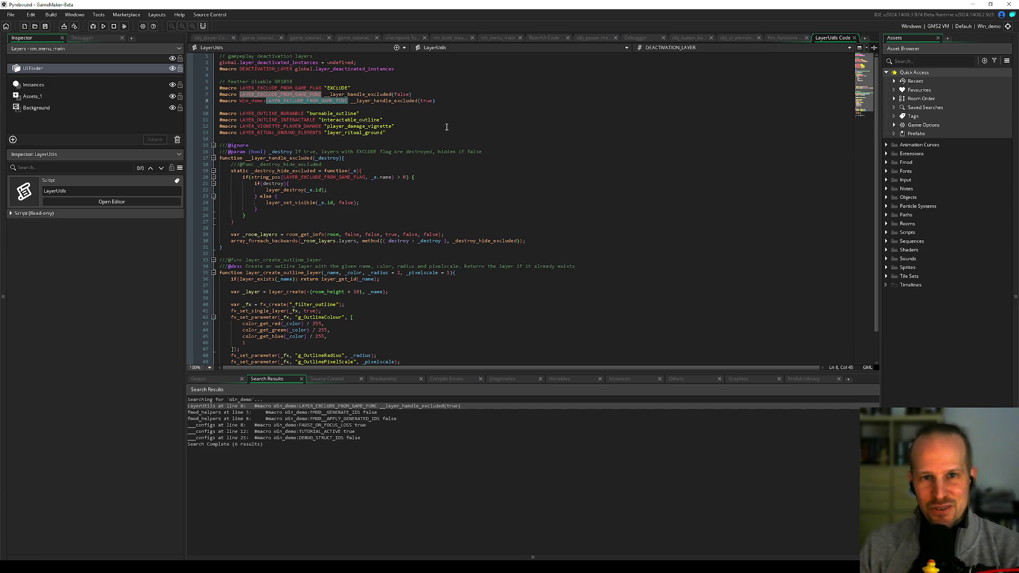
Step: Review the layer-exclusion macros on lines 6–8, then switch to the rm_level_mask_test room
{"action": "left_click", "coordinate": [446, 101]}
{"action": "left_click", "coordinate": [373, 80]}
{"action": "left_click_drag", "start_coordinate": [301, 87], "coordinate": [345, 101]}
{"action": "double_click", "coordinate": [359, 95]}
{"action": "left_click", "coordinate": [440, 94]}
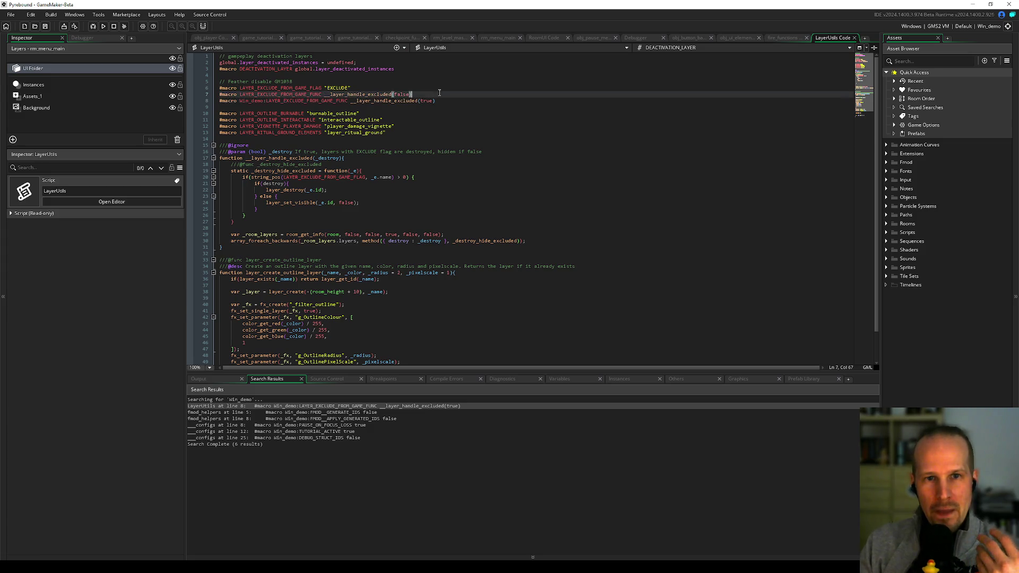
{"action": "left_click", "coordinate": [405, 86]}
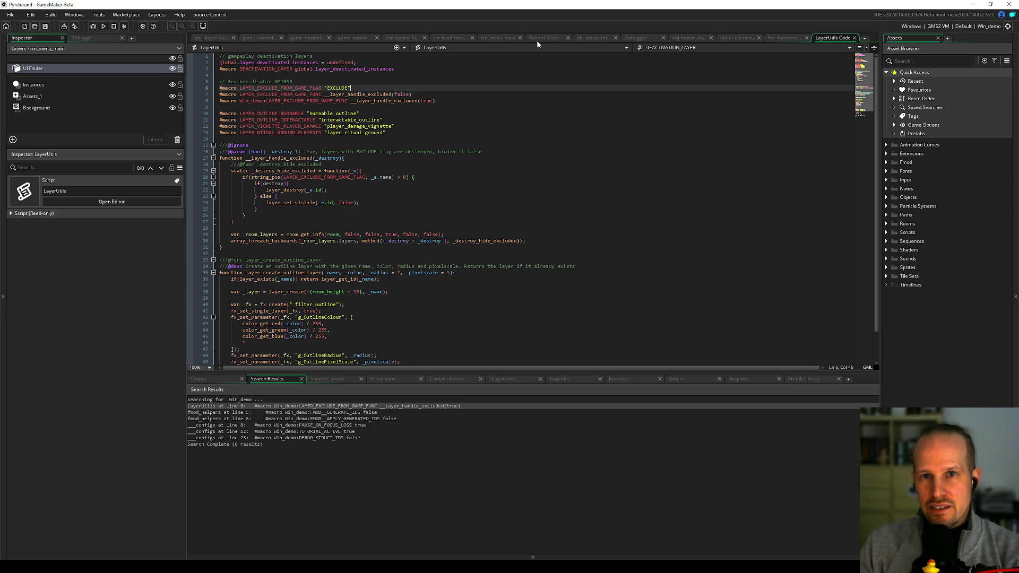
{"action": "left_click", "coordinate": [451, 38]}
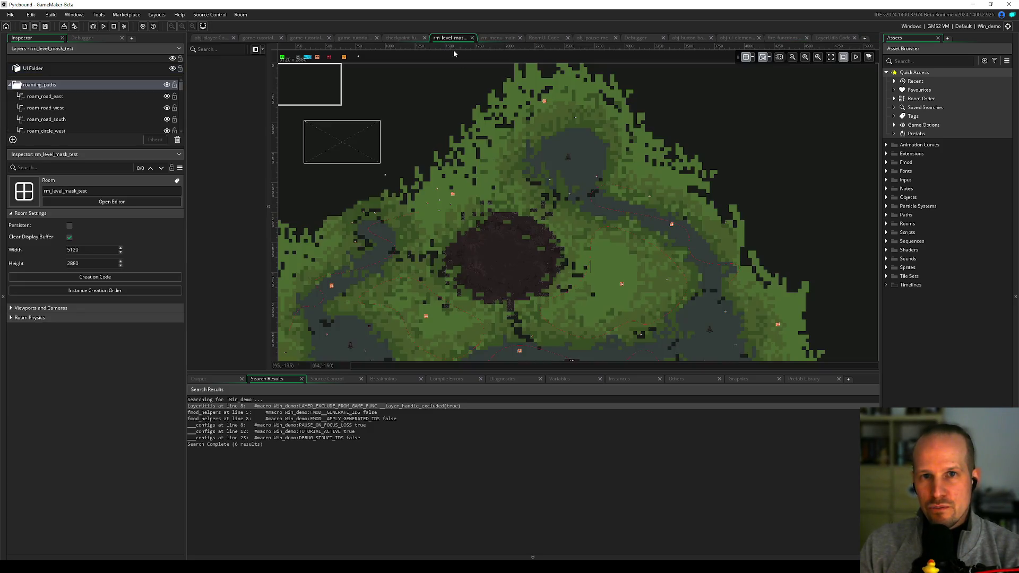
Step: Expand the layer list and toggle visibility of the EXCLUDE_room_sprite_full and EXCLUDE_room_sprite_160x90 layers
{"action": "left_click_drag", "start_coordinate": [75, 147], "coordinate": [74, 371]}
{"action": "left_click", "coordinate": [73, 316]}
{"action": "left_click", "coordinate": [172, 316]}
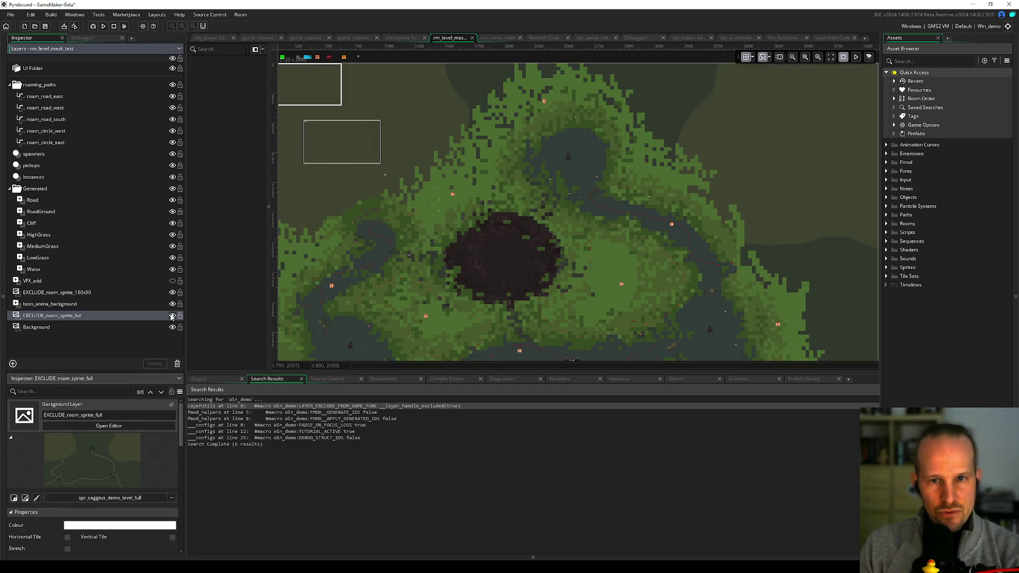
{"action": "left_click", "coordinate": [172, 316]}
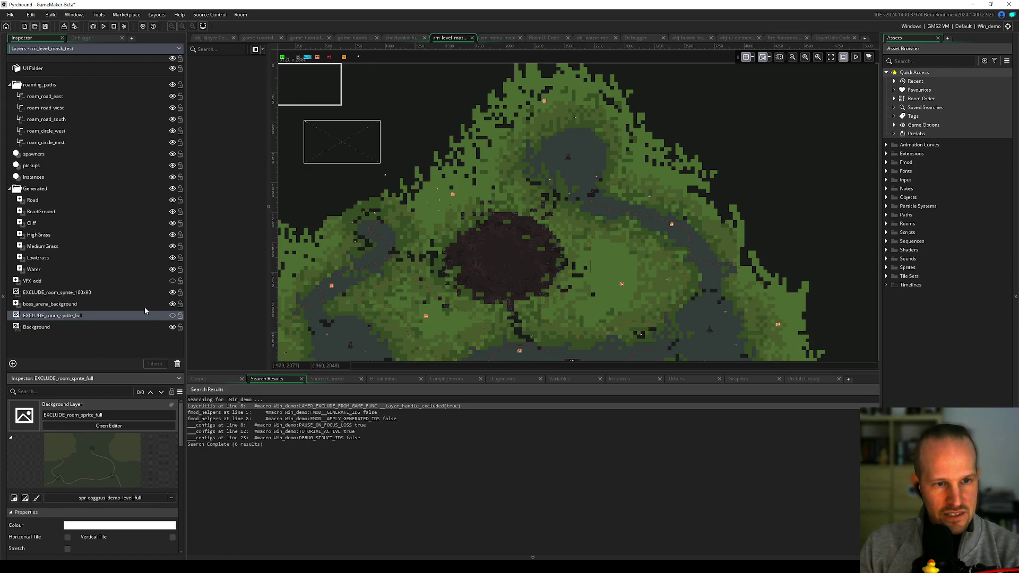
{"action": "left_click", "coordinate": [159, 293]}
{"action": "left_click", "coordinate": [173, 293]}
{"action": "left_click", "coordinate": [172, 292]}
{"action": "left_click", "coordinate": [172, 293]}
{"action": "left_click", "coordinate": [172, 292]}
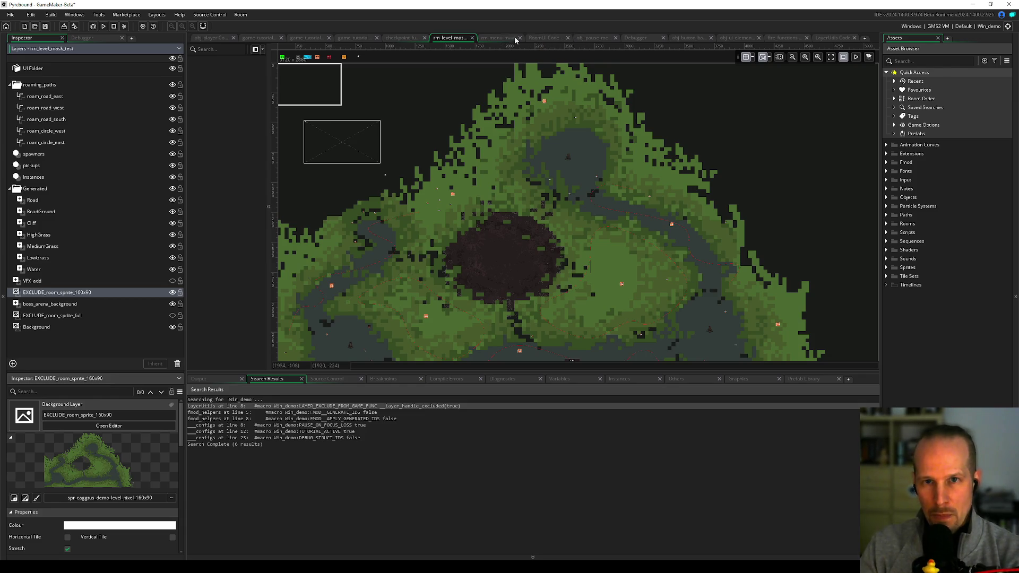
{"action": "left_click", "coordinate": [832, 37]}
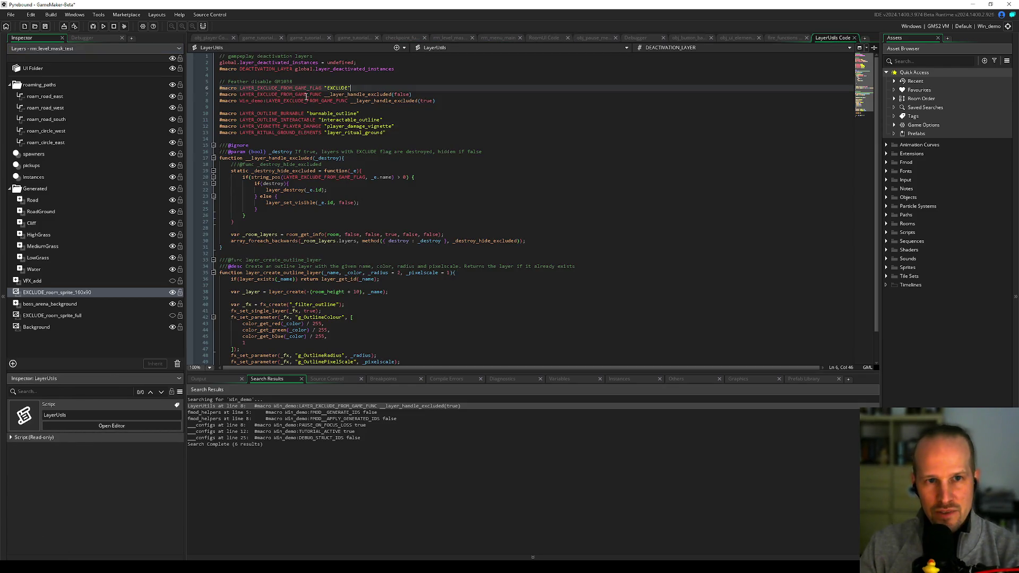
Step: Highlight uses of layer_handle_excluded and review the handler function body on lines 19–30
{"action": "double_click", "coordinate": [363, 95]}
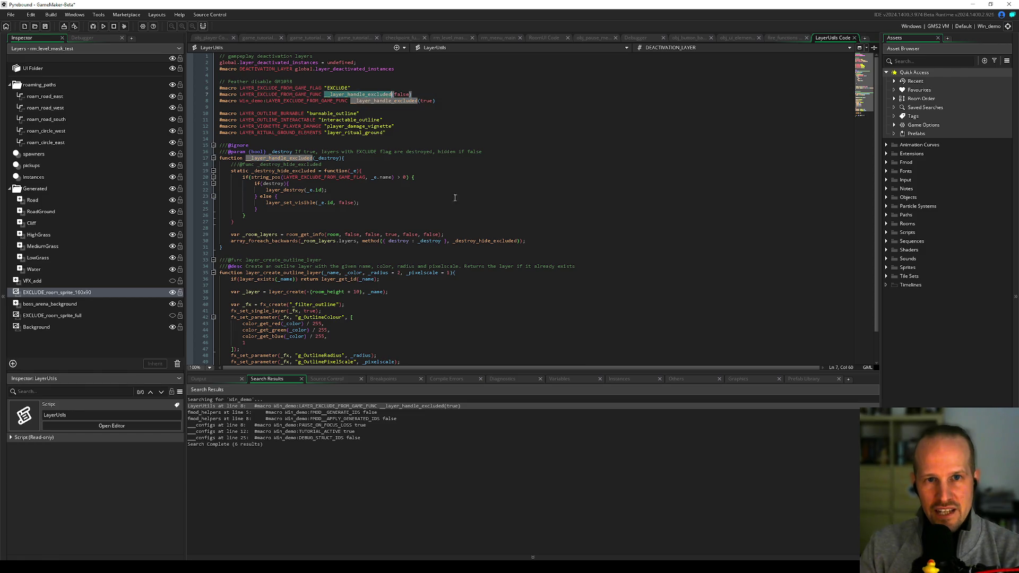
{"action": "left_click", "coordinate": [378, 164]}
{"action": "left_click_drag", "start_coordinate": [271, 174], "coordinate": [285, 242]}
{"action": "left_click", "coordinate": [363, 240]}
{"action": "left_click", "coordinate": [267, 241]}
{"action": "left_click", "coordinate": [323, 227]}
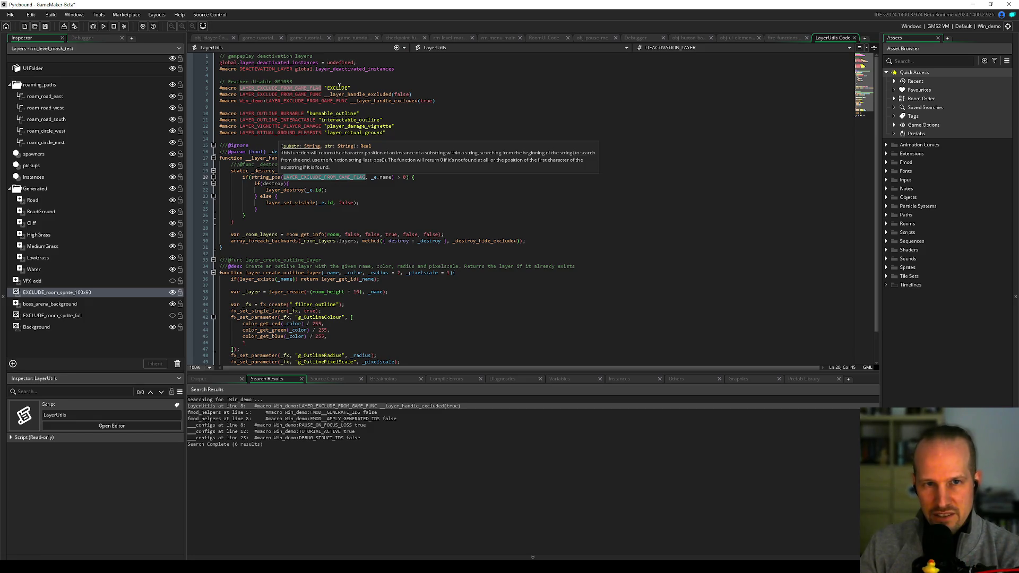
Step: Highlight every use of the word EXCLUDE in the LayerUtils script
{"action": "left_click", "coordinate": [344, 87]}
{"action": "double_click", "coordinate": [336, 88]}
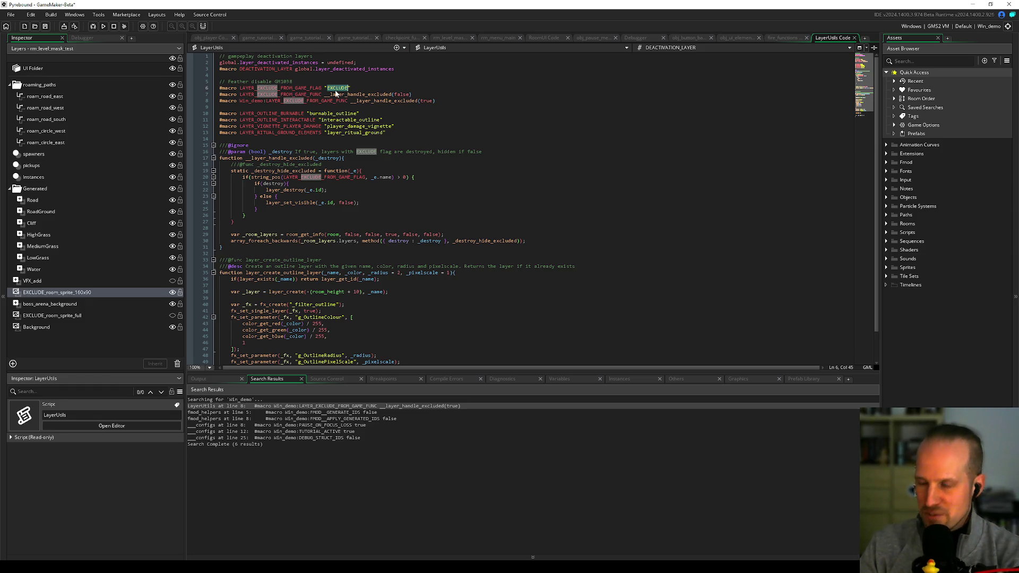
{"action": "key", "text": "Down"}
{"action": "key", "text": "Down"}
{"action": "key", "text": "Down"}
{"action": "mouse_move", "coordinate": [278, 95]}
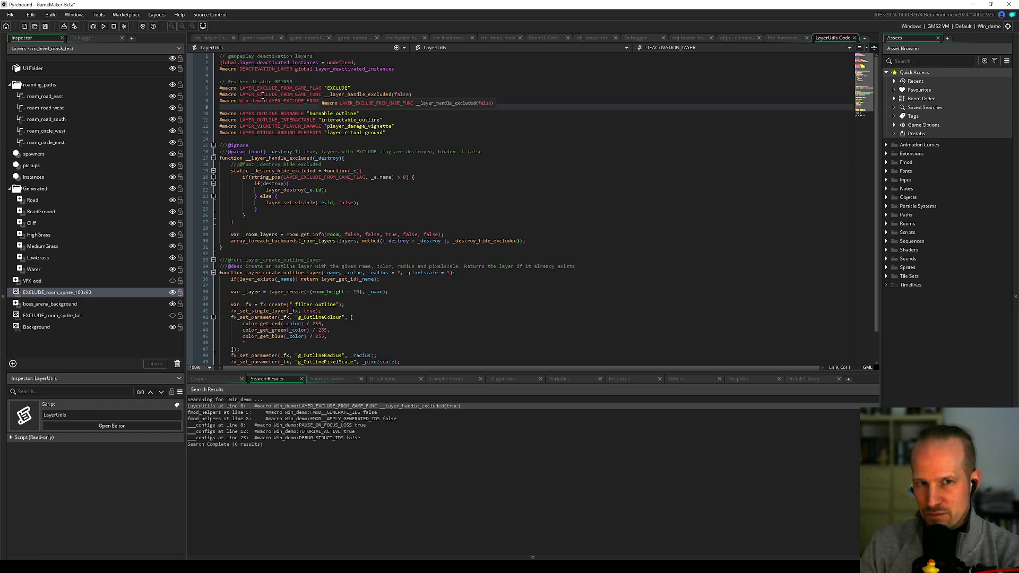
{"action": "left_click", "coordinate": [456, 101]}
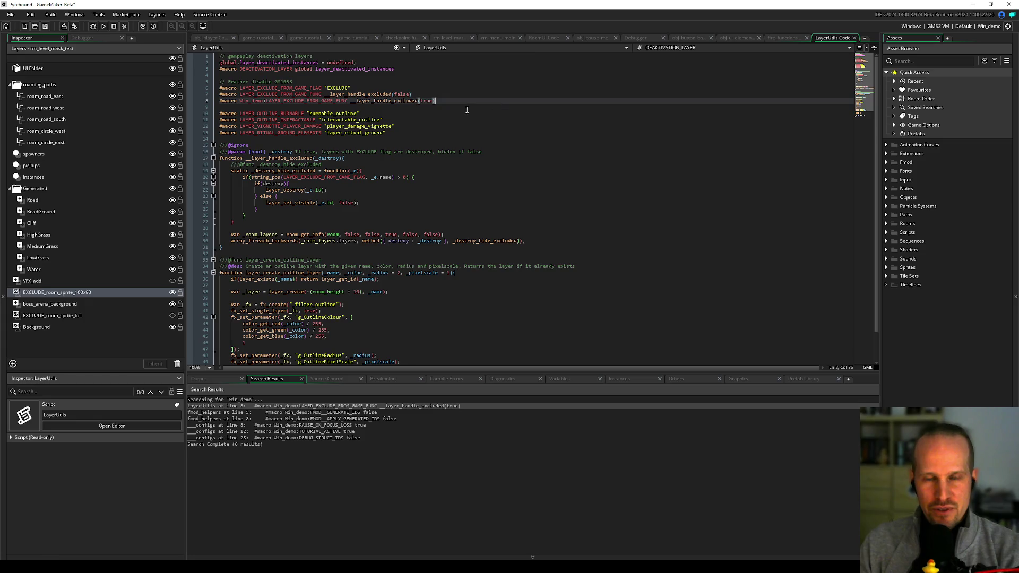
{"action": "left_click", "coordinate": [451, 109]}
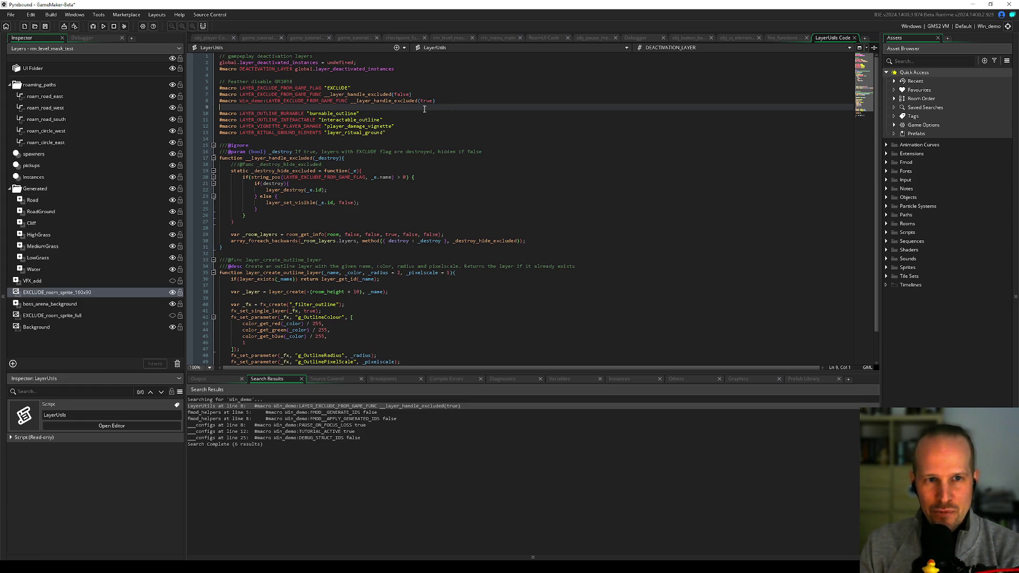
Step: Inspect the LAYER_EXCLUDE_FROM_GAME_FUNC definition on line 7 and the Win_demo macro on line 8
{"action": "double_click", "coordinate": [288, 95]}
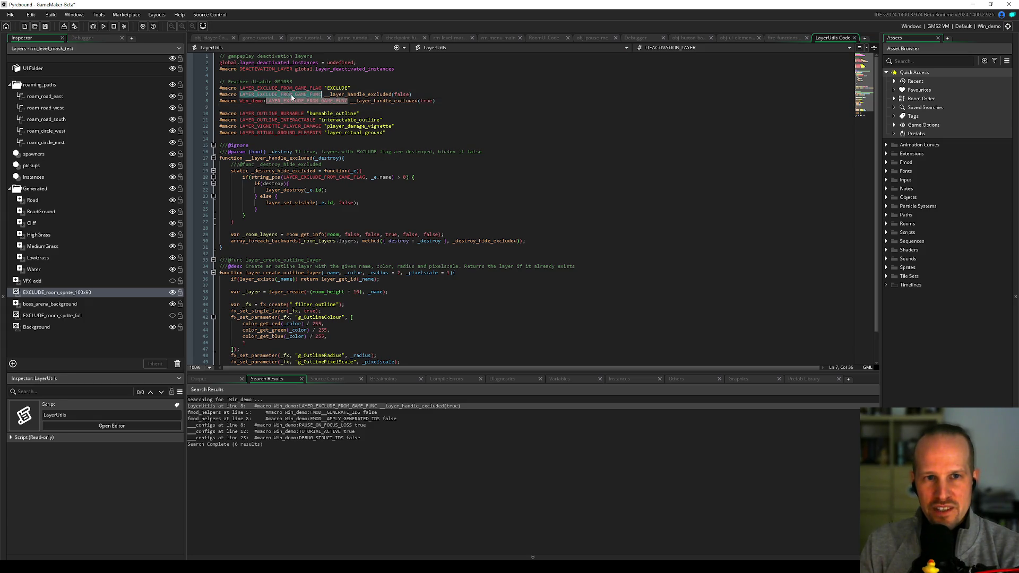
{"action": "key", "text": "ctrl+Right"}
{"action": "key", "text": "ctrl+shift+Right"}
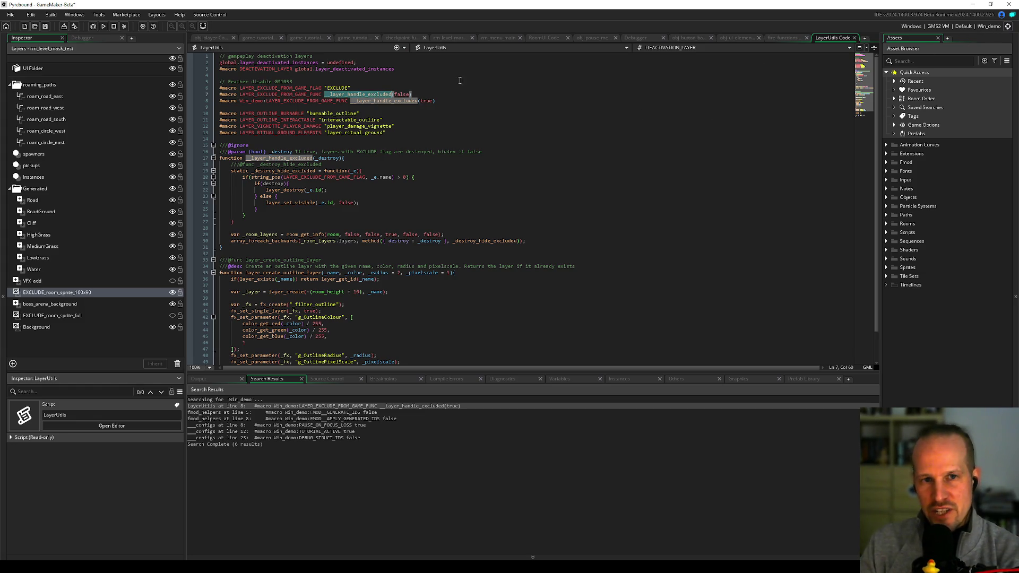
{"action": "left_click_drag", "start_coordinate": [413, 95], "coordinate": [324, 95]}
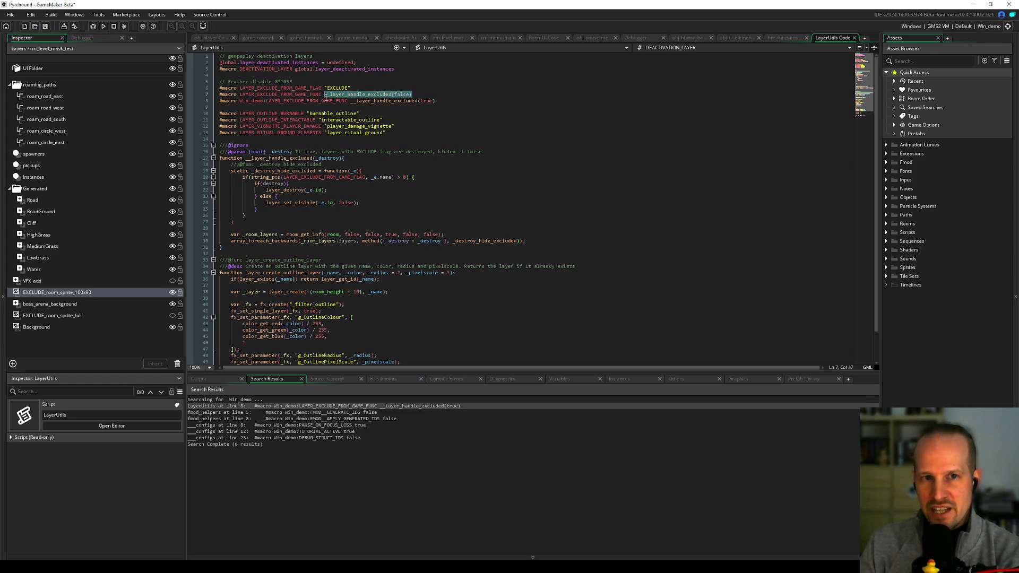
{"action": "double_click", "coordinate": [361, 94]}
{"action": "left_click", "coordinate": [417, 95]}
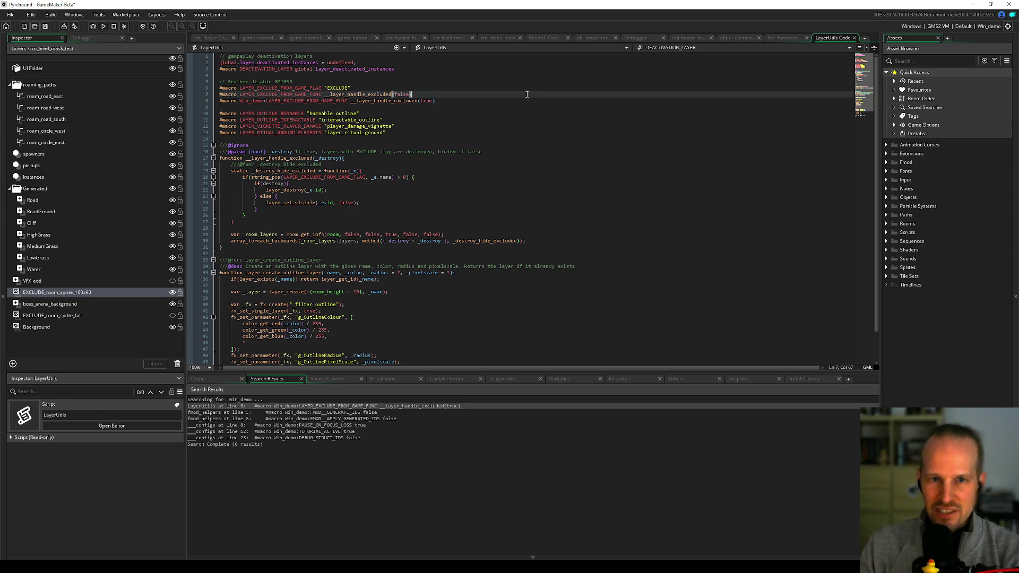
{"action": "left_click_drag", "start_coordinate": [437, 100], "coordinate": [240, 101]}
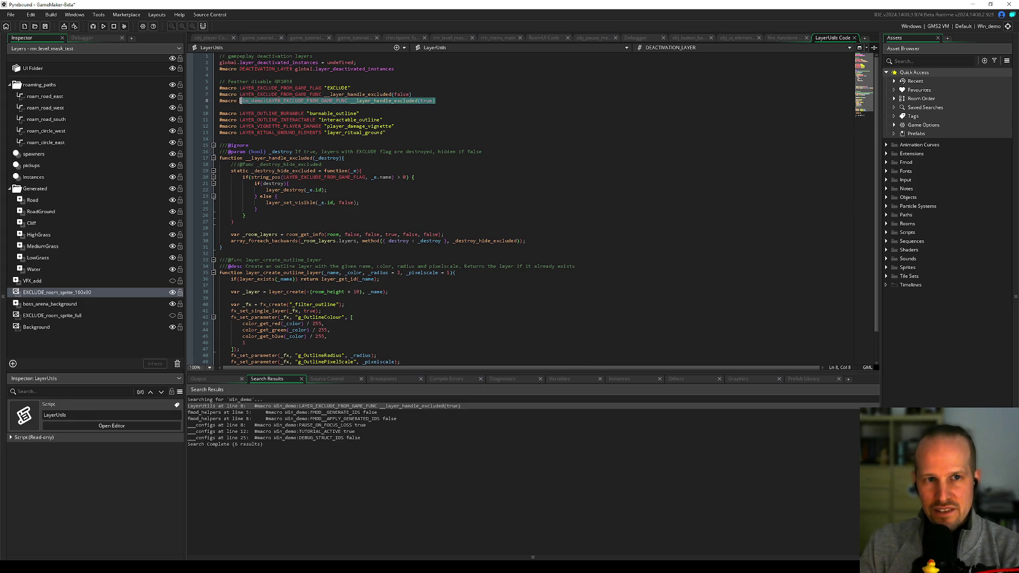
Step: Compare the Win_demo override's true argument with the default false argument on line 7
{"action": "double_click", "coordinate": [252, 100]}
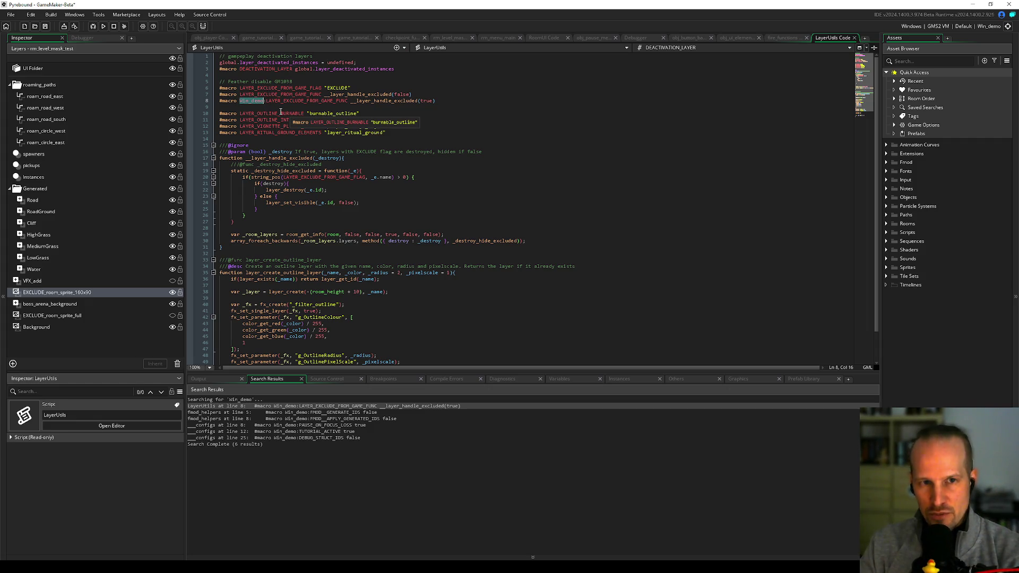
{"action": "double_click", "coordinate": [426, 101]}
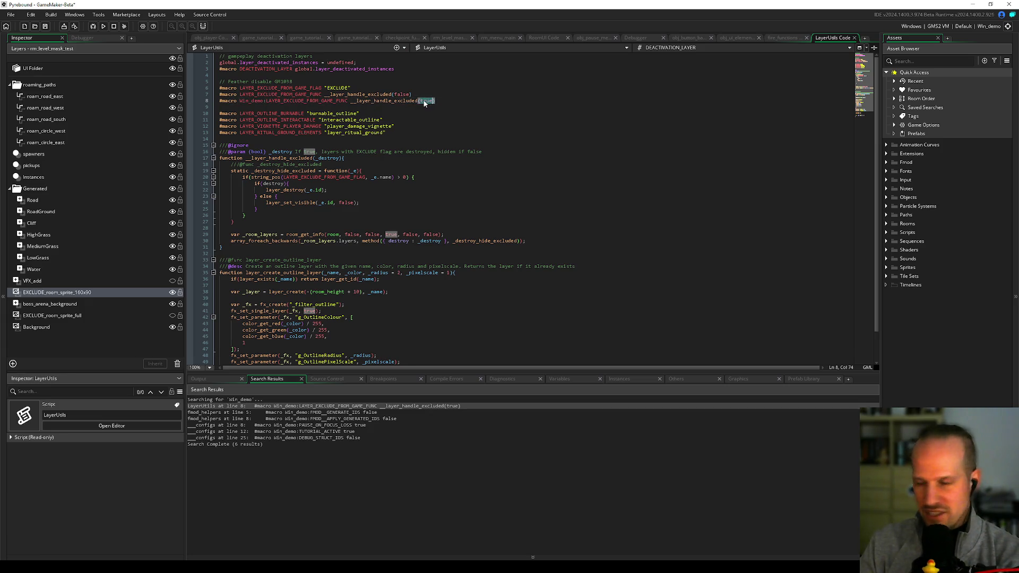
{"action": "left_click", "coordinate": [445, 101]}
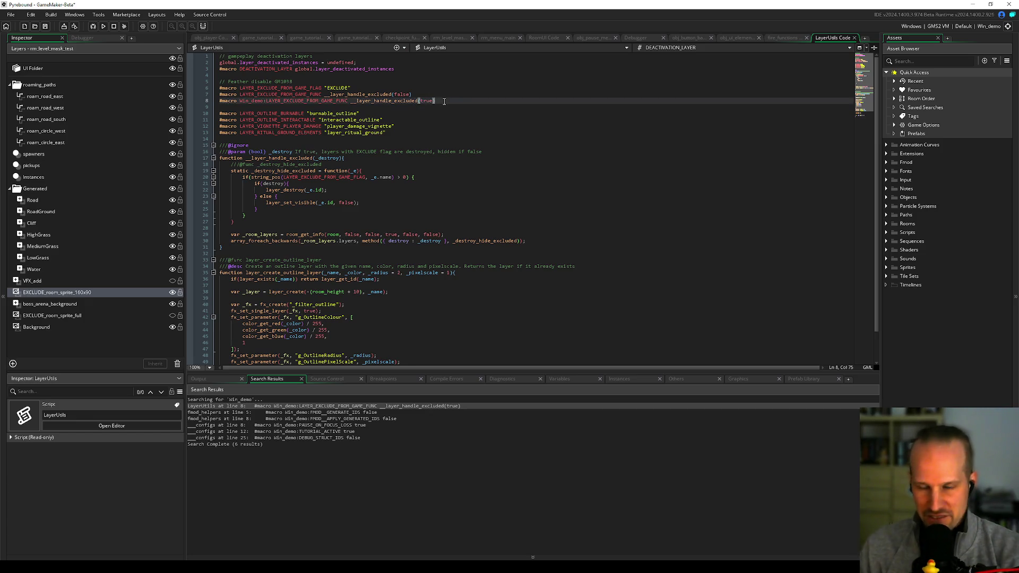
{"action": "double_click", "coordinate": [387, 101]}
{"action": "double_click", "coordinate": [427, 101]}
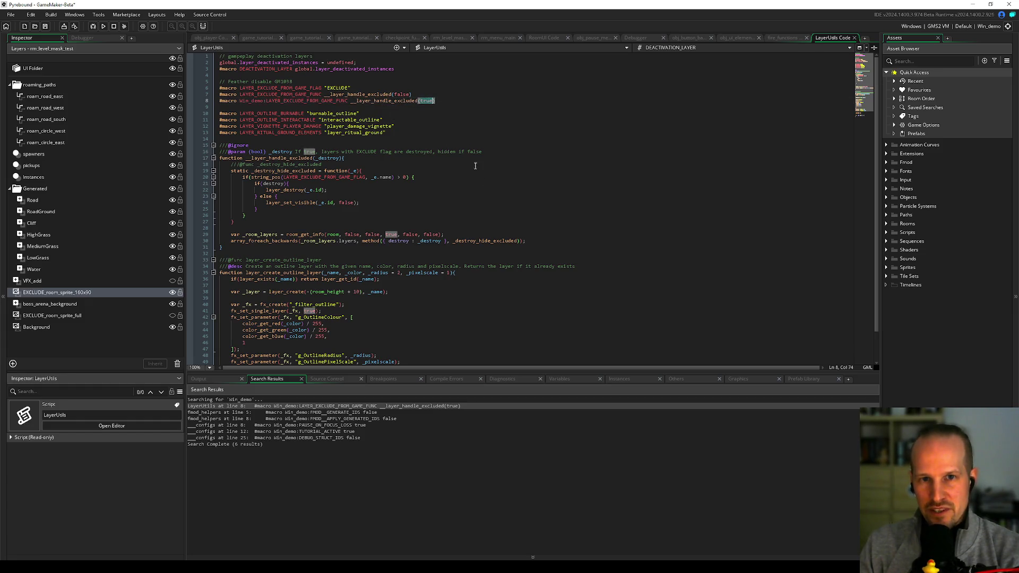
{"action": "double_click", "coordinate": [401, 94]}
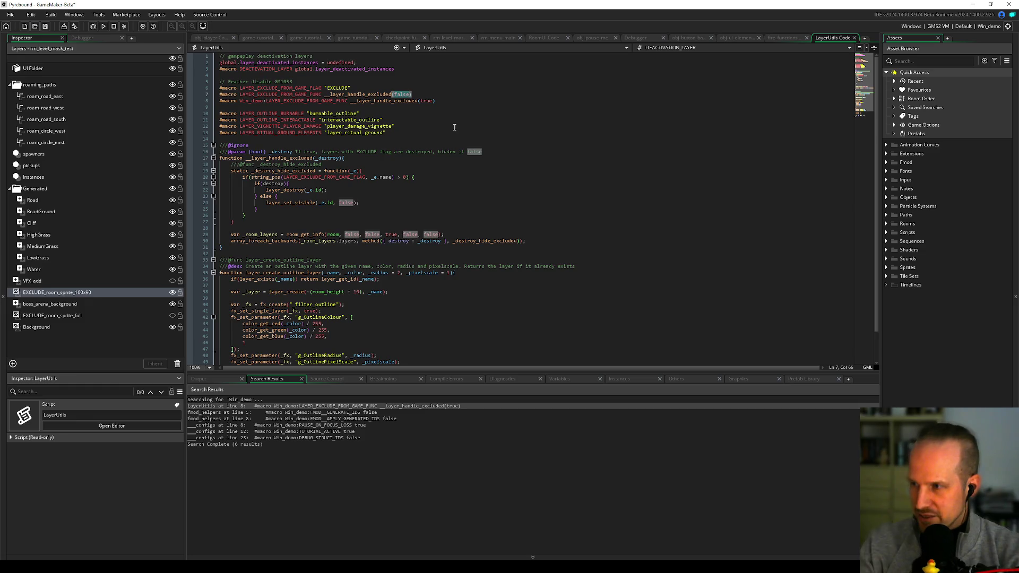
{"action": "left_click_drag", "start_coordinate": [432, 101], "coordinate": [208, 91]}
Step: Highlight uses of layer_handle_excluded, then search the project for LAYER_EXCLUDE_FROM_GAME_FUNC
{"action": "left_click", "coordinate": [314, 96]}
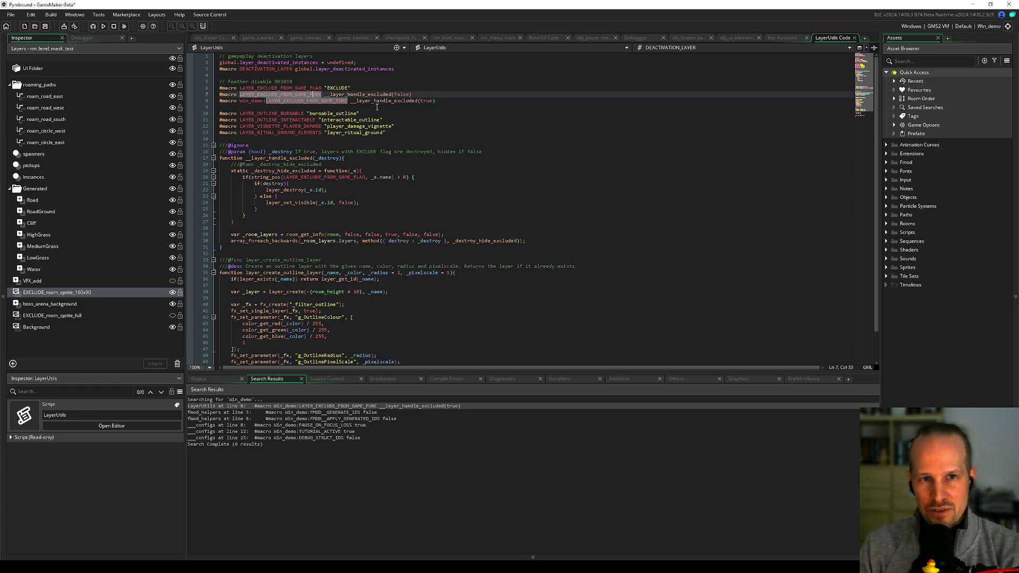
{"action": "key", "text": "Right"}
{"action": "key", "text": "Right"}
{"action": "key", "text": "Right"}
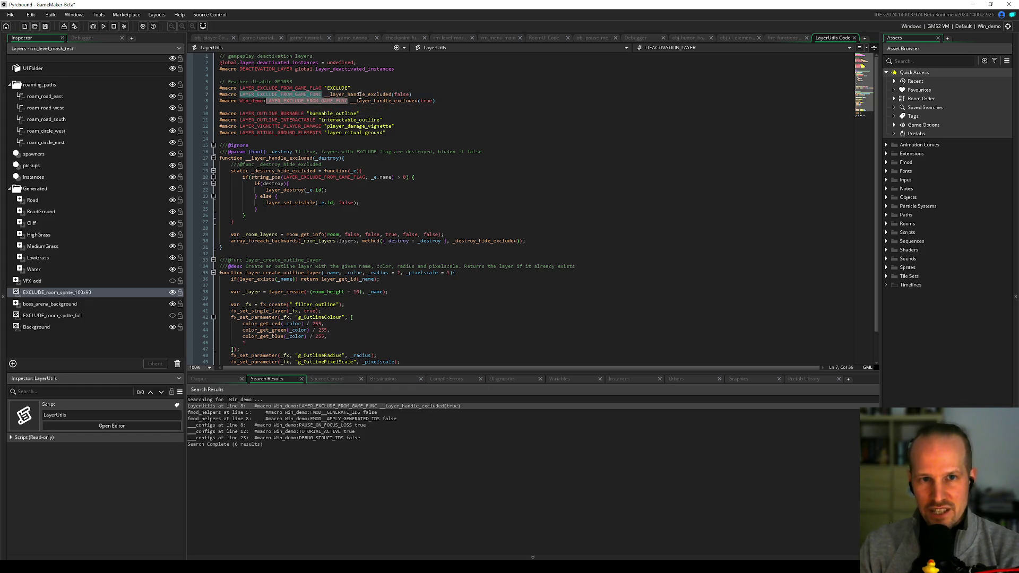
{"action": "left_click", "coordinate": [247, 104]}
{"action": "double_click", "coordinate": [357, 100]}
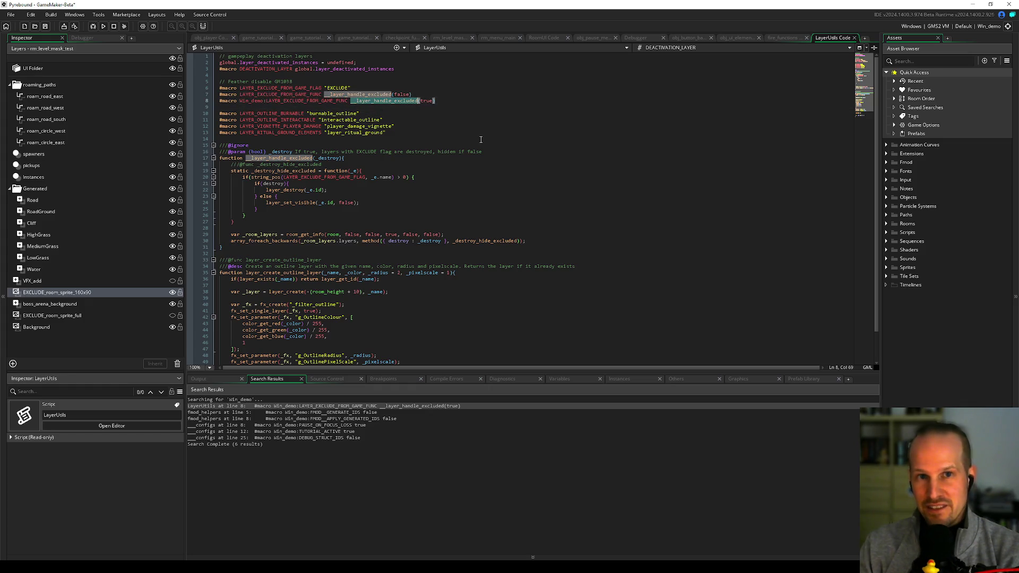
{"action": "left_click", "coordinate": [396, 106]}
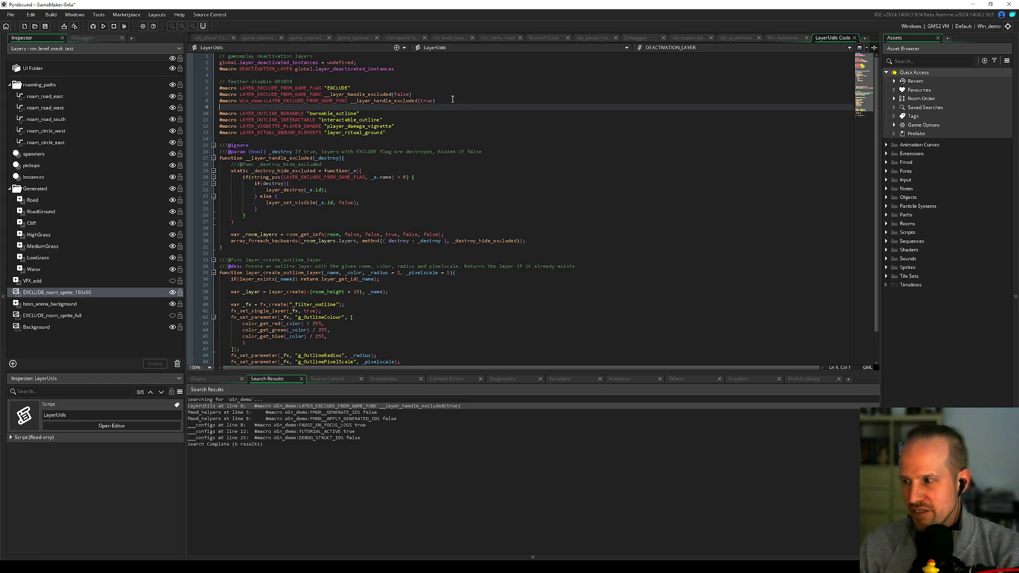
{"action": "left_click", "coordinate": [405, 99]}
{"action": "left_click", "coordinate": [370, 94]}
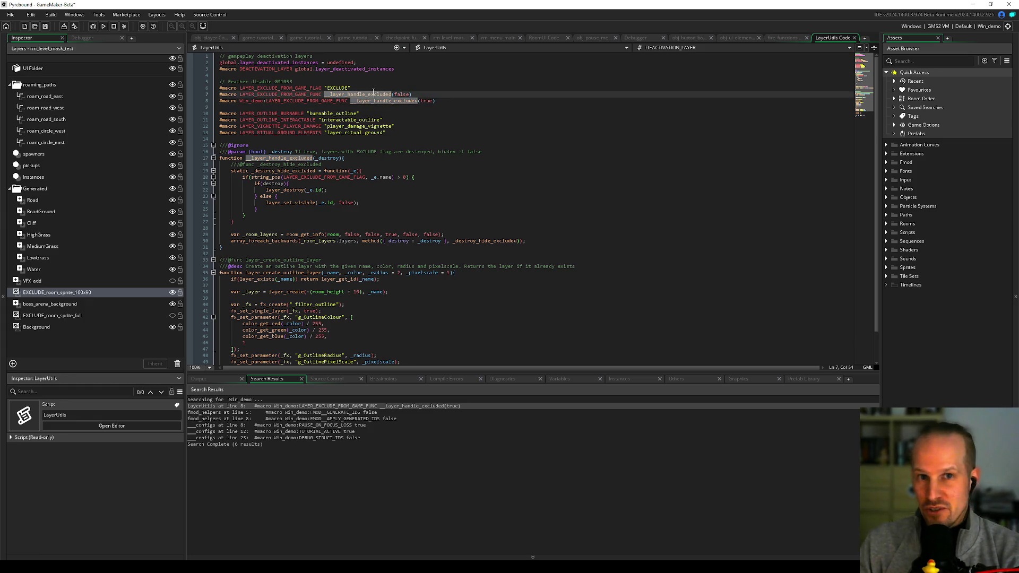
{"action": "left_click", "coordinate": [353, 108]}
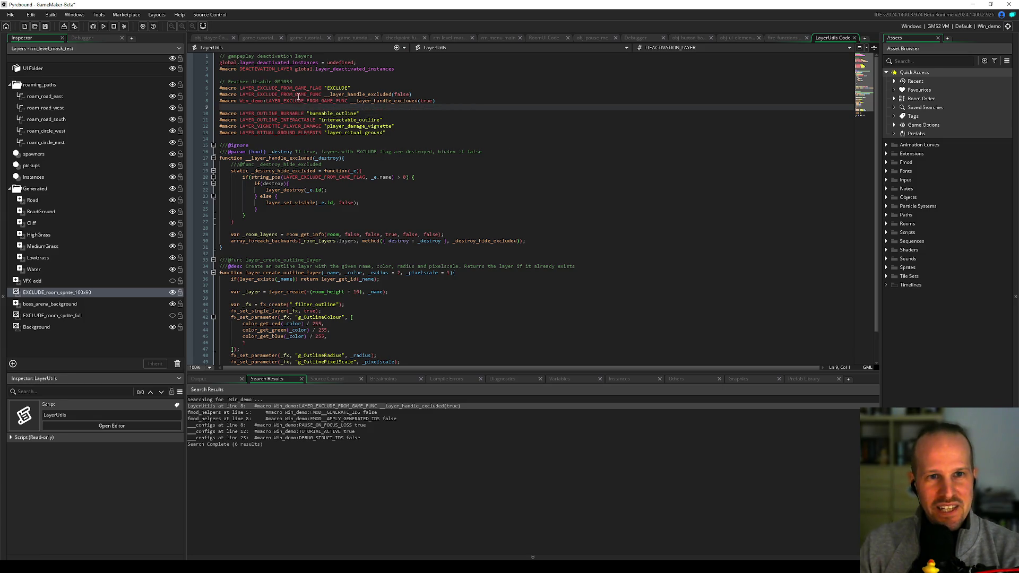
{"action": "double_click", "coordinate": [300, 95]}
{"action": "key", "text": "Return"}
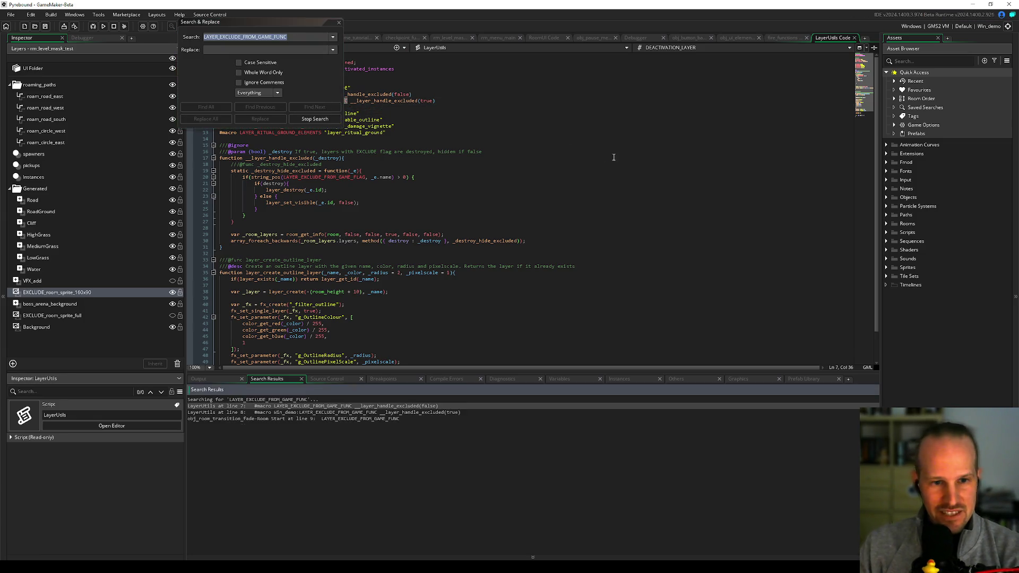
Step: Open the obj_room_transition_fade match and review its Room Start, Draw GUI and Draw code
{"action": "double_click", "coordinate": [286, 419]}
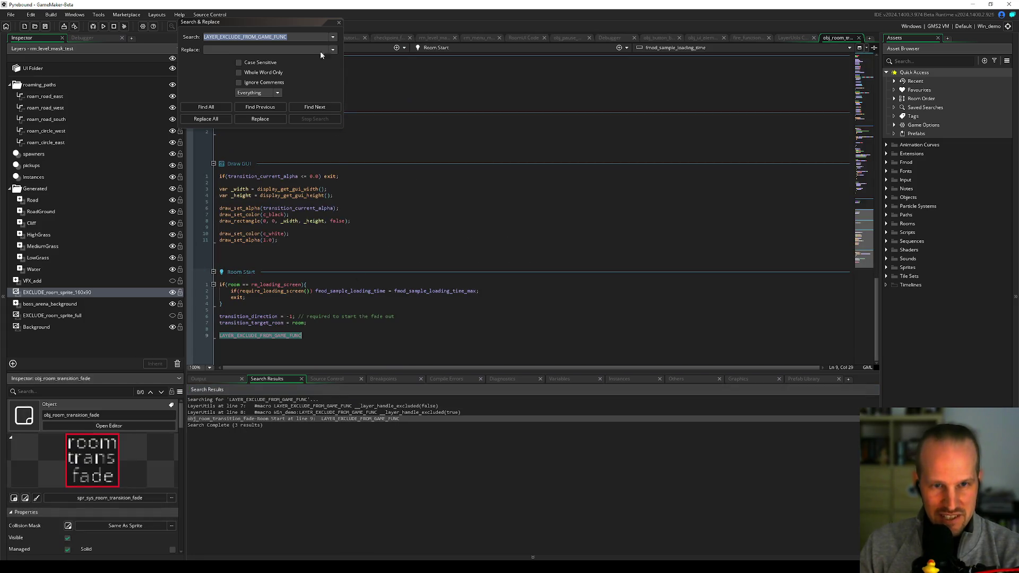
{"action": "key", "text": "Escape"}
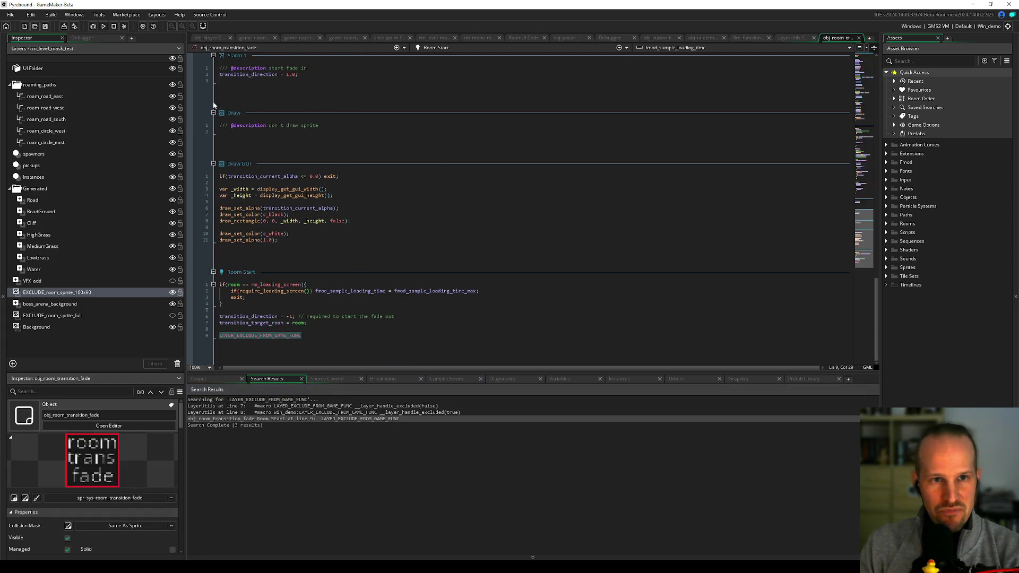
{"action": "left_click", "coordinate": [312, 335]}
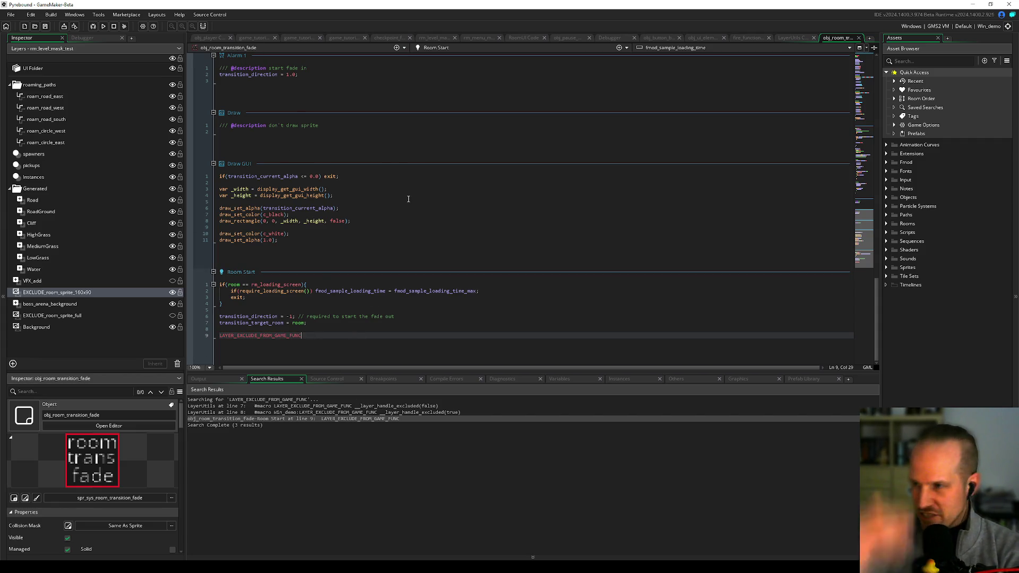
{"action": "double_click", "coordinate": [270, 335]}
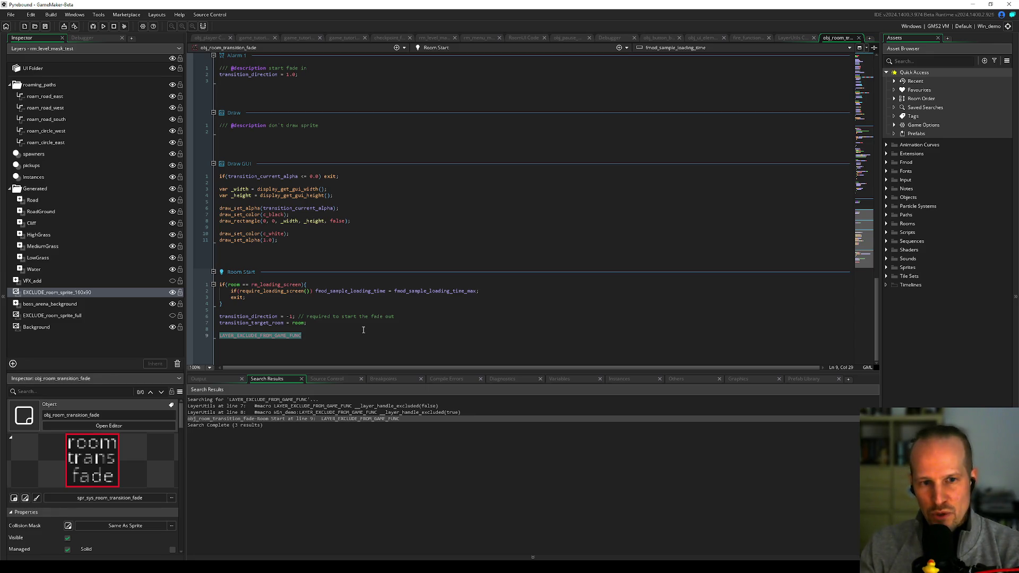
{"action": "left_click", "coordinate": [357, 323]}
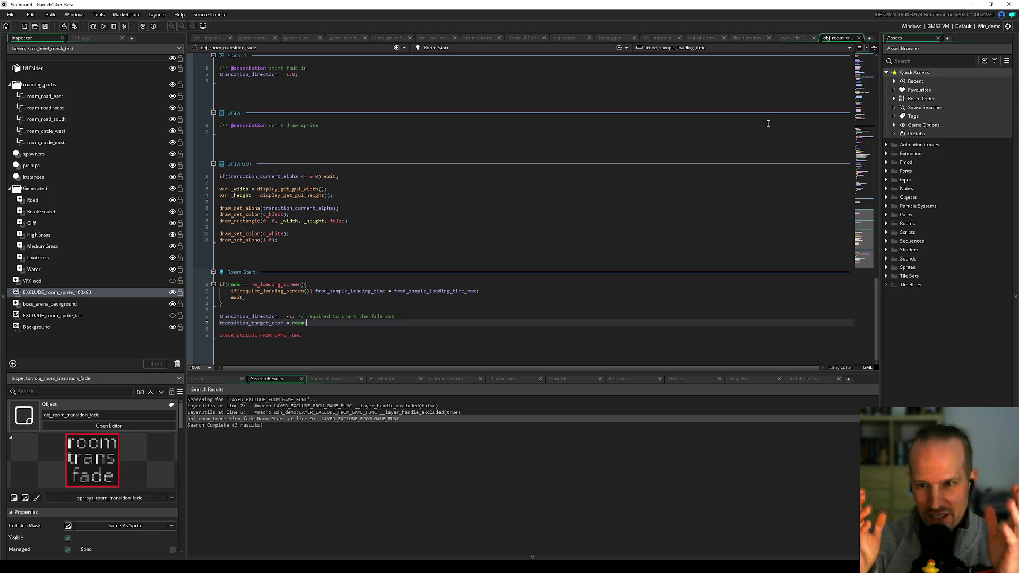
{"action": "left_click", "coordinate": [497, 209]}
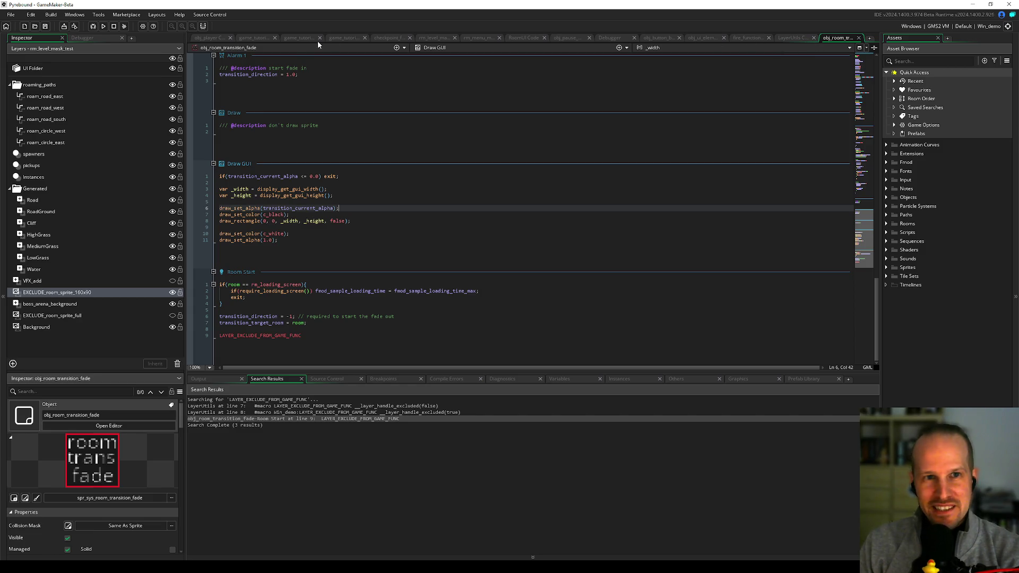
{"action": "left_click", "coordinate": [432, 132]}
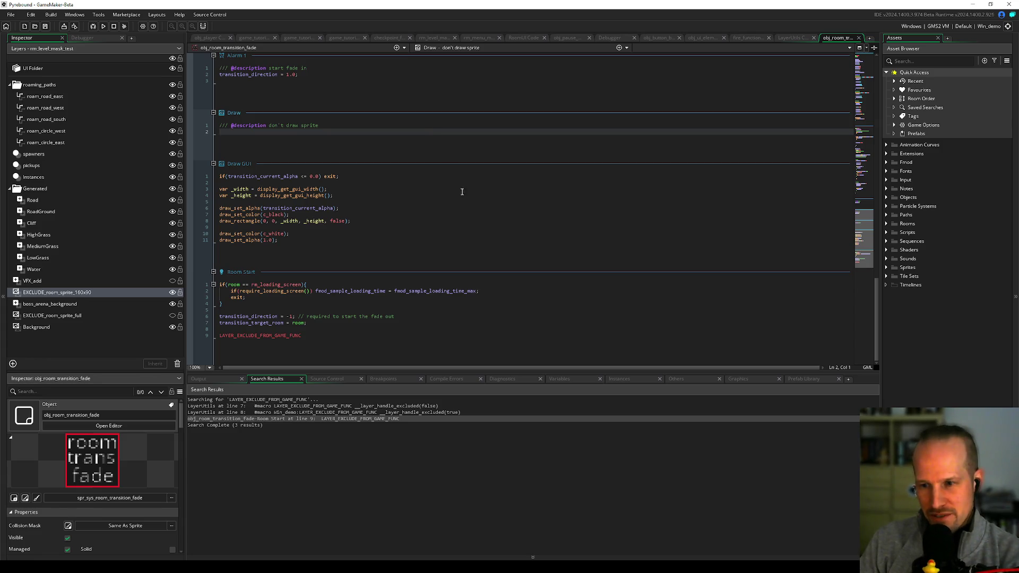
{"action": "left_click", "coordinate": [531, 38]}
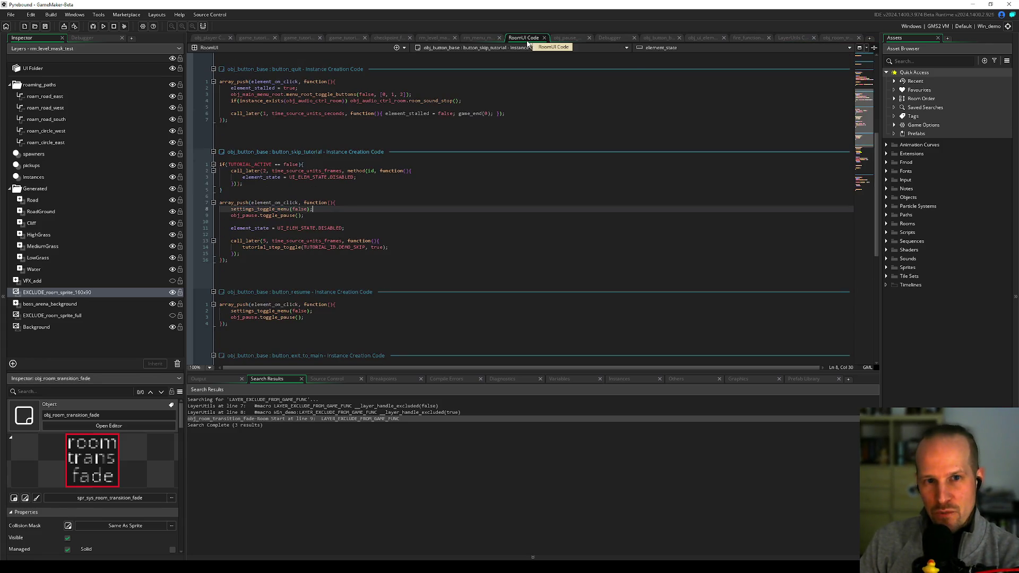
Step: Try replacing the button-disabling line 11 with a method(id, call, then undo the edit
{"action": "left_click", "coordinate": [337, 217]}
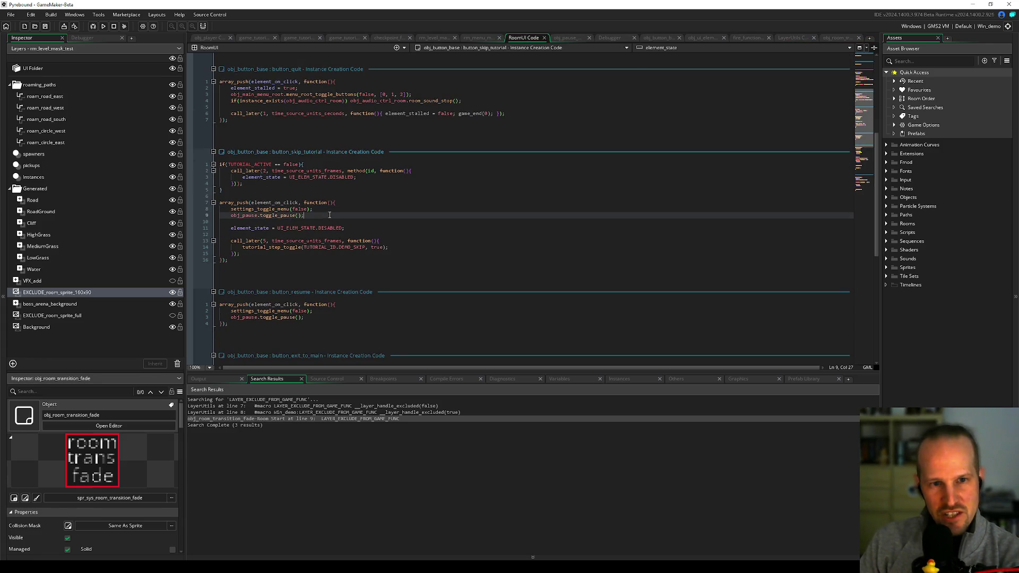
{"action": "left_click", "coordinate": [304, 229]}
{"action": "left_click_drag", "start_coordinate": [233, 229], "coordinate": [346, 229]}
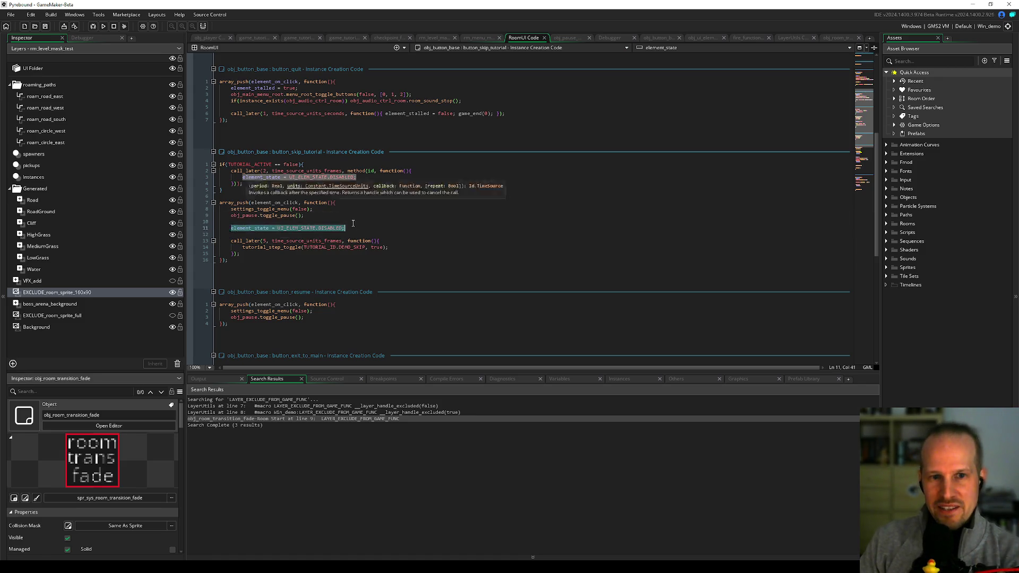
{"action": "key", "text": "BackSpace"}
{"action": "left_click", "coordinate": [348, 241]}
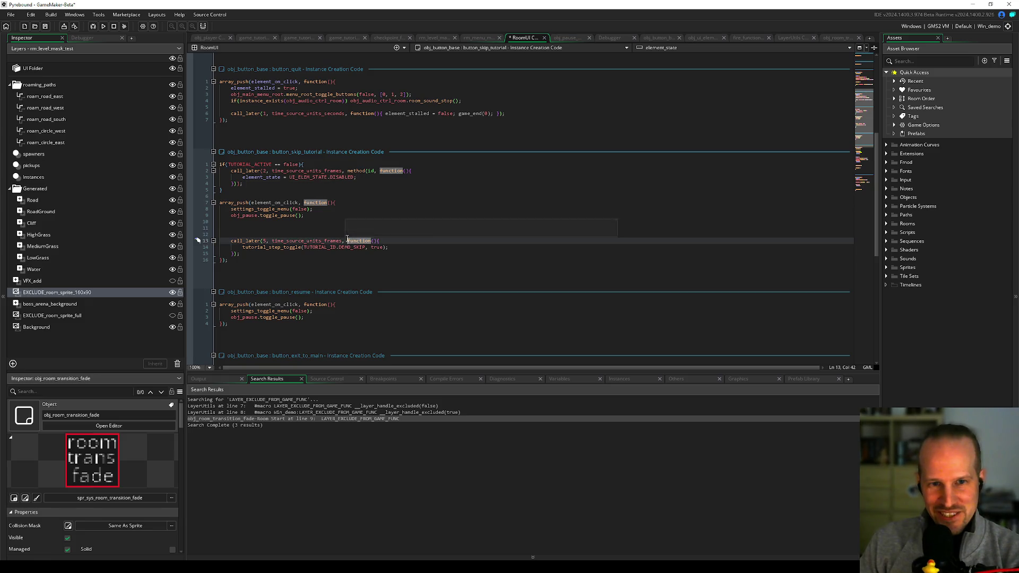
{"action": "type", "text": "method("}
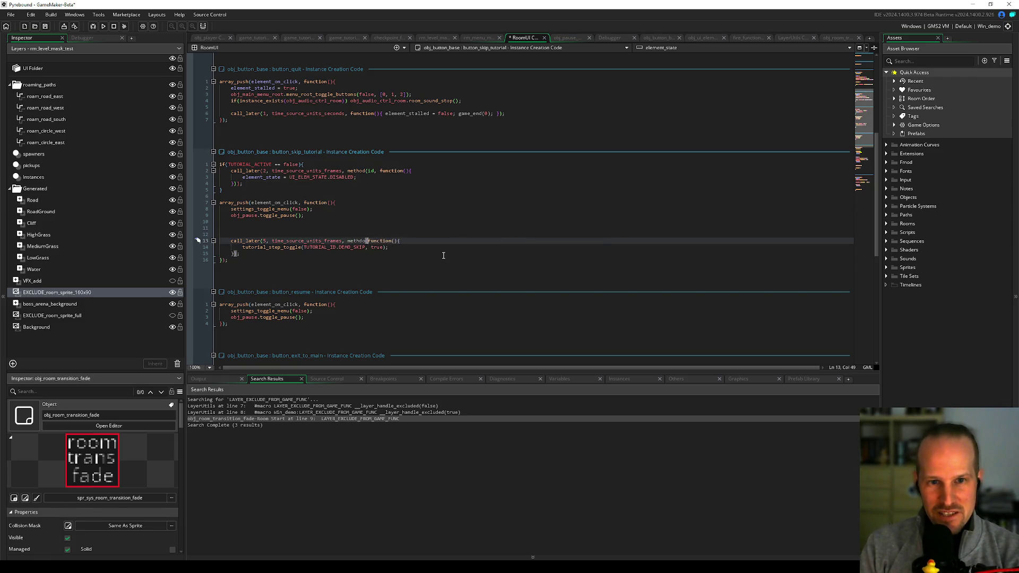
{"action": "type", "text": "id,"}
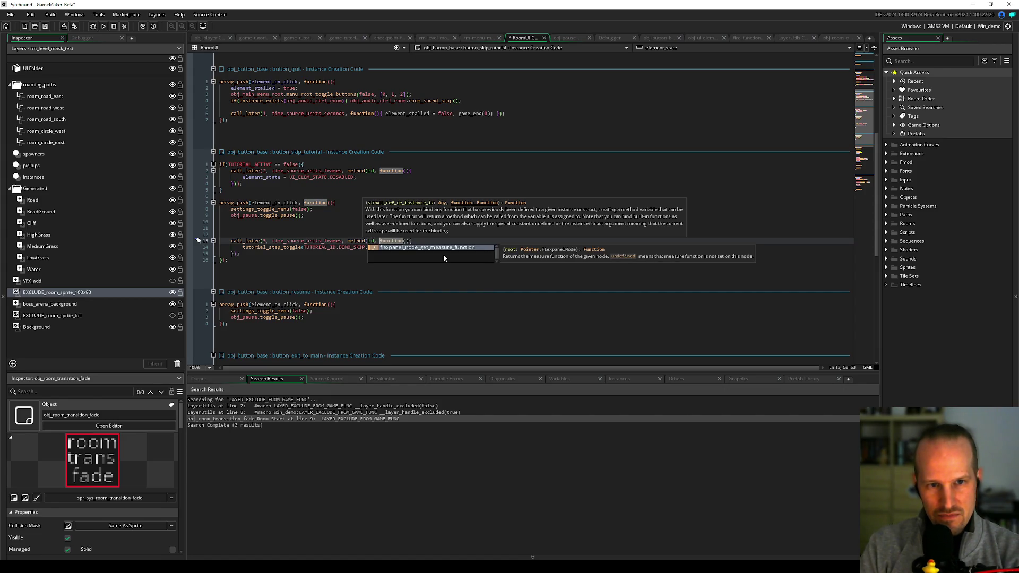
{"action": "key", "text": "Escape"}
{"action": "key", "text": "Escape"}
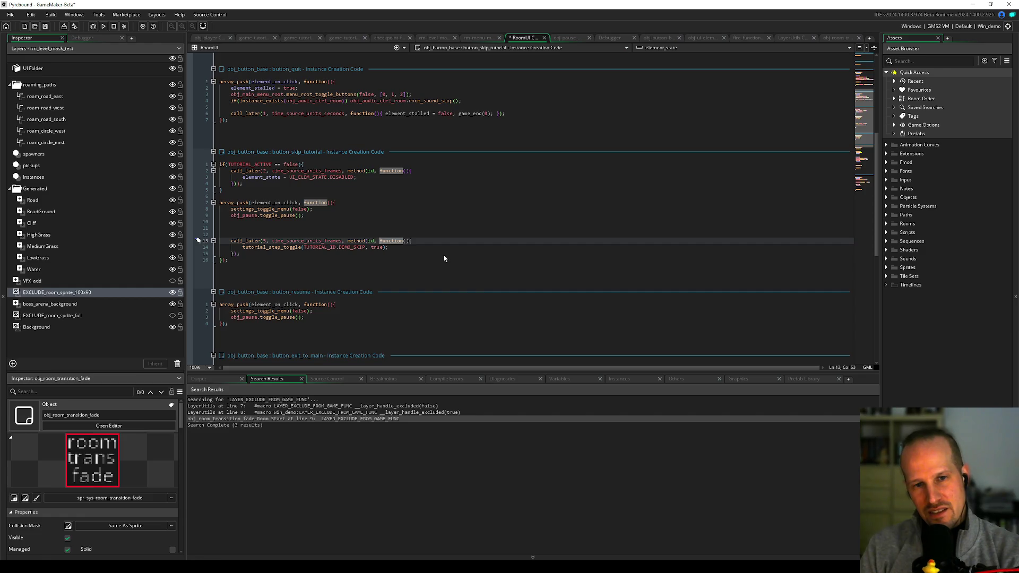
{"action": "key", "text": "ctrl+z"}
{"action": "key", "text": "ctrl+z"}
{"action": "key", "text": "ctrl+z"}
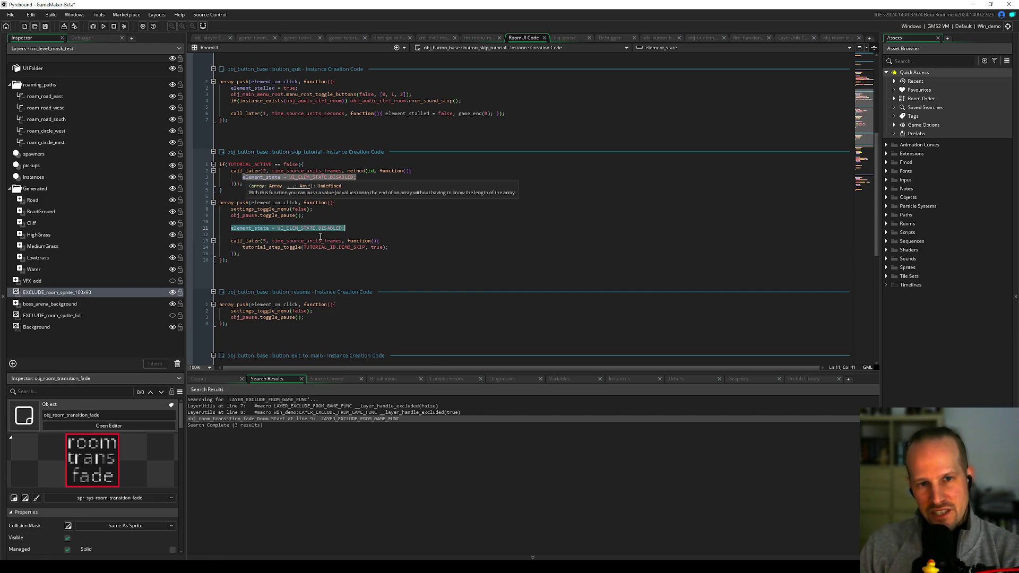
Step: Set a breakpoint on line 11 and run the game in debug mode
{"action": "key", "text": "Down"}
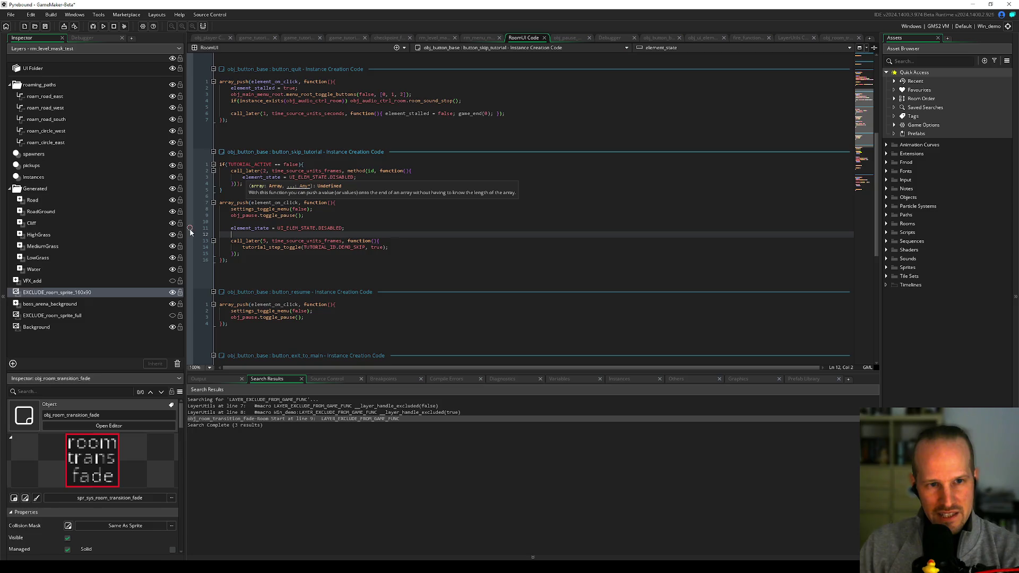
{"action": "left_click", "coordinate": [191, 228]}
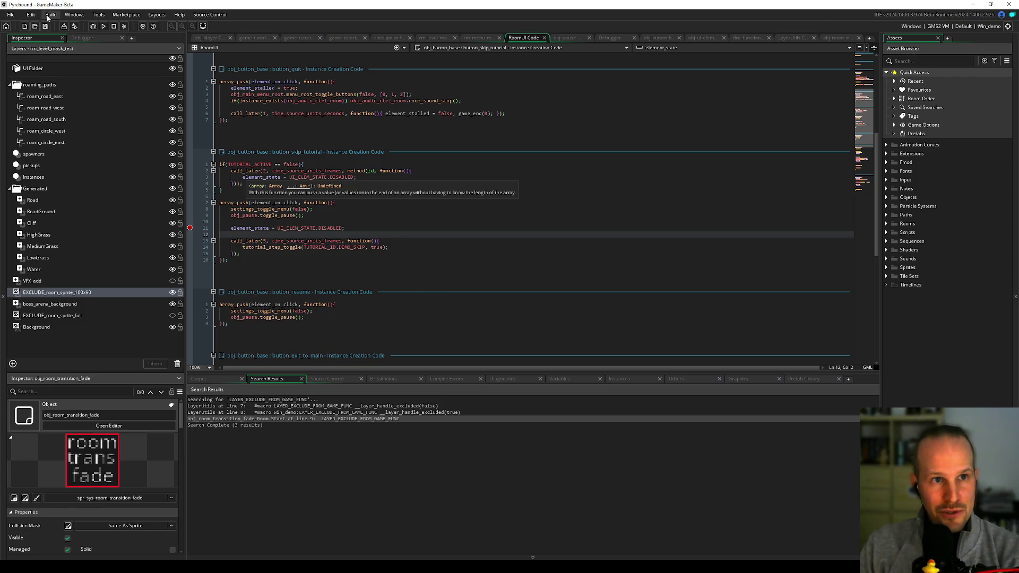
{"action": "left_click", "coordinate": [106, 26]}
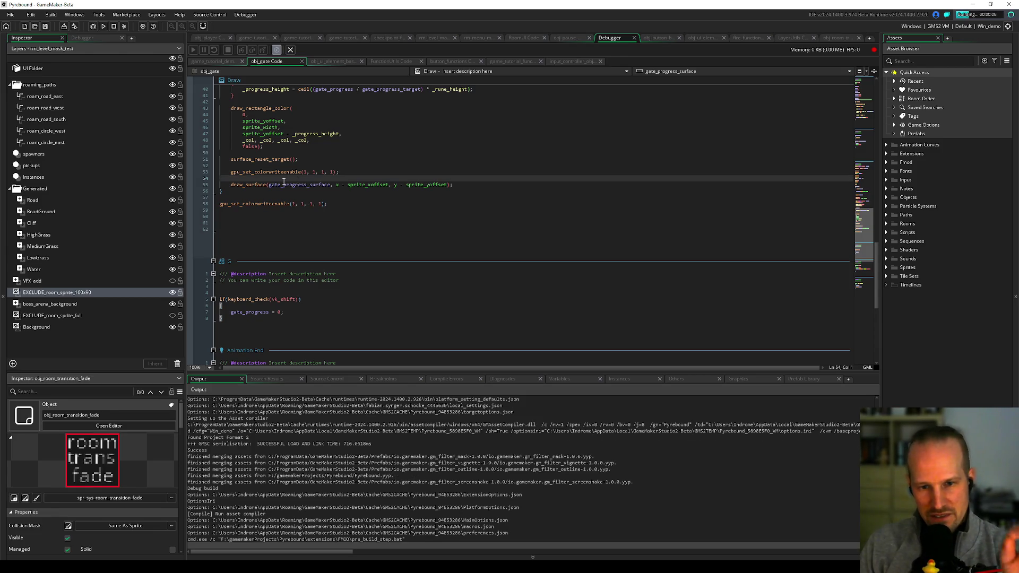
Step: Let the debug build launch Pyrebound to its title menu
{"action": "left_click", "coordinate": [272, 197]}
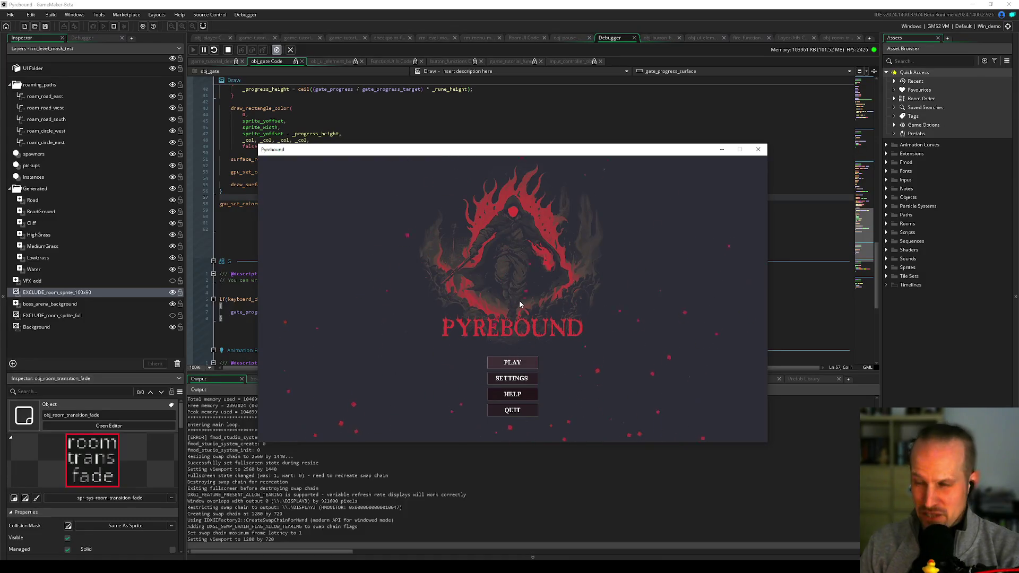
Step: Start a new game, use Skip Tutorial from the pause menu, play briefly, and pause again
{"action": "left_click", "coordinate": [513, 363]}
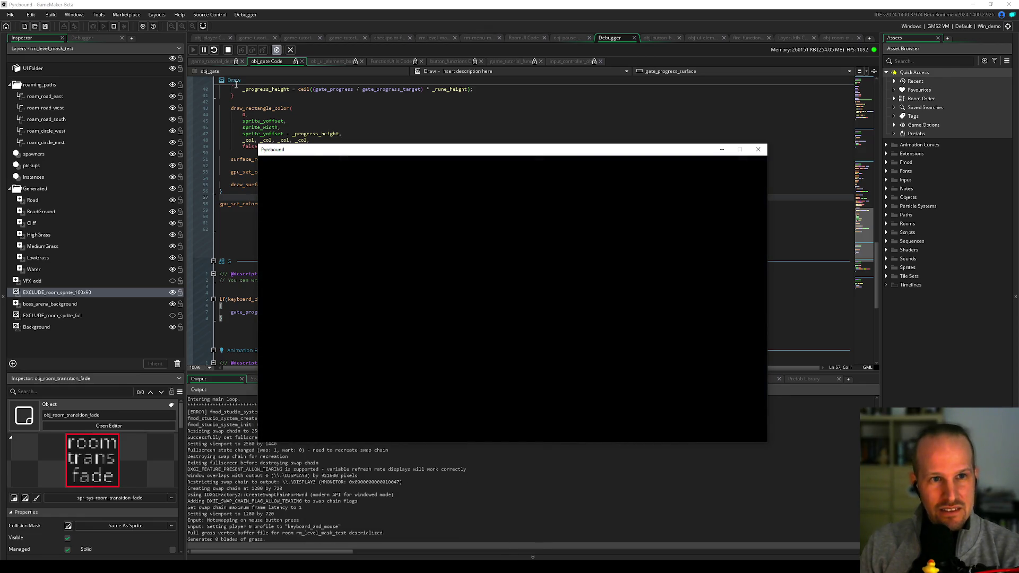
{"action": "left_click_drag", "start_coordinate": [326, 155], "coordinate": [436, 136]}
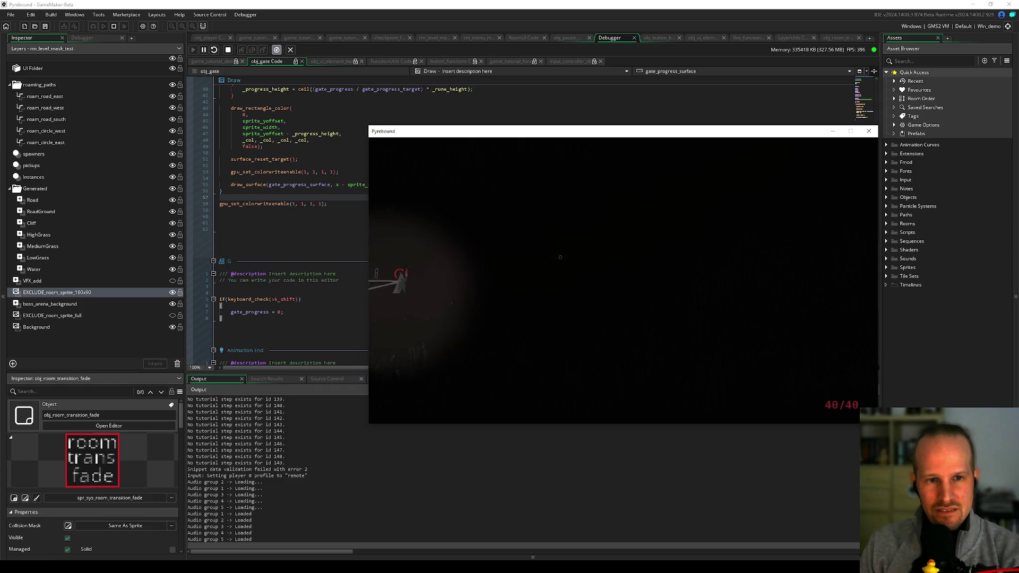
{"action": "key", "text": "Escape"}
{"action": "left_click", "coordinate": [623, 328]}
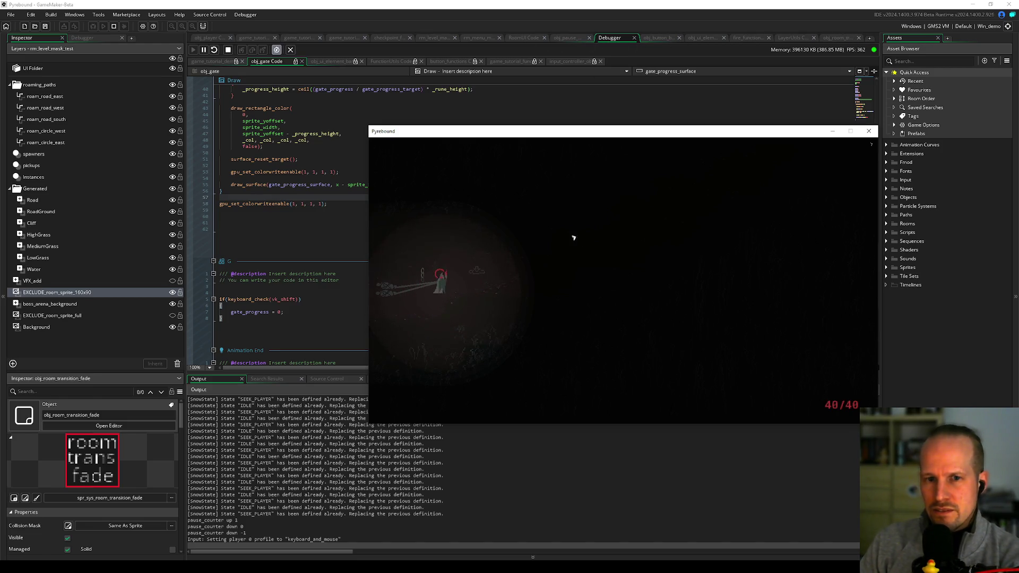
{"action": "left_click", "coordinate": [473, 261]}
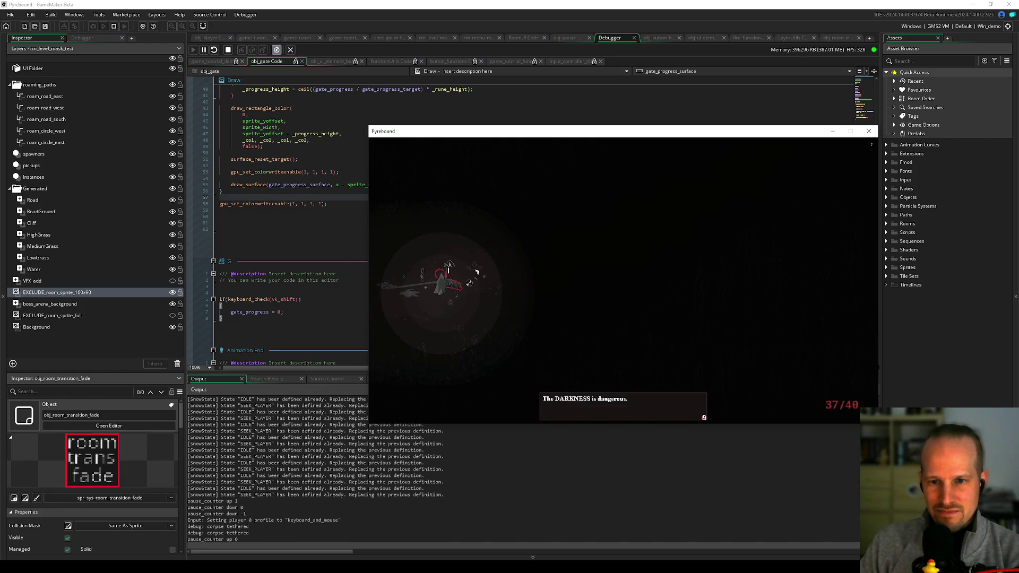
{"action": "left_click", "coordinate": [454, 286]}
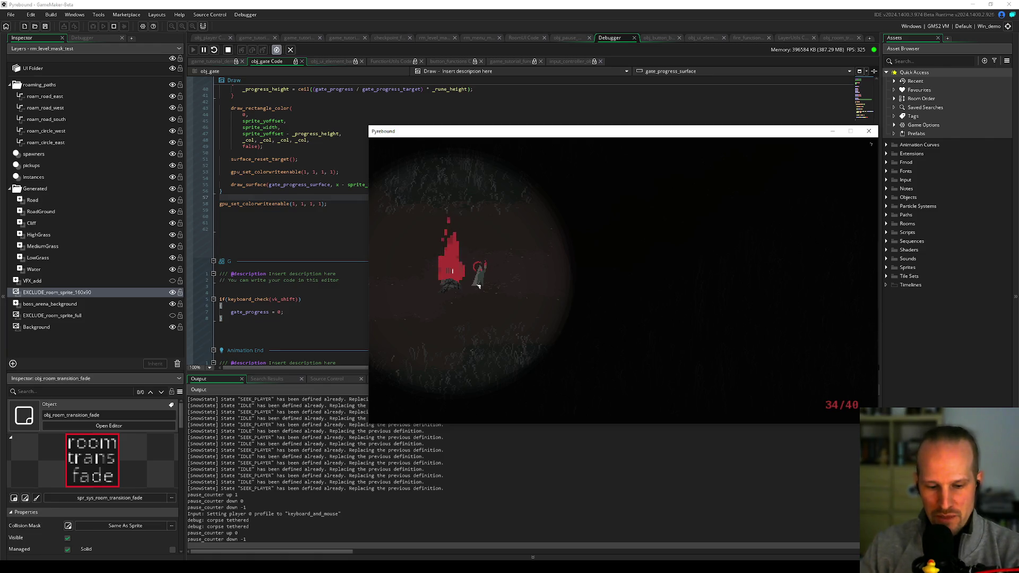
{"action": "key", "text": "Escape"}
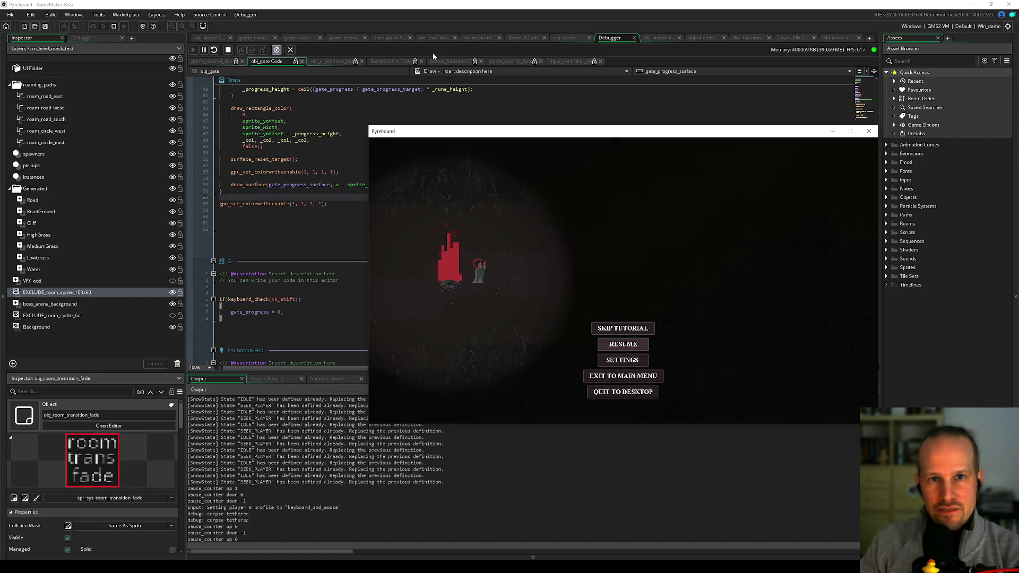
Step: Check the RoomUI code, retry Skip Tutorial from the pause menu, and close the game
{"action": "left_click", "coordinate": [512, 38]}
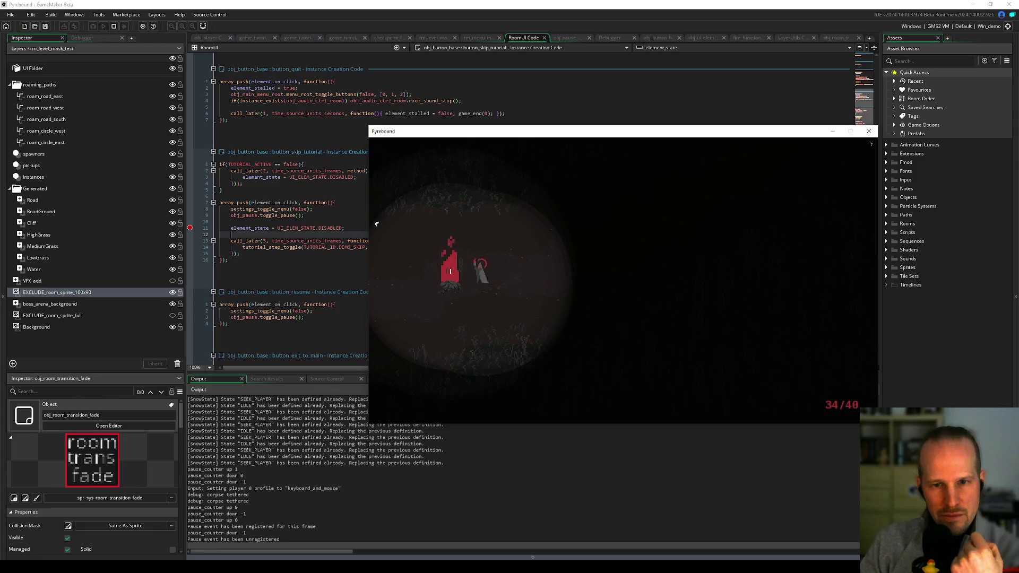
{"action": "key", "text": "Escape"}
{"action": "left_click", "coordinate": [633, 324]}
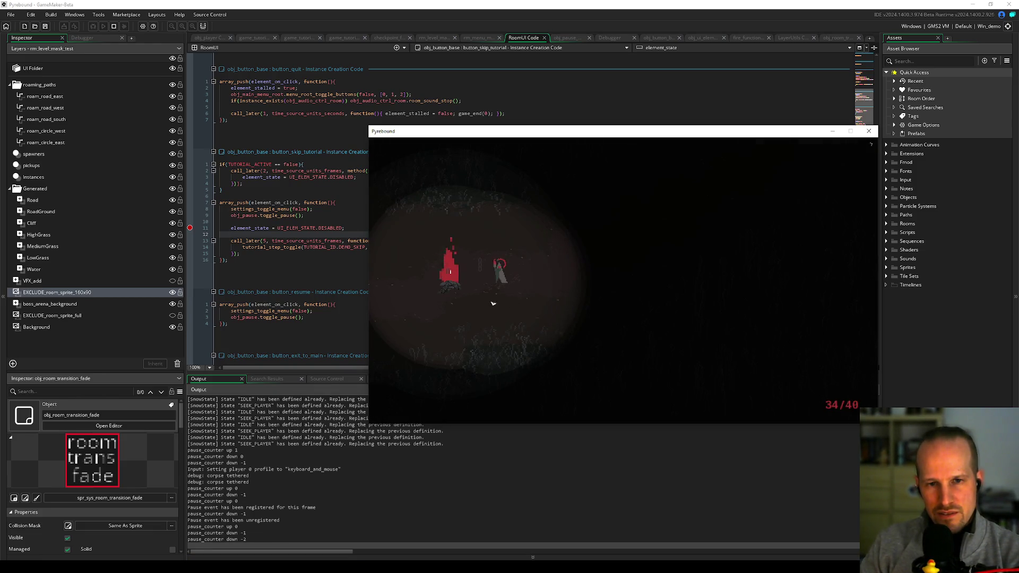
{"action": "left_click", "coordinate": [869, 131]}
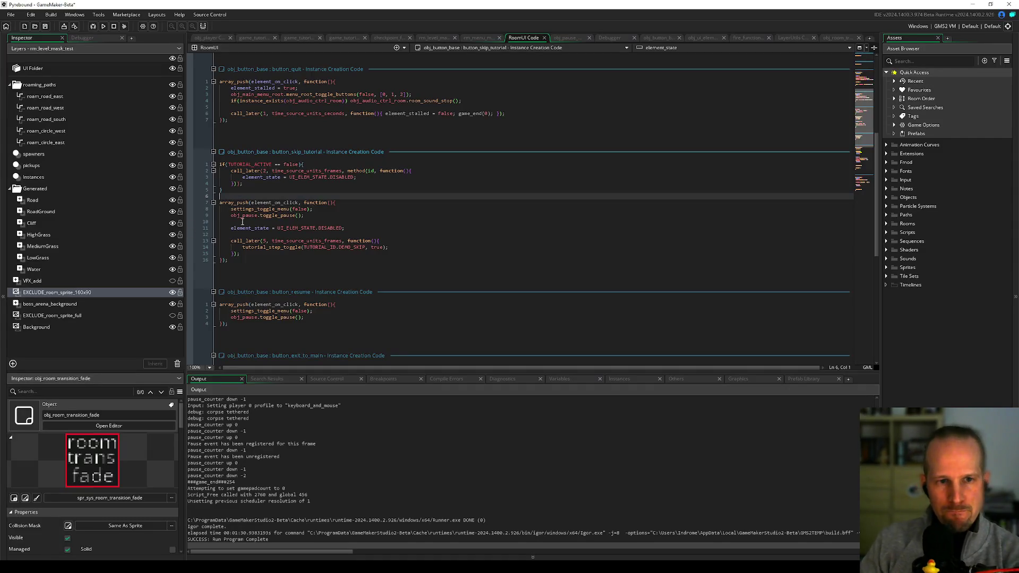
Step: Check the skip-tutorial button code, then switch to obj_ui_element_base and try the Ctrl+T asset search
{"action": "left_click", "coordinate": [273, 223]}
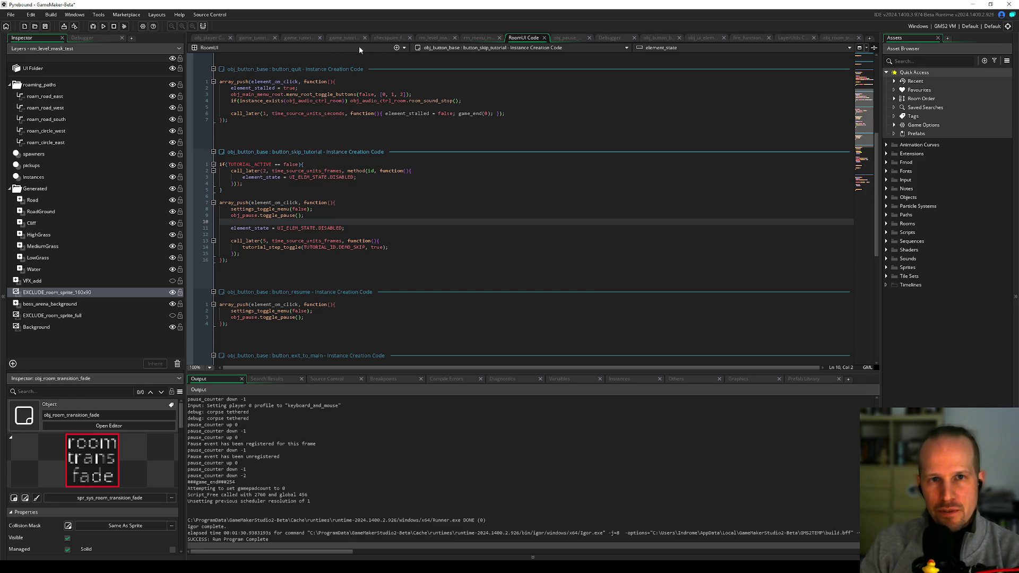
{"action": "left_click", "coordinate": [314, 189]}
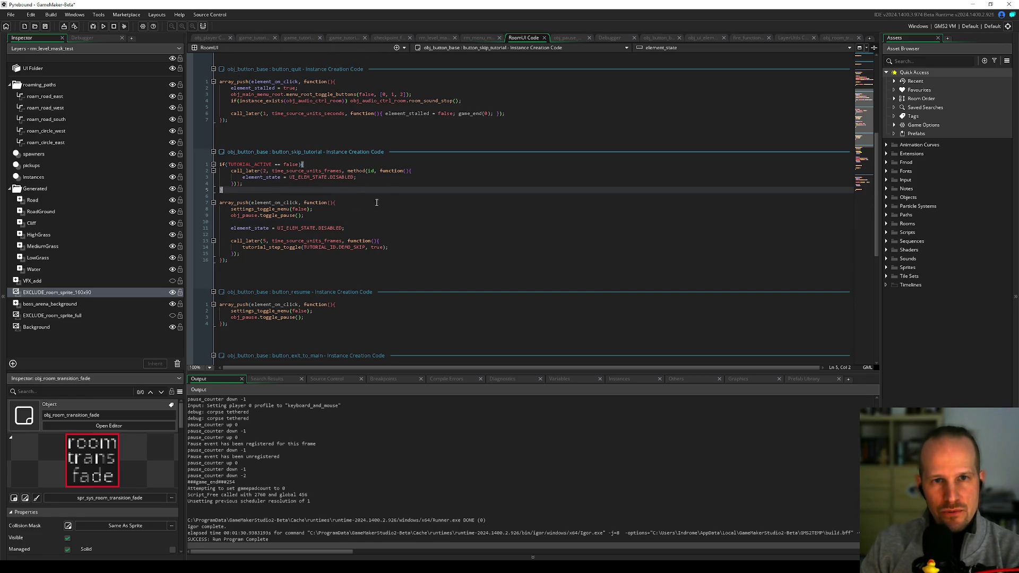
{"action": "left_click", "coordinate": [697, 39]}
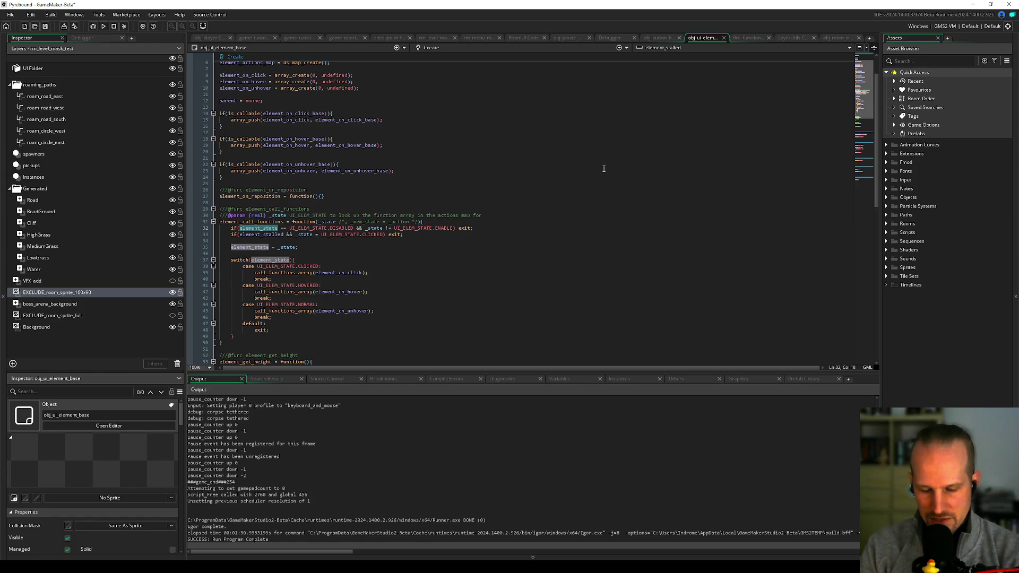
{"action": "key", "text": "ctrl+t"}
{"action": "type", "text": "button default"}
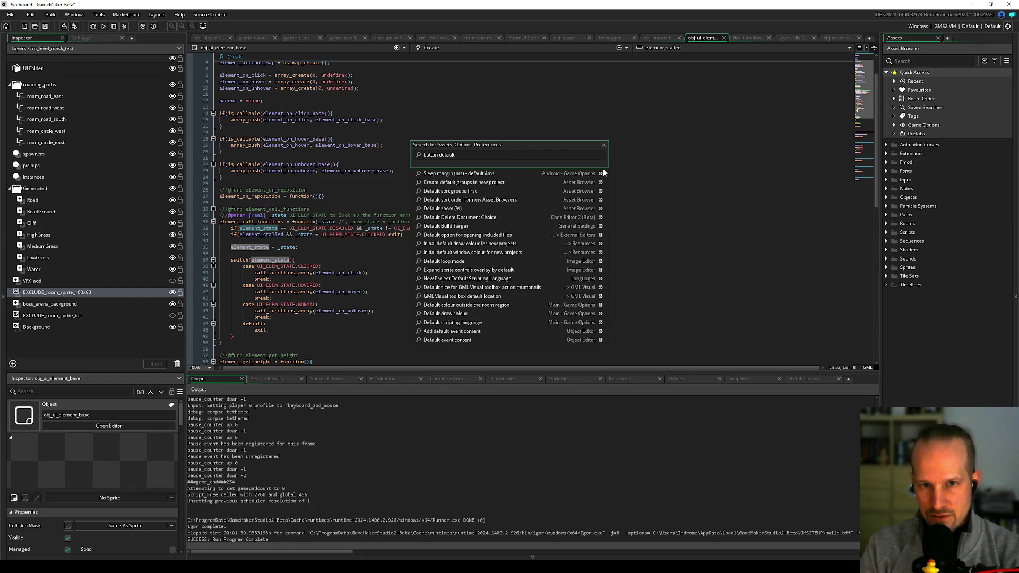
{"action": "key", "text": "ctrl+a"}
{"action": "type", "text": "sfx"}
{"action": "key", "text": "BackSpace"}
{"action": "key", "text": "BackSpace"}
{"action": "key", "text": "BackSpace"}
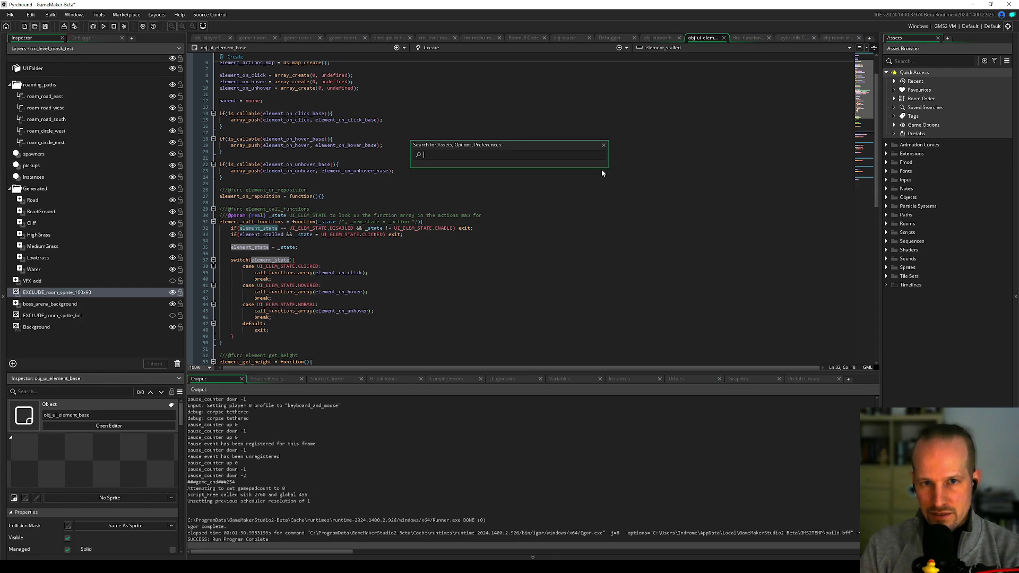
Step: Inspect the Create code's array_create calls and the element_on_click_base and hover callback registrations
{"action": "left_click", "coordinate": [307, 139]}
{"action": "scroll", "coordinate": [310, 175], "scroll_direction": "up", "scroll_amount": 2}
{"action": "left_click", "coordinate": [359, 184]}
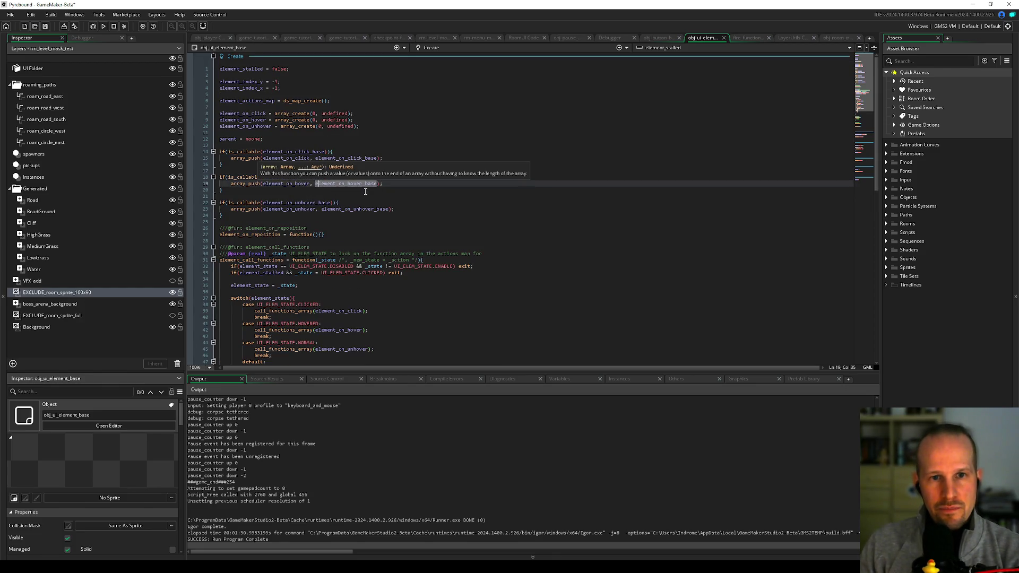
{"action": "left_click", "coordinate": [286, 120]}
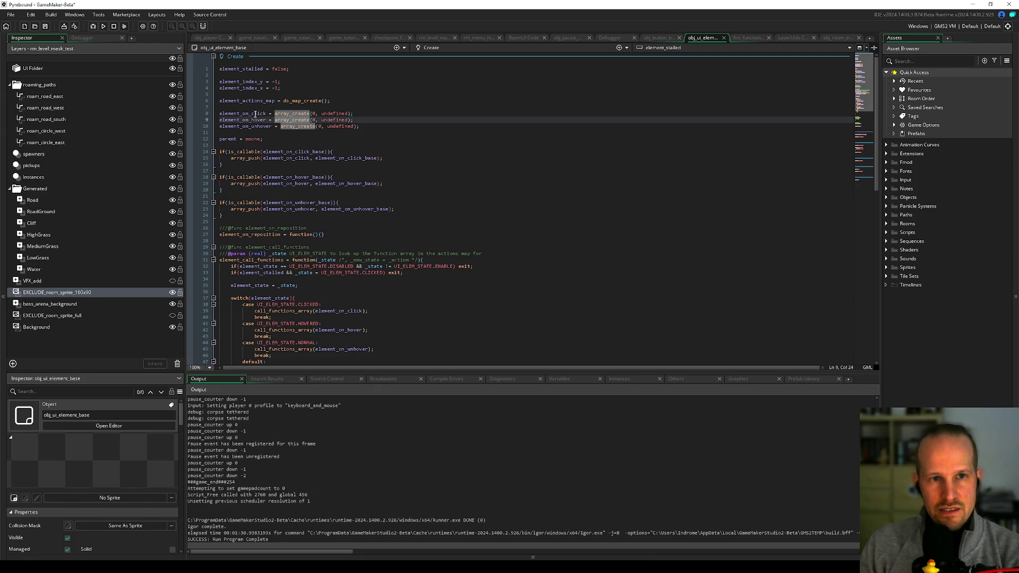
{"action": "double_click", "coordinate": [337, 159]}
{"action": "scroll", "coordinate": [407, 203], "scroll_direction": "down", "scroll_amount": 10}
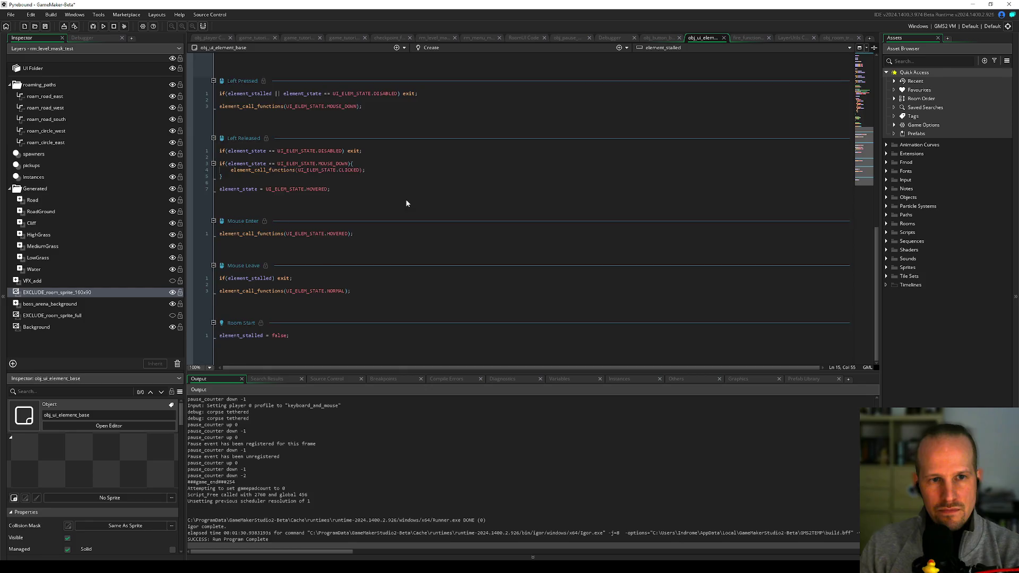
{"action": "scroll", "coordinate": [407, 204], "scroll_direction": "up", "scroll_amount": 10}
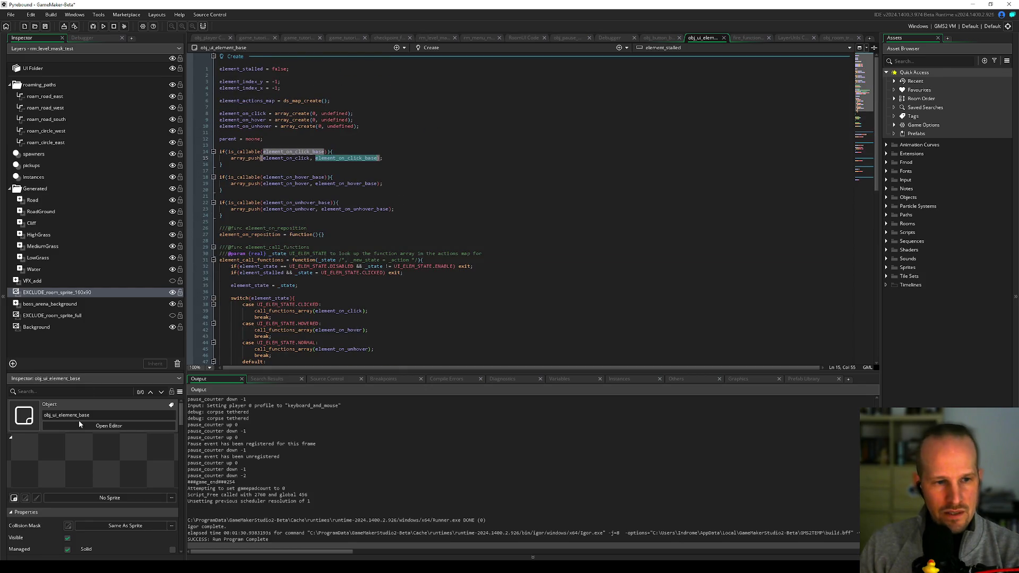
{"action": "scroll", "coordinate": [46, 519], "scroll_direction": "down", "scroll_amount": 5}
{"action": "scroll", "coordinate": [47, 525], "scroll_direction": "up", "scroll_amount": 2}
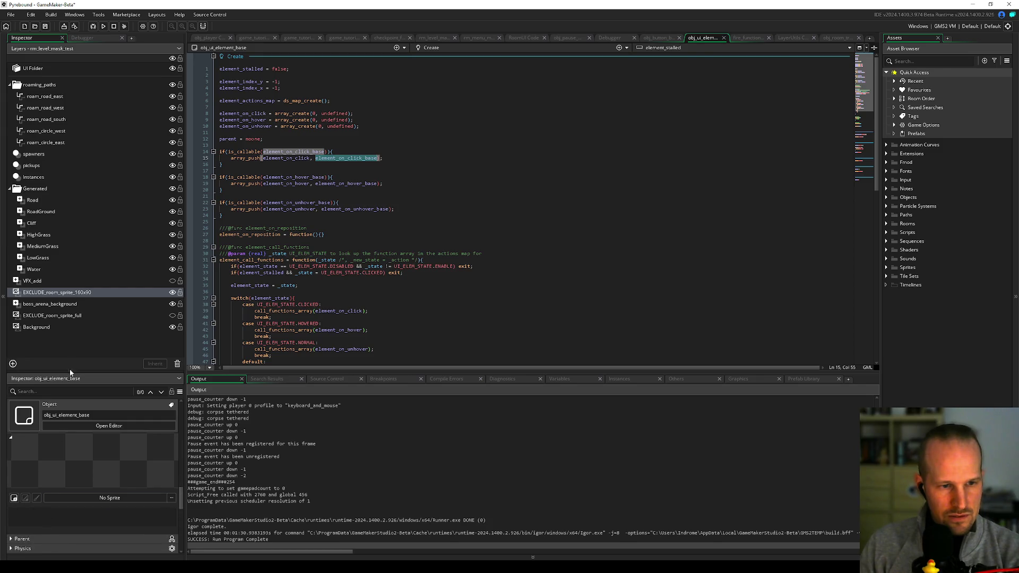
{"action": "left_click_drag", "start_coordinate": [70, 370], "coordinate": [63, 198]}
Step: Expand the object's parent and children info and locate the element_on_click_base variable definition
{"action": "left_click", "coordinate": [47, 456]}
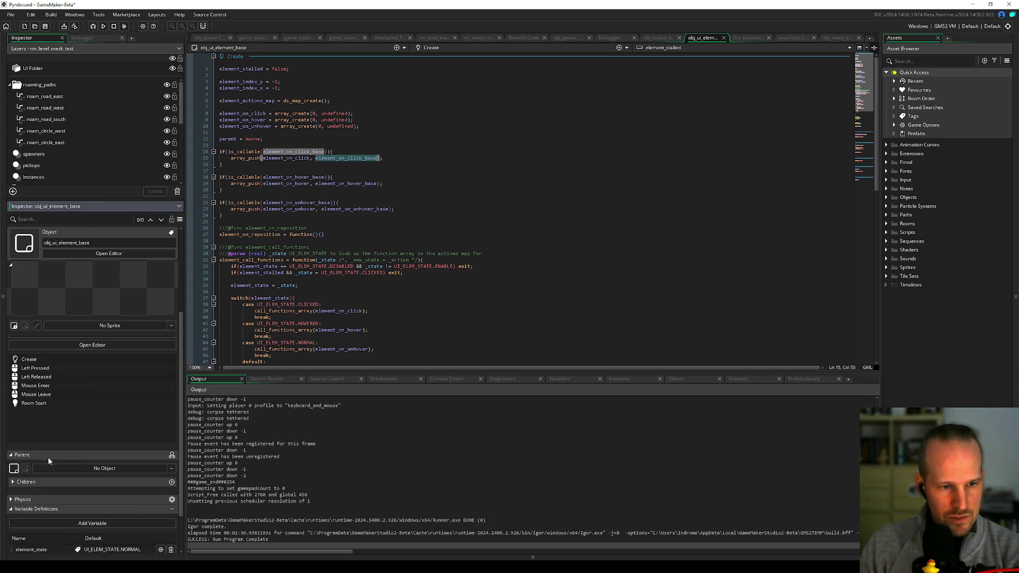
{"action": "left_click", "coordinate": [42, 482]}
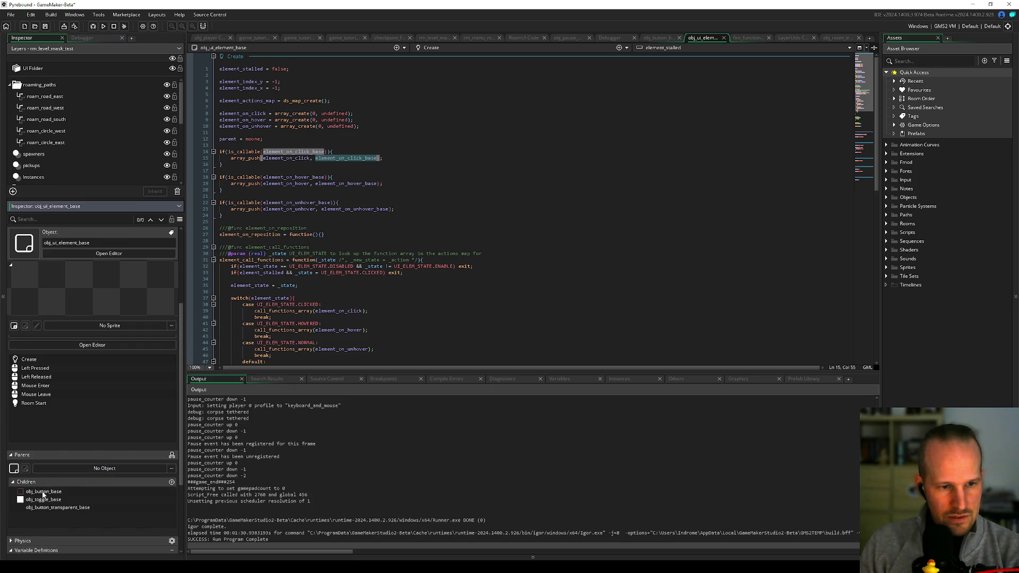
{"action": "left_click", "coordinate": [335, 223]}
{"action": "double_click", "coordinate": [318, 158]}
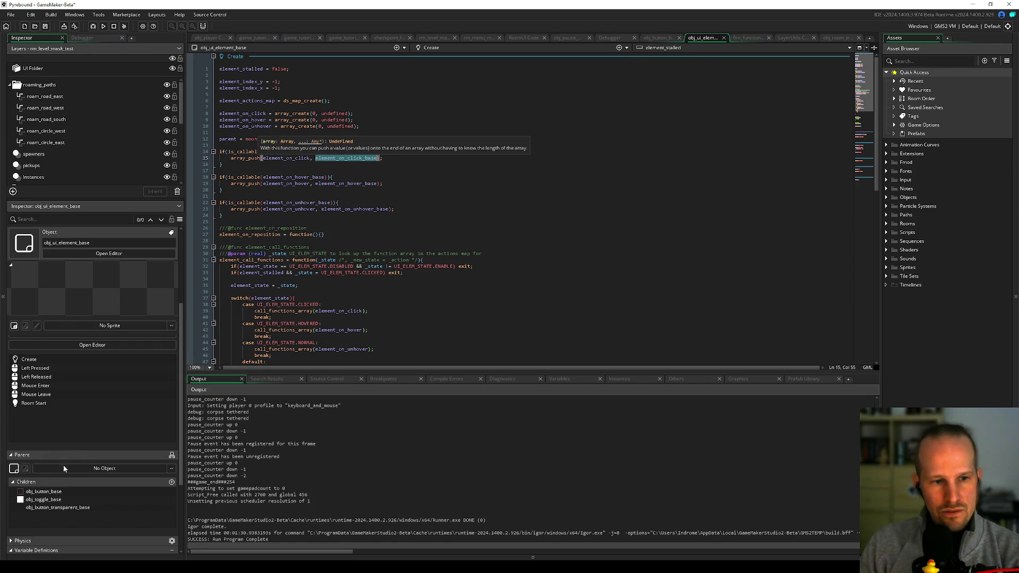
{"action": "scroll", "coordinate": [61, 462], "scroll_direction": "down", "scroll_amount": 3}
{"action": "left_click", "coordinate": [57, 528]}
{"action": "double_click", "coordinate": [62, 527]}
{"action": "left_click", "coordinate": [364, 196]}
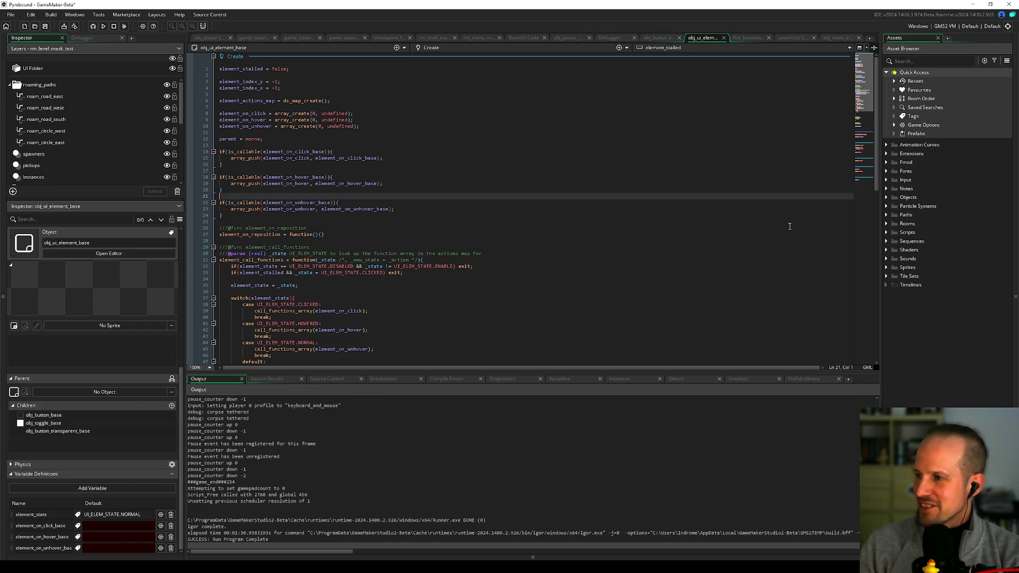
Step: Step through the callback registration lines and the hover block, then reveal the project's script folders
{"action": "left_click", "coordinate": [440, 255]}
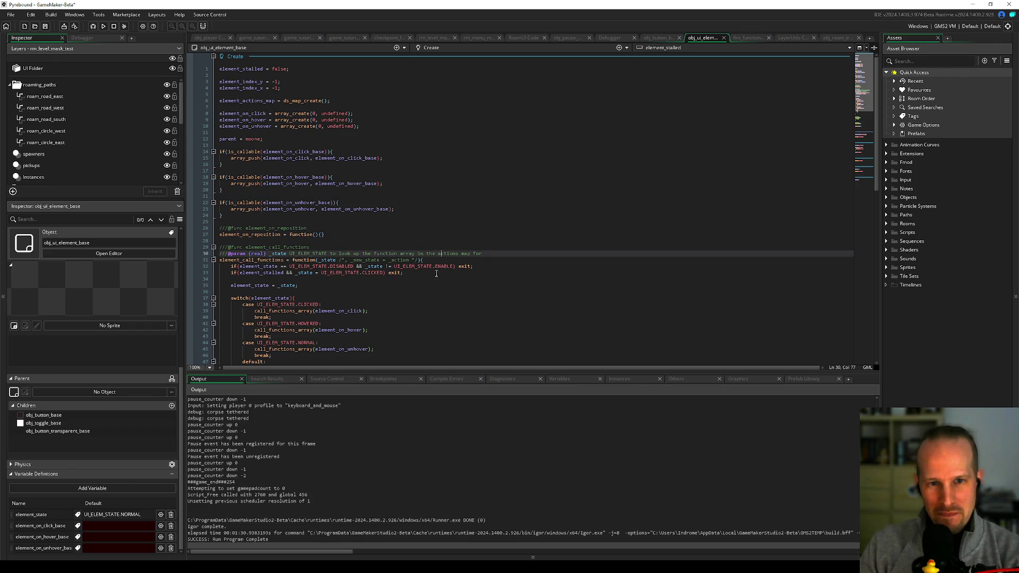
{"action": "left_click", "coordinate": [334, 241]}
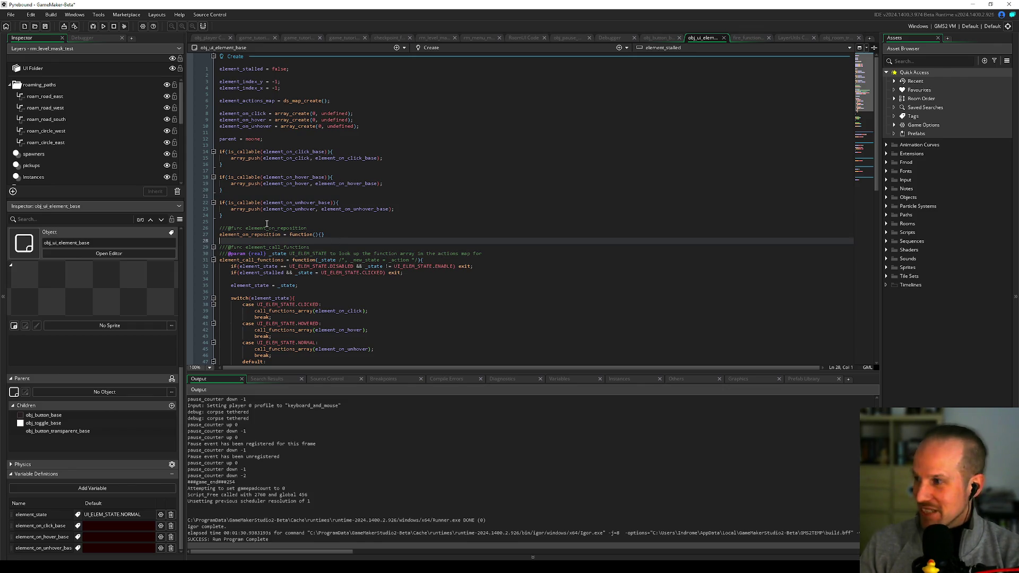
{"action": "left_click", "coordinate": [333, 216]}
{"action": "left_click", "coordinate": [333, 222]}
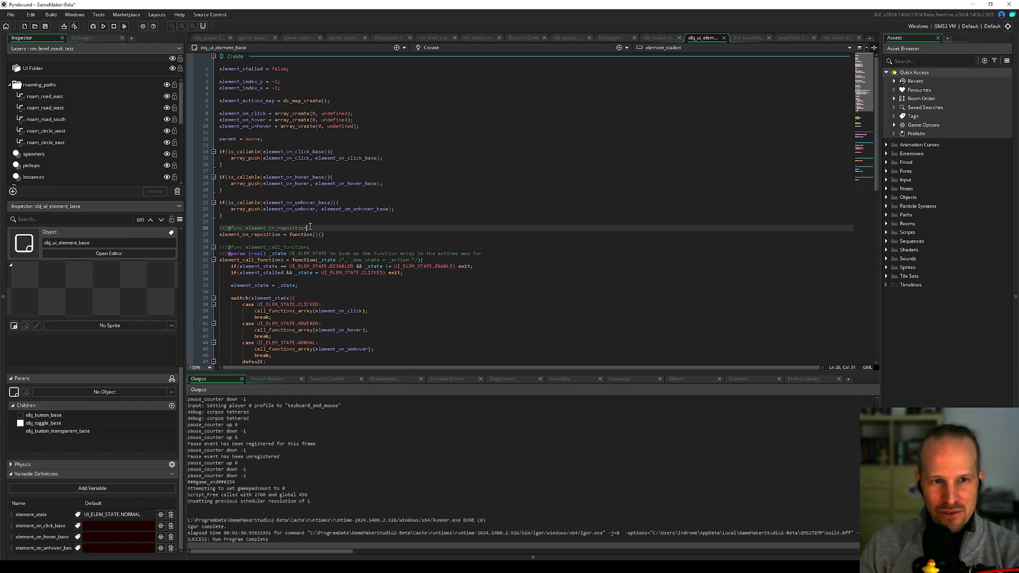
{"action": "left_click", "coordinate": [326, 196]}
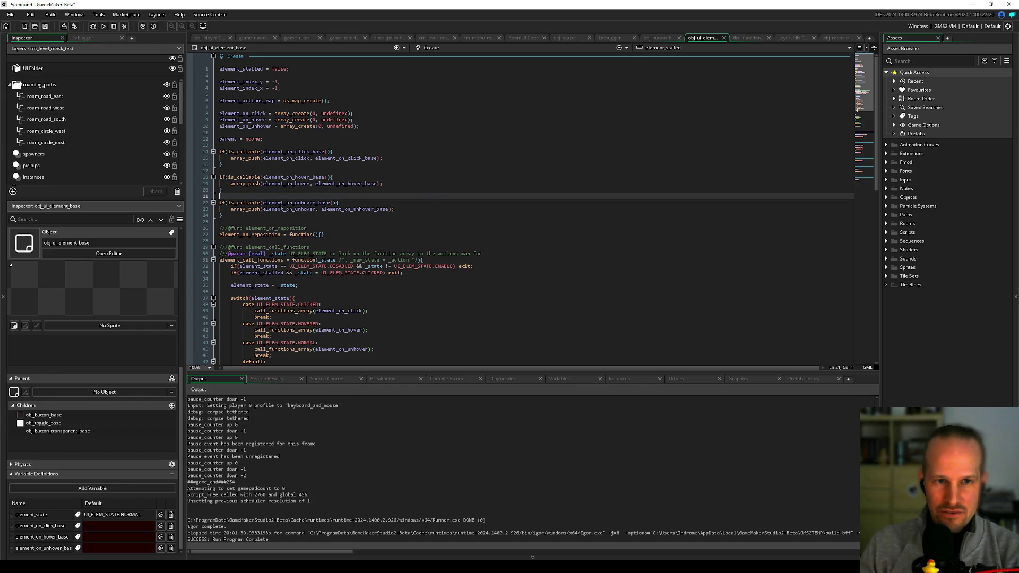
{"action": "left_click", "coordinate": [250, 171]}
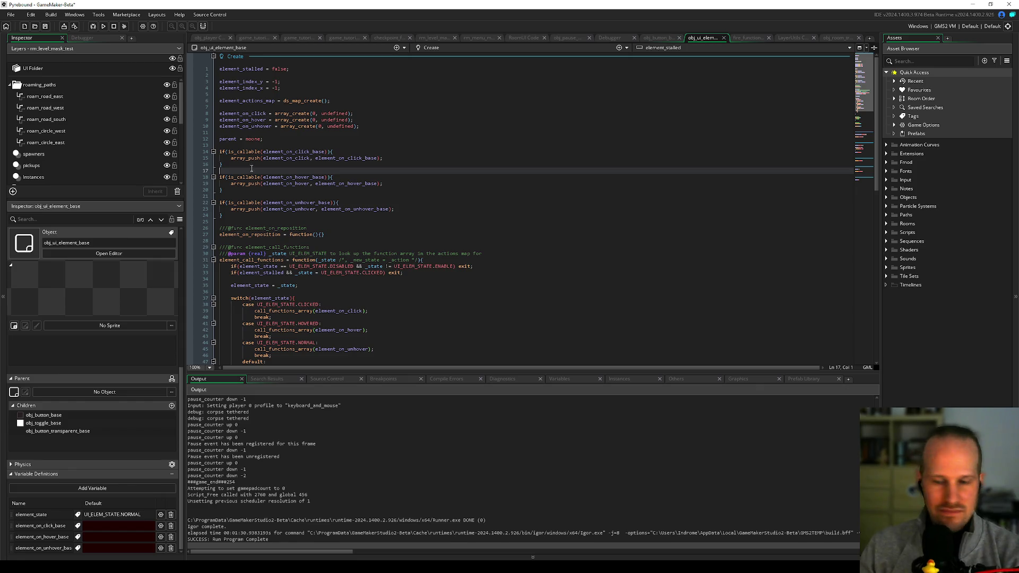
{"action": "left_click", "coordinate": [289, 146]}
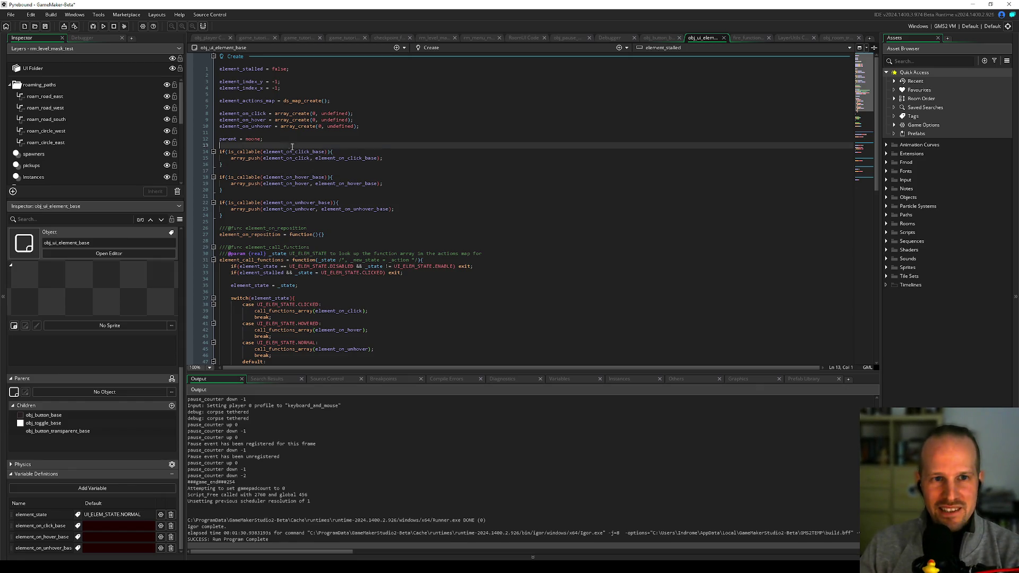
{"action": "left_click", "coordinate": [552, 177]}
{"action": "scroll", "coordinate": [523, 177], "scroll_direction": "down", "scroll_amount": 9}
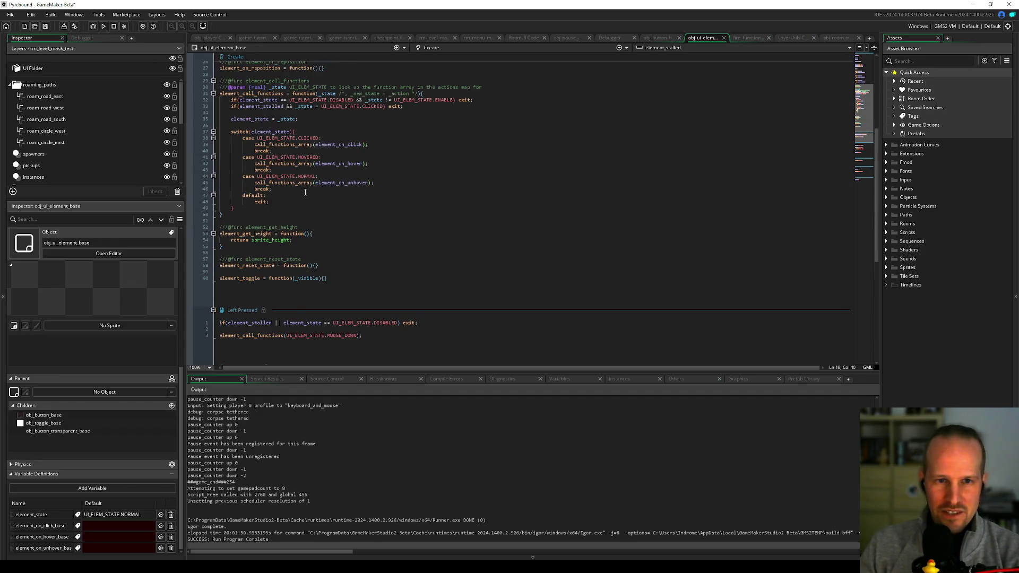
{"action": "scroll", "coordinate": [305, 192], "scroll_direction": "up", "scroll_amount": 9}
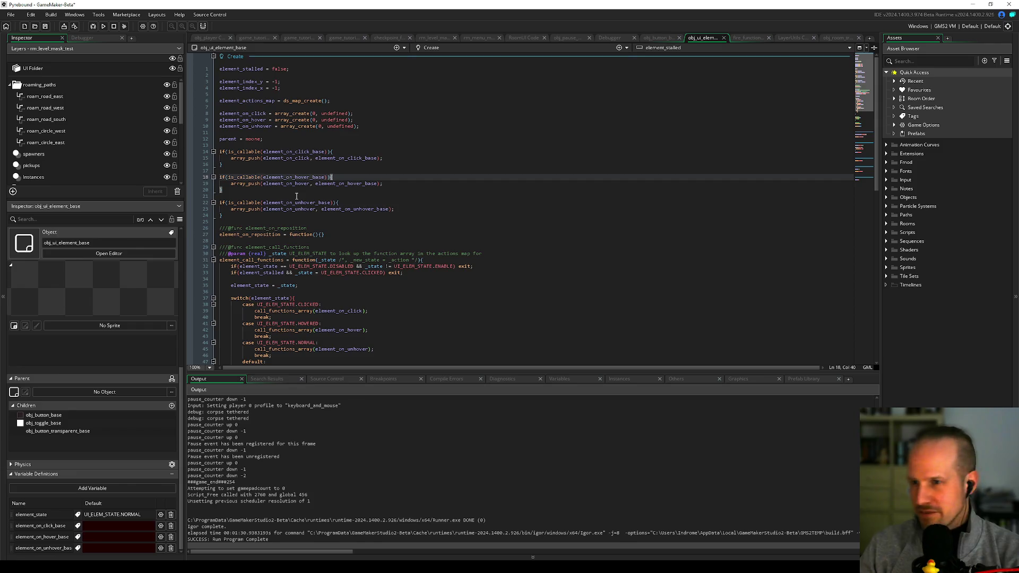
{"action": "left_click", "coordinate": [293, 197]}
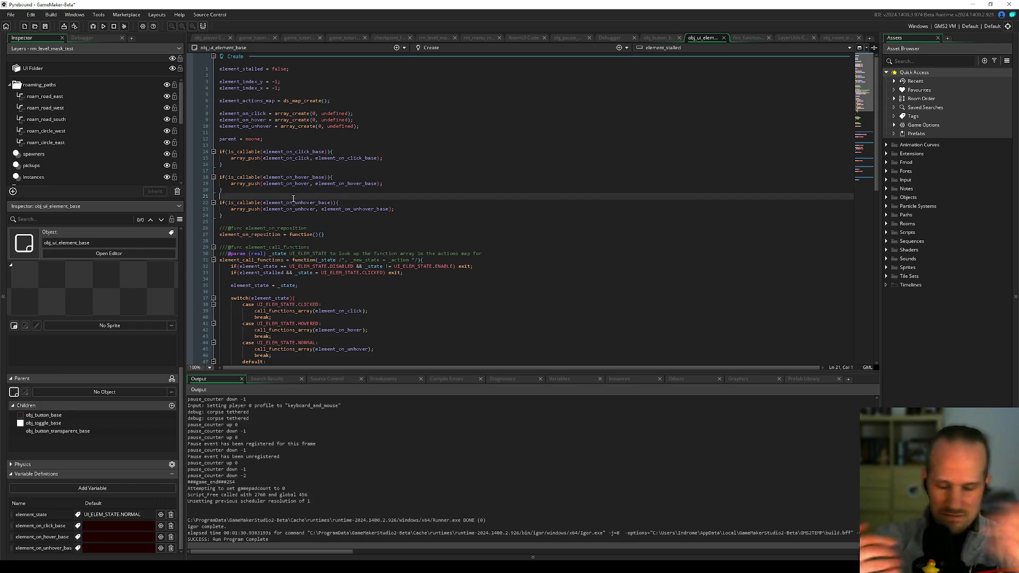
{"action": "left_click", "coordinate": [290, 189]}
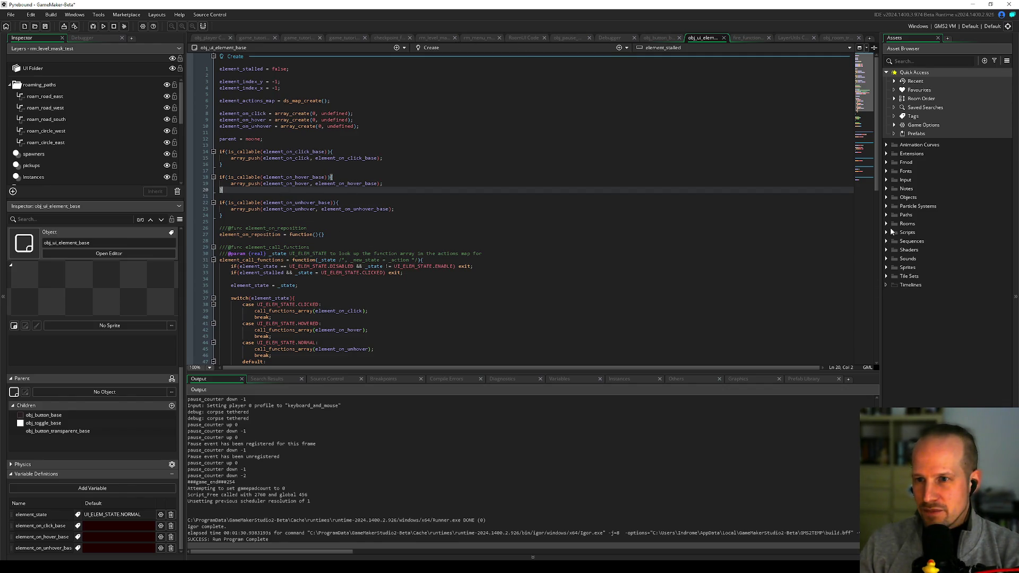
{"action": "left_click", "coordinate": [886, 232]}
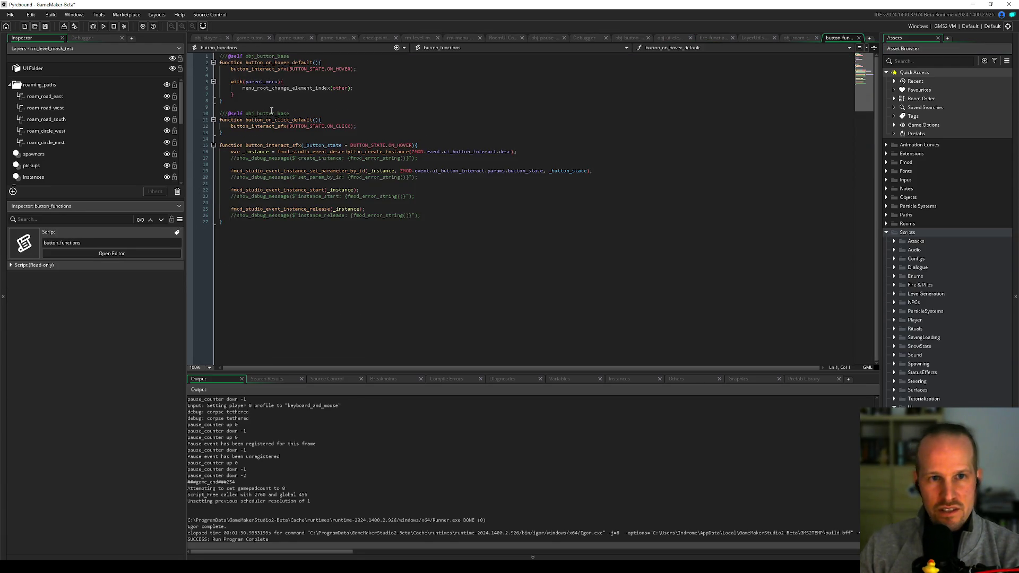
Step: Breakpoint button_on_click_default's button_interact_sfx call on line 12 and start a debug run
{"action": "left_click", "coordinate": [278, 69]}
{"action": "left_click", "coordinate": [235, 126]}
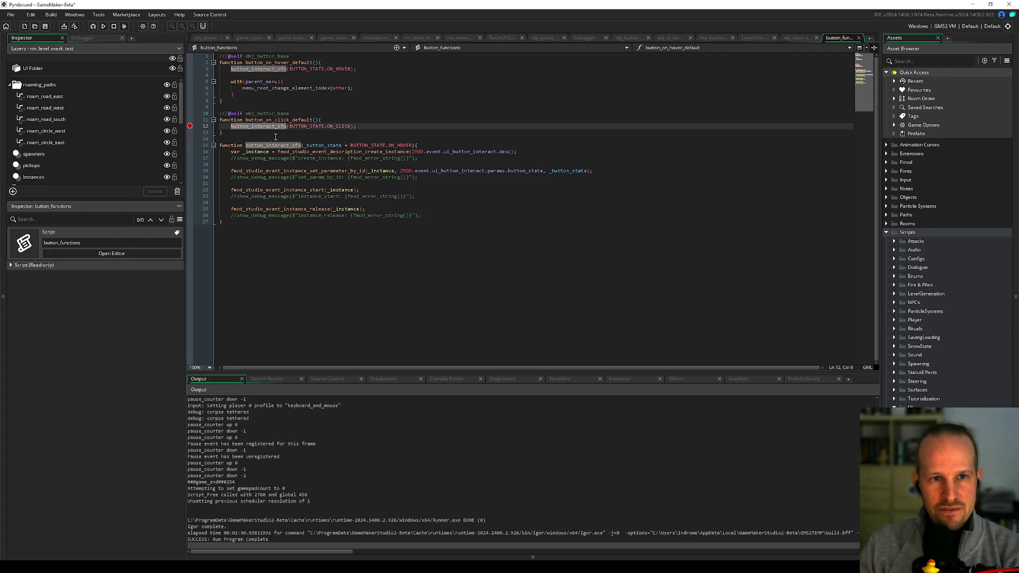
{"action": "left_click", "coordinate": [93, 26]}
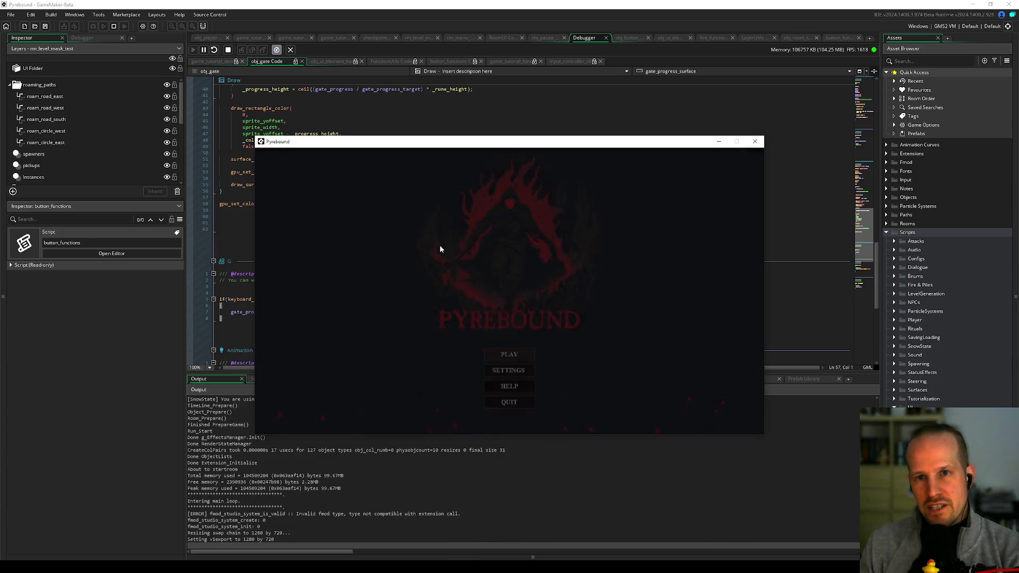
Step: Trigger the breakpoint from a title menu button and inspect the call stack and Self variables
{"action": "left_click", "coordinate": [416, 297]}
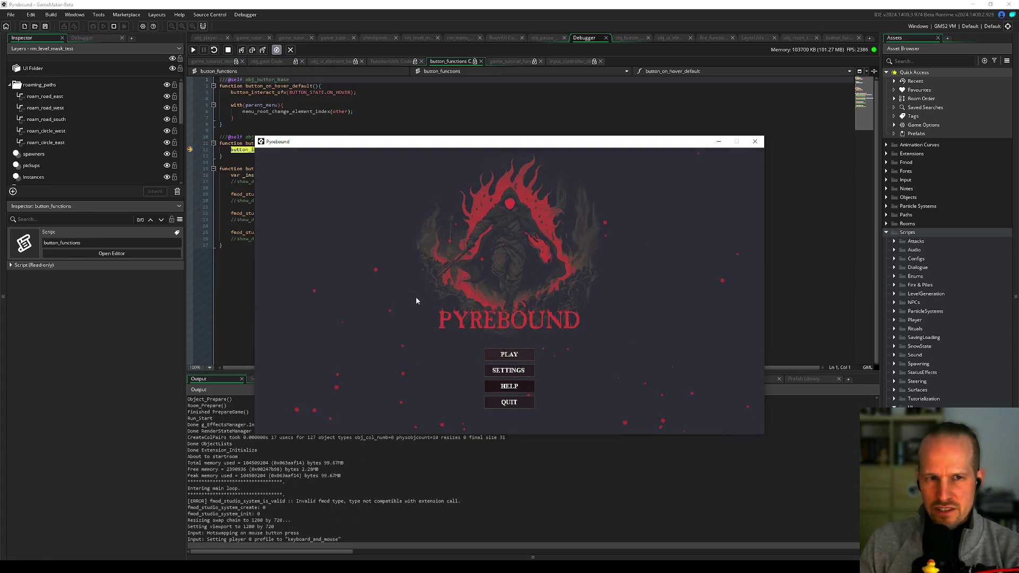
{"action": "left_click", "coordinate": [256, 123]}
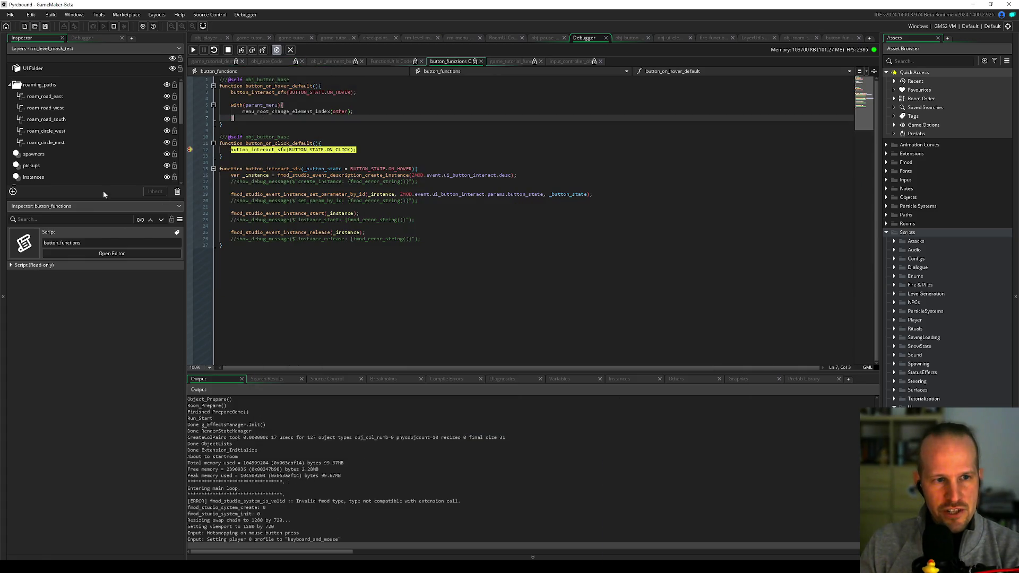
{"action": "left_click", "coordinate": [96, 39]}
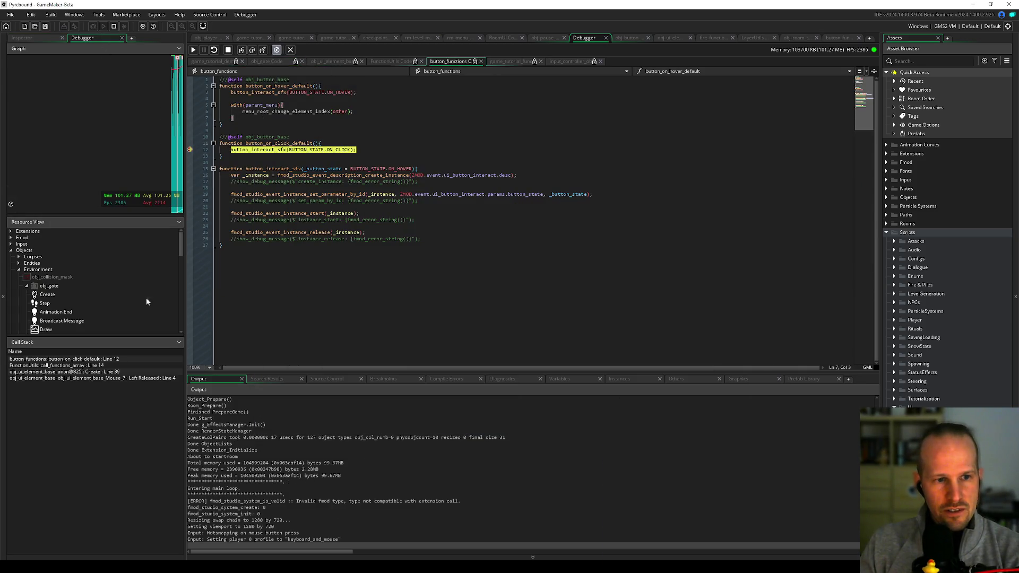
{"action": "left_click", "coordinate": [562, 378]}
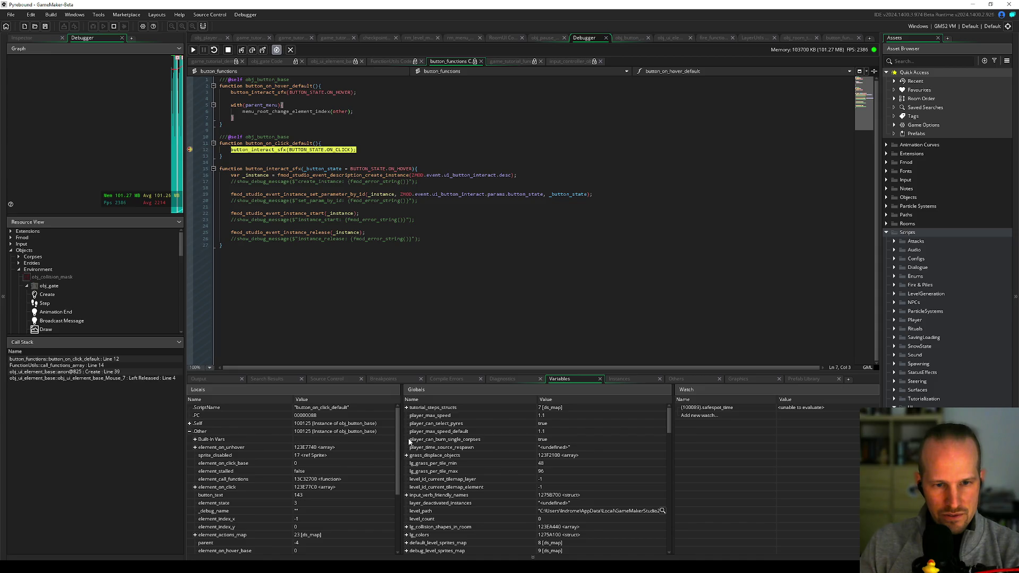
{"action": "scroll", "coordinate": [397, 435], "scroll_direction": "down", "scroll_amount": 1}
{"action": "scroll", "coordinate": [396, 434], "scroll_direction": "up", "scroll_amount": 1}
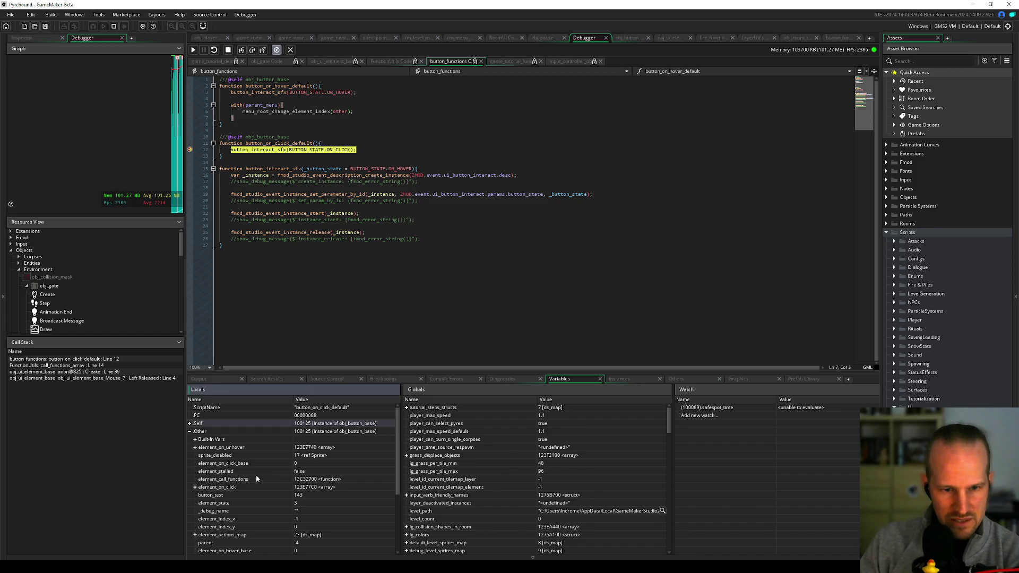
{"action": "left_click", "coordinate": [190, 424]}
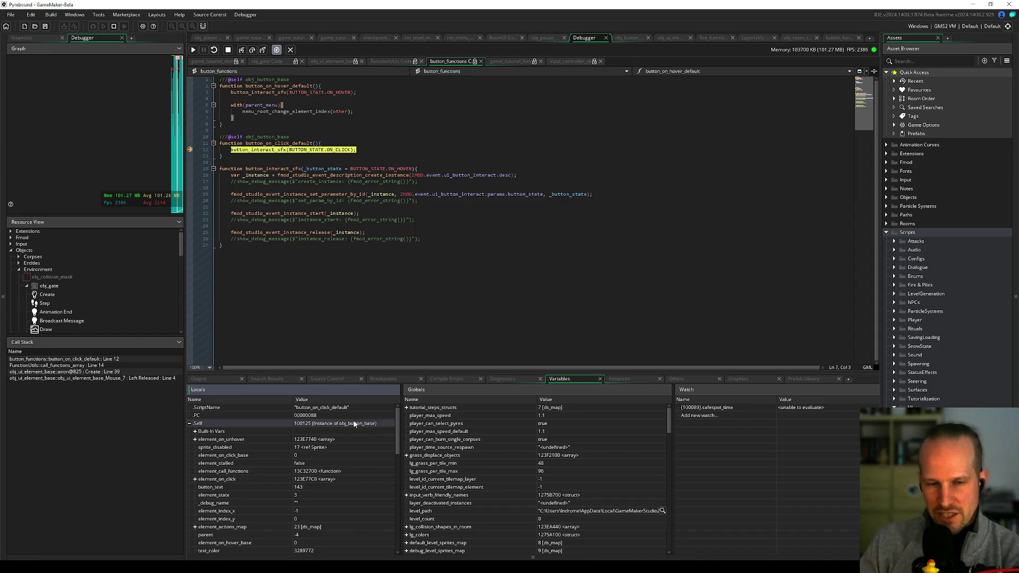
{"action": "left_click", "coordinate": [190, 423]}
{"action": "left_click", "coordinate": [317, 330]}
Step: Remove the line 12 breakpoint, stop debugging, and shrink the Variables panel below the code
{"action": "left_click", "coordinate": [190, 150]}
{"action": "left_click", "coordinate": [228, 49]}
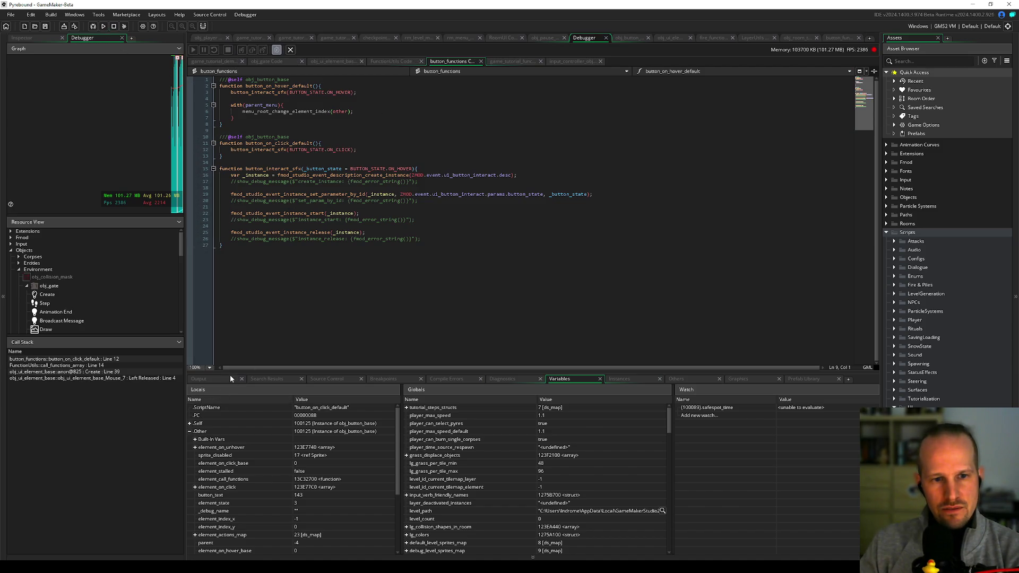
{"action": "left_click_drag", "start_coordinate": [231, 373], "coordinate": [231, 447]}
{"action": "left_click", "coordinate": [232, 207]}
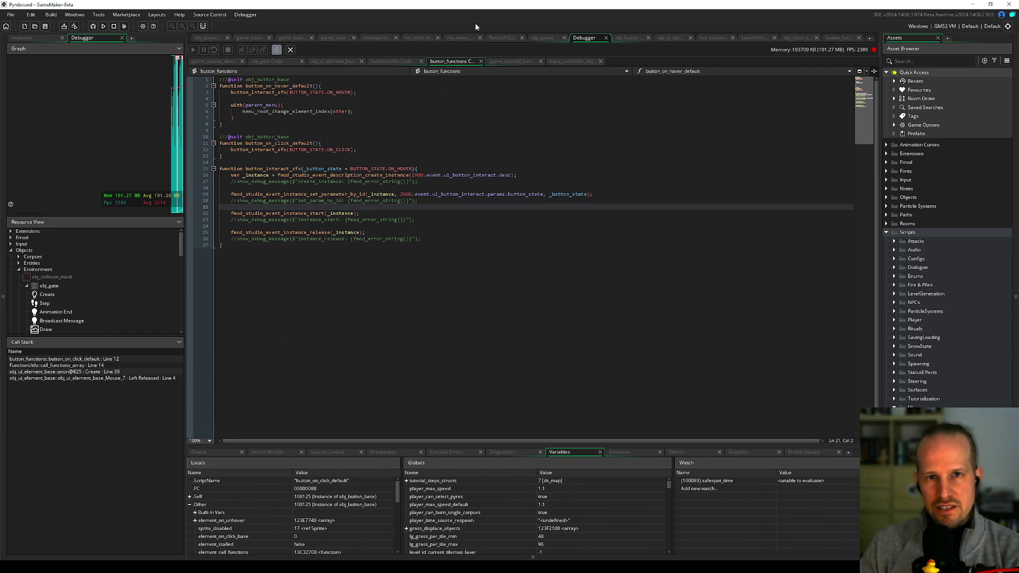
Step: Trace element_state and element_stalled through Left Pressed, Left Released and Room Start, then open obj_button_base
{"action": "left_click", "coordinate": [628, 38]}
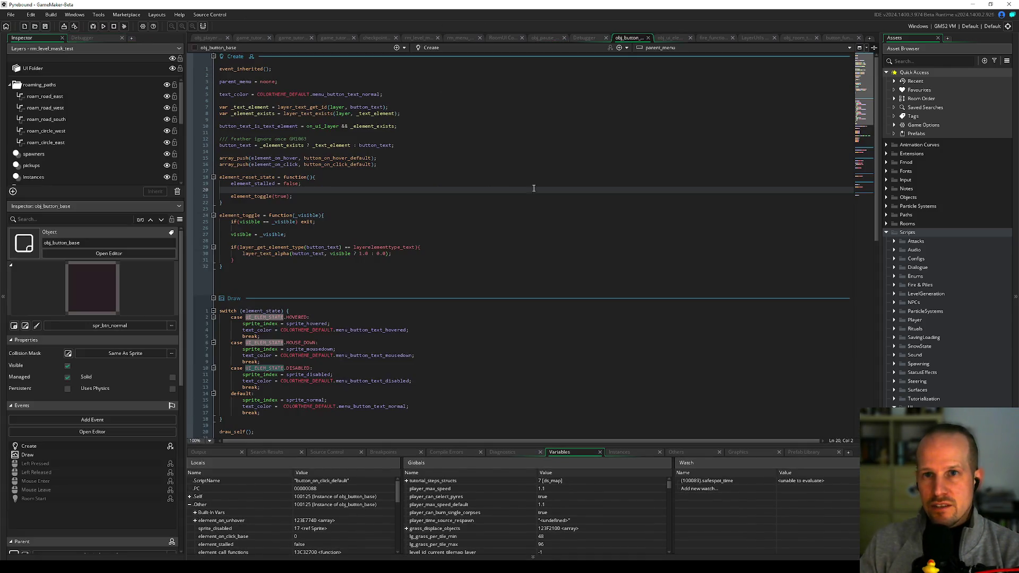
{"action": "middle_click", "coordinate": [250, 70]}
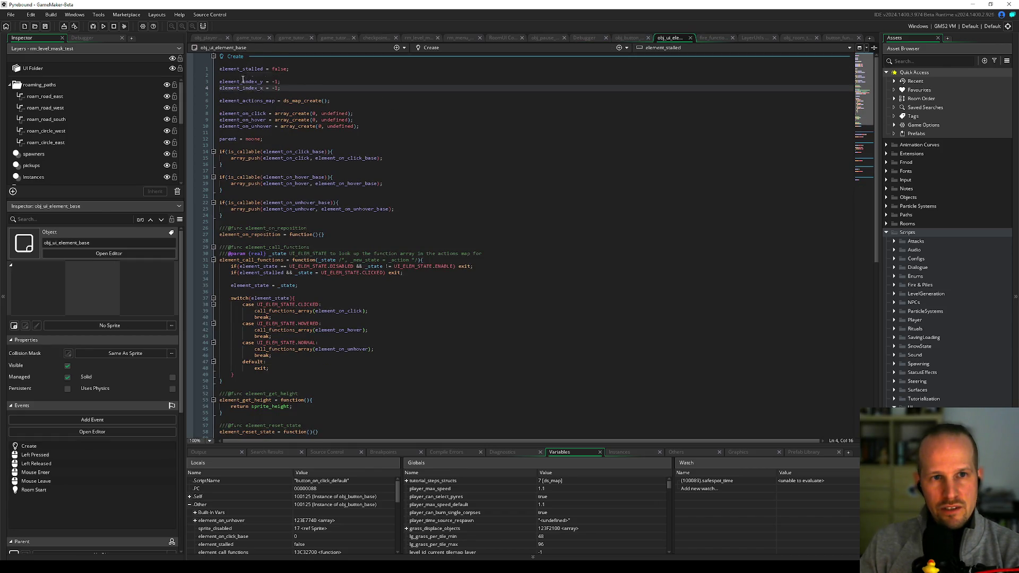
{"action": "left_click", "coordinate": [260, 285]}
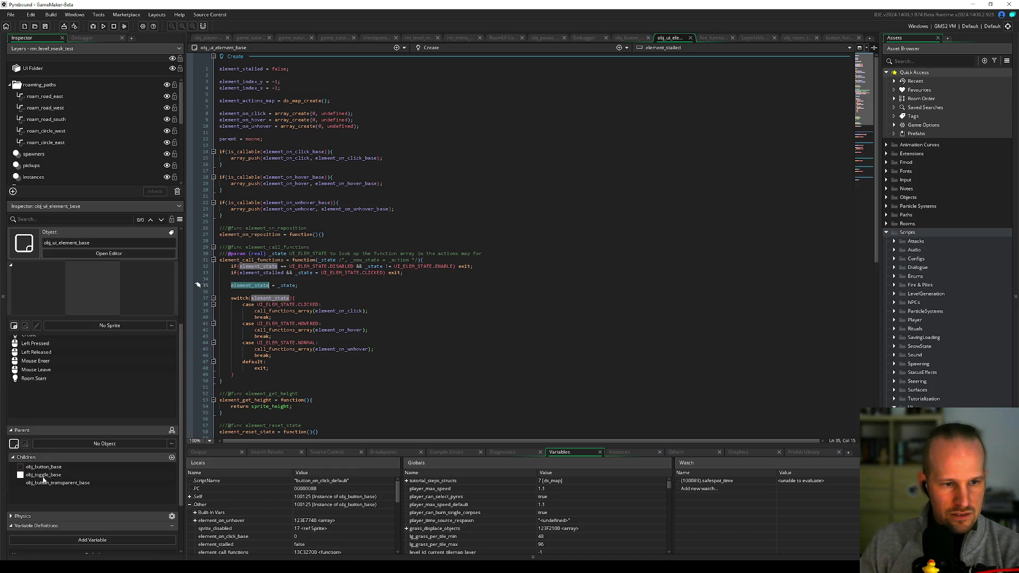
{"action": "scroll", "coordinate": [249, 306], "scroll_direction": "down", "scroll_amount": 10}
{"action": "double_click", "coordinate": [244, 318]}
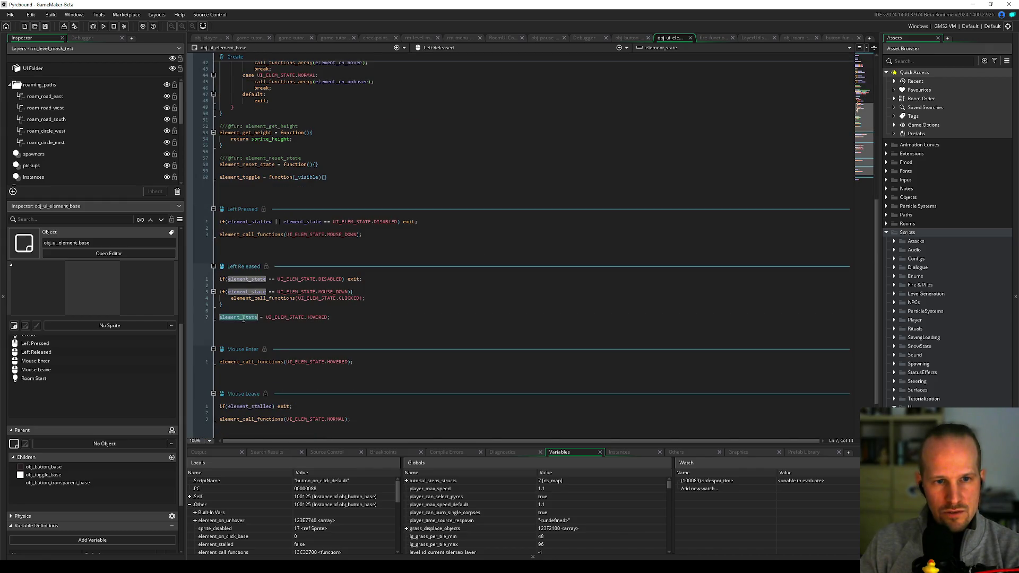
{"action": "left_click", "coordinate": [259, 221]}
{"action": "scroll", "coordinate": [250, 411], "scroll_direction": "down", "scroll_amount": 3}
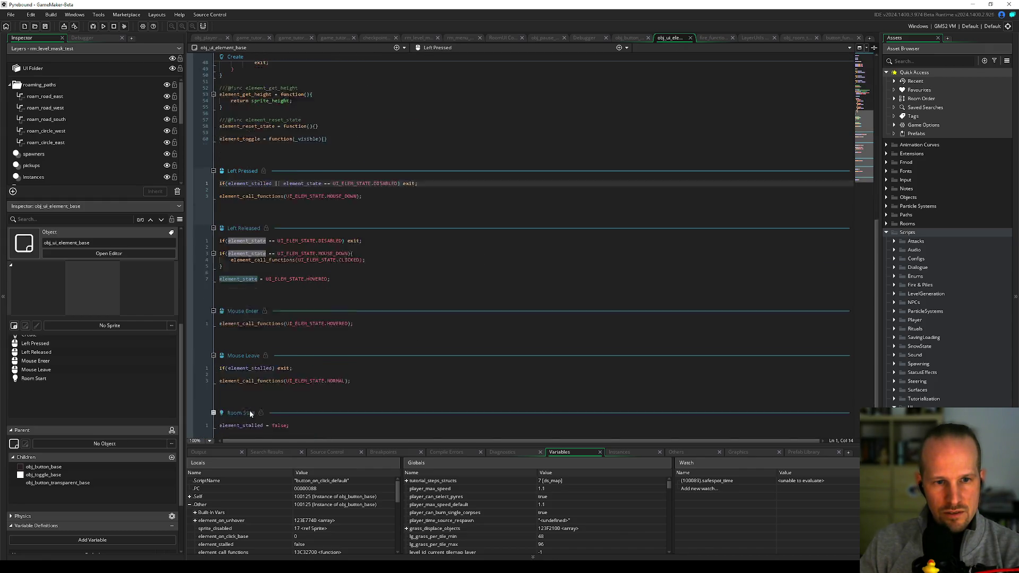
{"action": "left_click", "coordinate": [263, 409]}
{"action": "scroll", "coordinate": [262, 295], "scroll_direction": "up", "scroll_amount": 7}
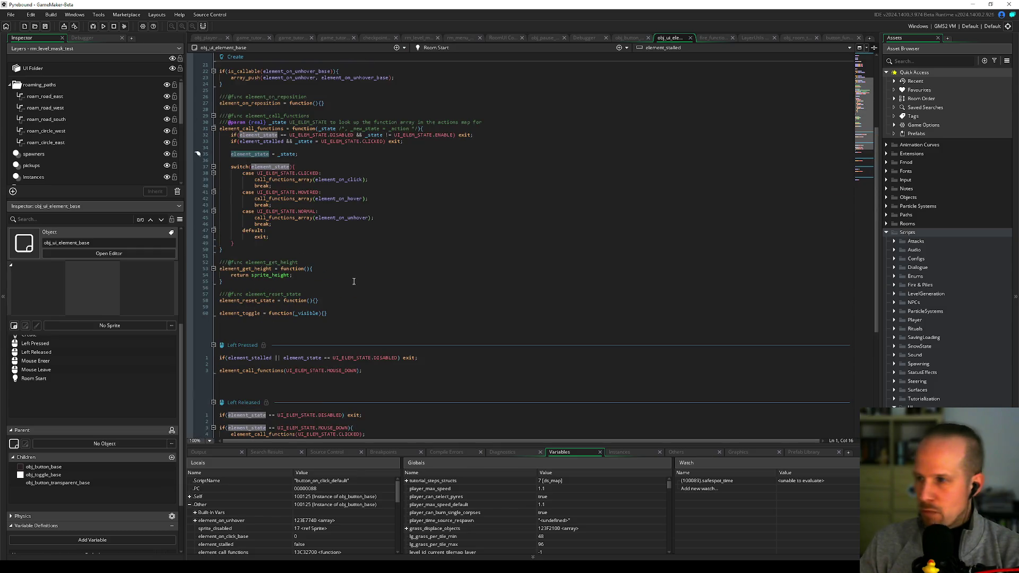
{"action": "left_click", "coordinate": [239, 148]}
{"action": "scroll", "coordinate": [301, 224], "scroll_direction": "up", "scroll_amount": 7}
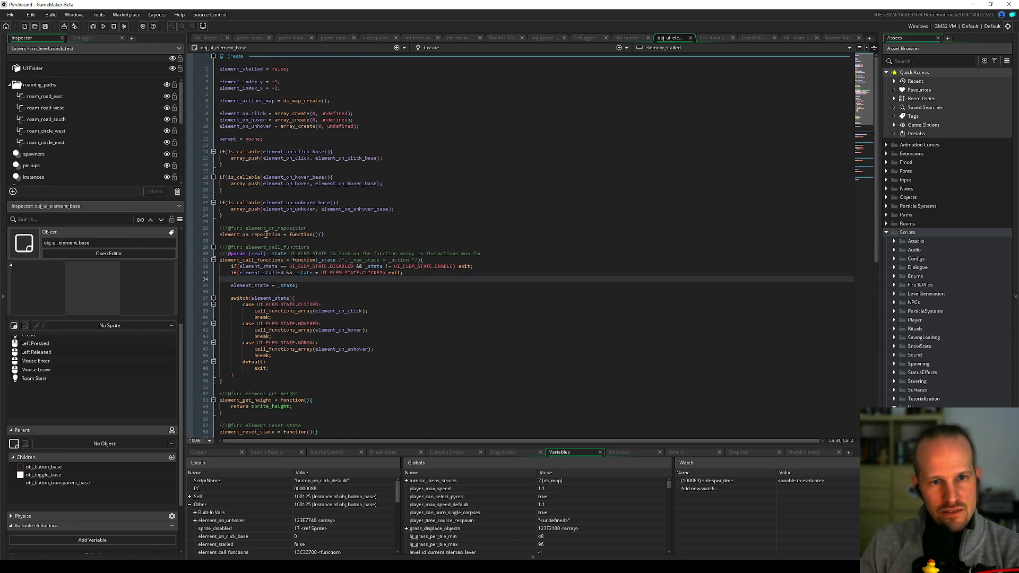
{"action": "double_click", "coordinate": [66, 466]}
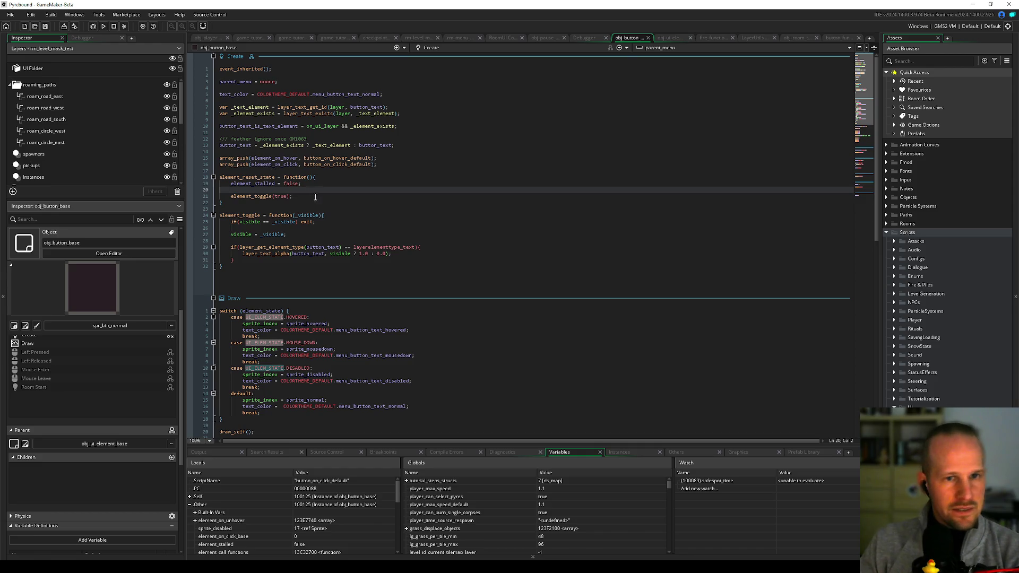
Step: Review obj_button_base's code, highlighting element_state and the DISABLED case of the Draw switch
{"action": "scroll", "coordinate": [274, 281], "scroll_direction": "down", "scroll_amount": 4}
{"action": "scroll", "coordinate": [274, 282], "scroll_direction": "down", "scroll_amount": 8}
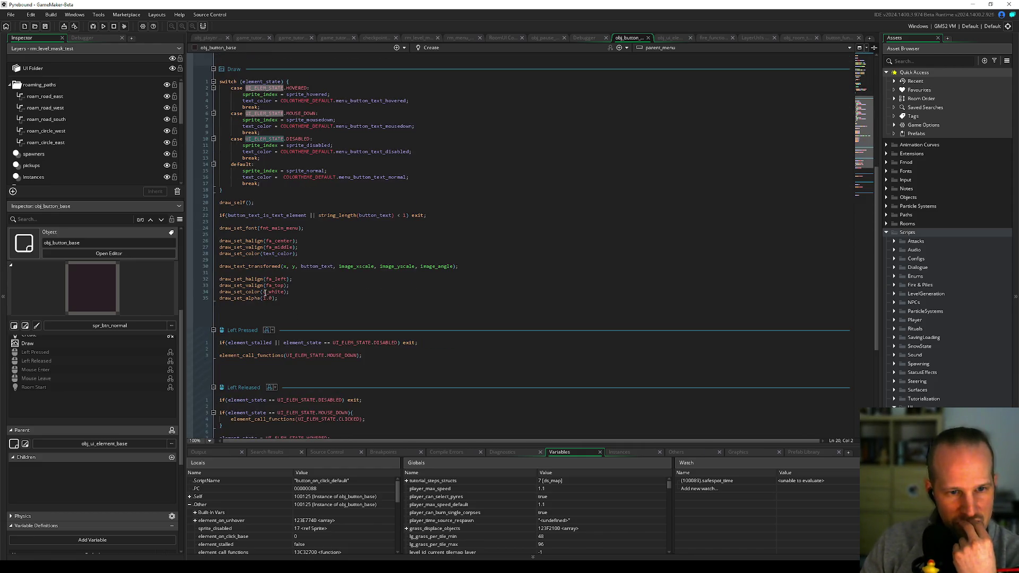
{"action": "scroll", "coordinate": [234, 342], "scroll_direction": "down", "scroll_amount": 5}
{"action": "scroll", "coordinate": [248, 294], "scroll_direction": "down", "scroll_amount": 3}
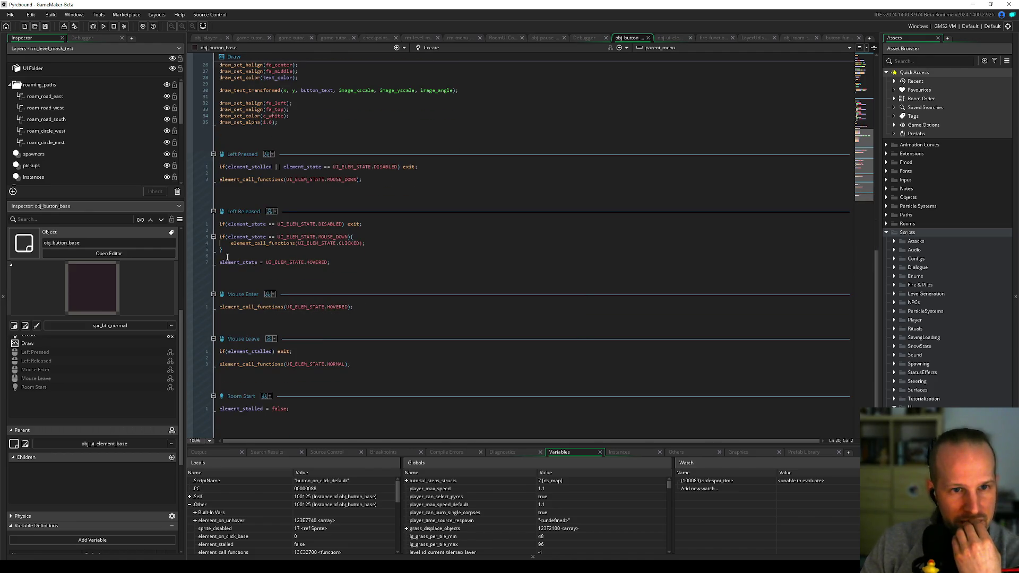
{"action": "scroll", "coordinate": [225, 262], "scroll_direction": "up", "scroll_amount": 10}
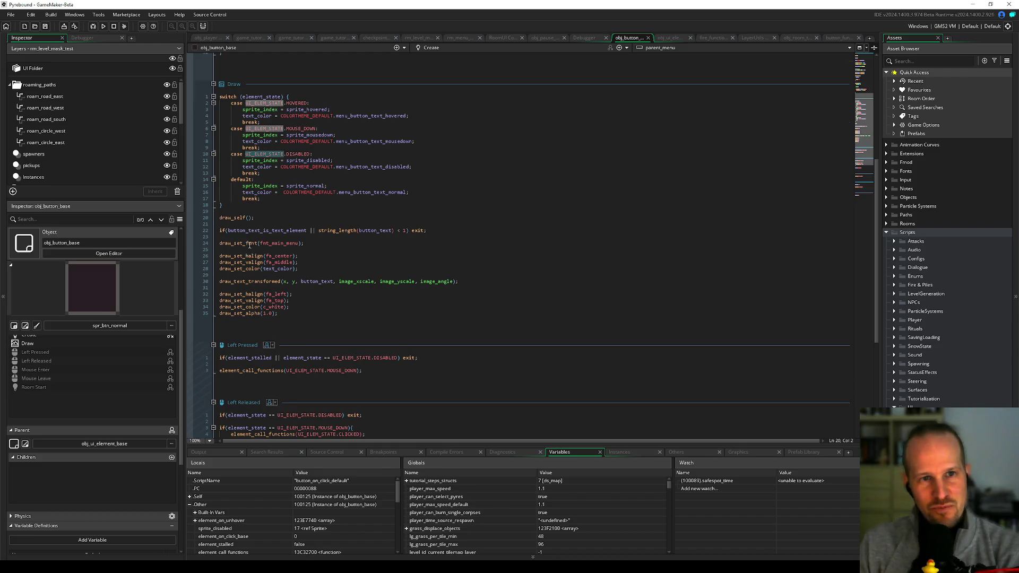
{"action": "scroll", "coordinate": [252, 243], "scroll_direction": "up", "scroll_amount": 10}
{"action": "double_click", "coordinate": [273, 287]}
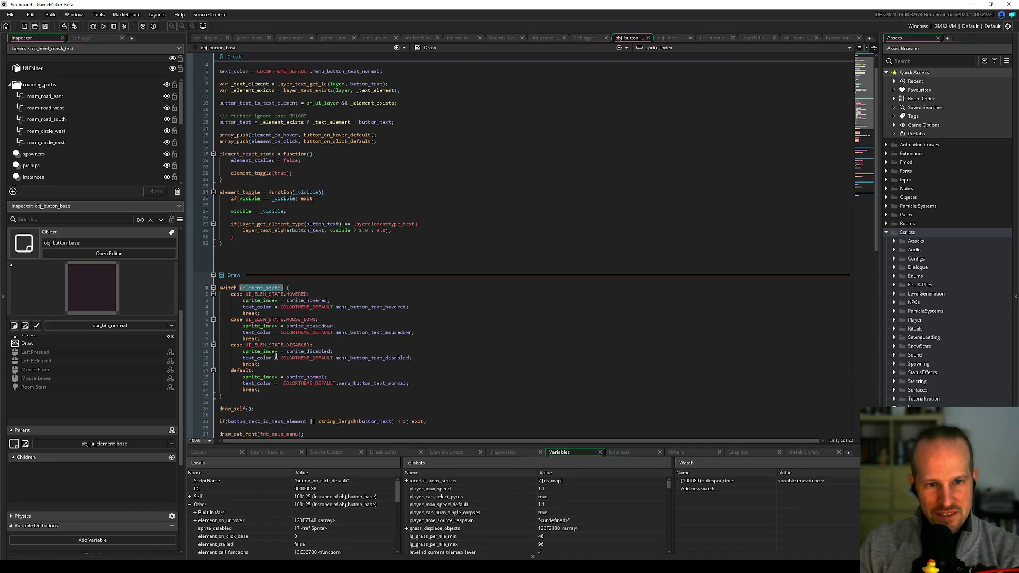
{"action": "left_click_drag", "start_coordinate": [246, 346], "coordinate": [260, 364]}
{"action": "left_click", "coordinate": [299, 345]}
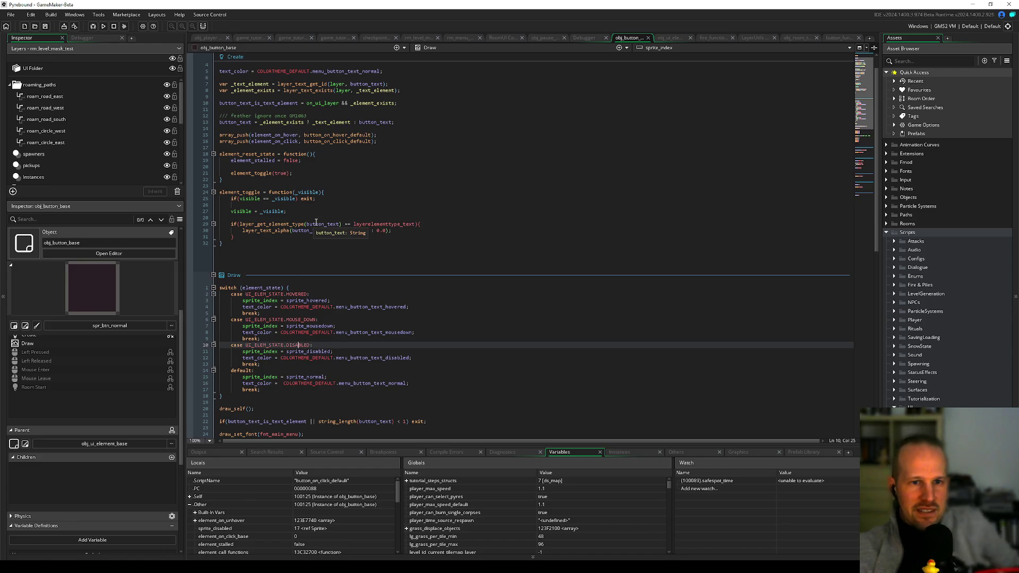
Step: Check the sprite_disabled reference, then open parent obj_ui_element_base and scroll its code
{"action": "double_click", "coordinate": [308, 351]}
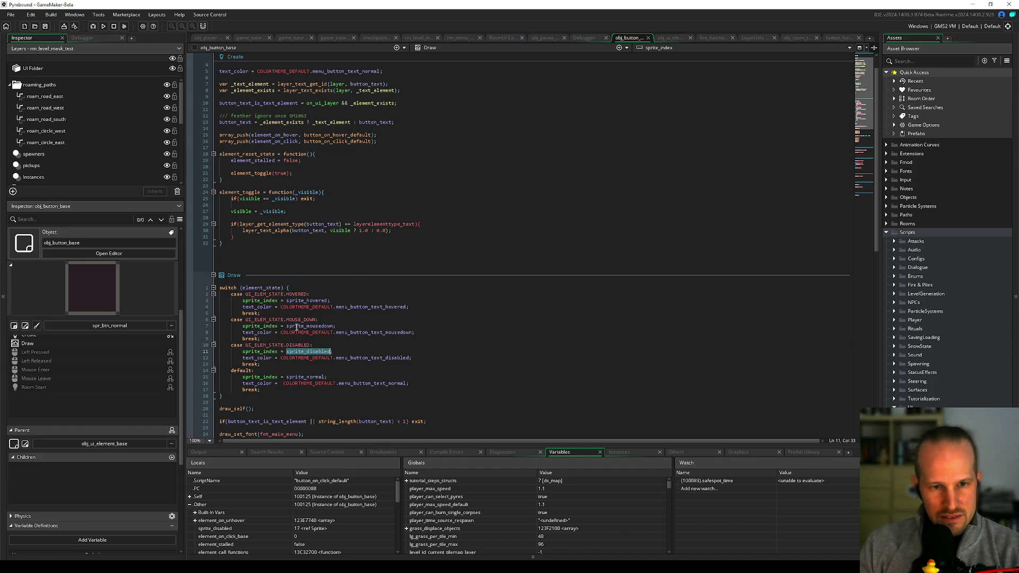
{"action": "scroll", "coordinate": [278, 189], "scroll_direction": "up", "scroll_amount": 1}
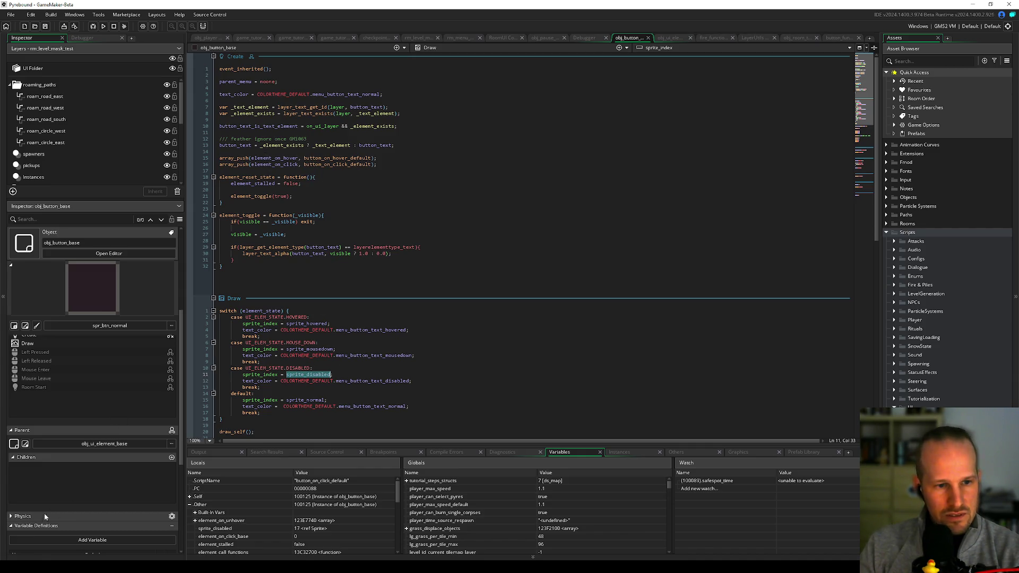
{"action": "scroll", "coordinate": [113, 470], "scroll_direction": "down", "scroll_amount": 3}
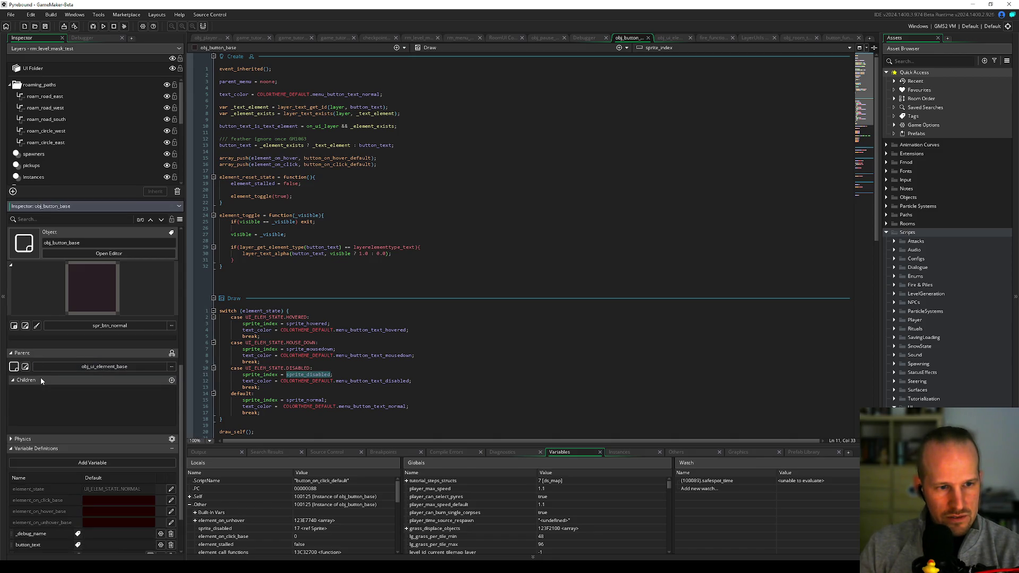
{"action": "left_click", "coordinate": [78, 367]}
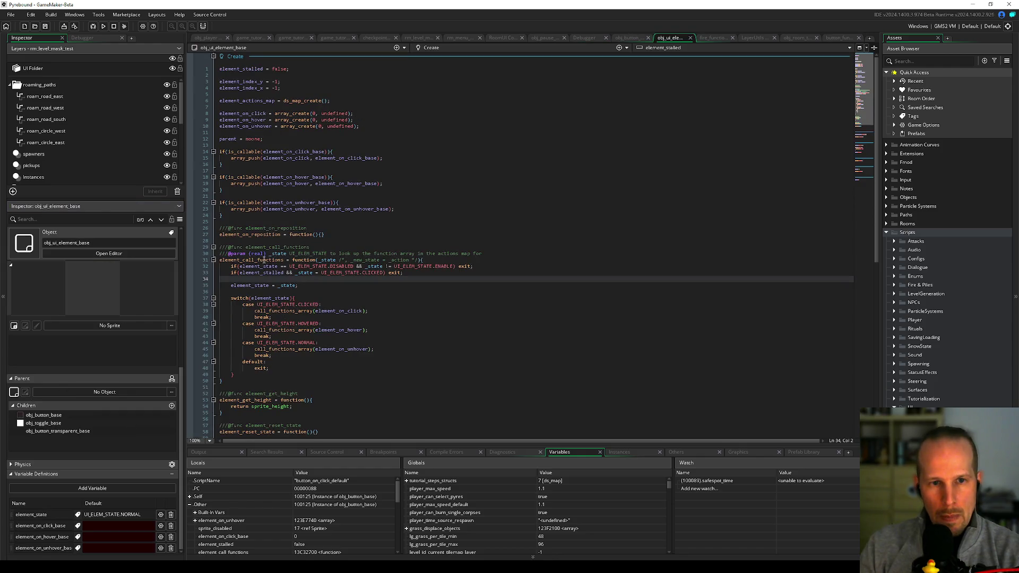
{"action": "scroll", "coordinate": [291, 204], "scroll_direction": "down", "scroll_amount": 5}
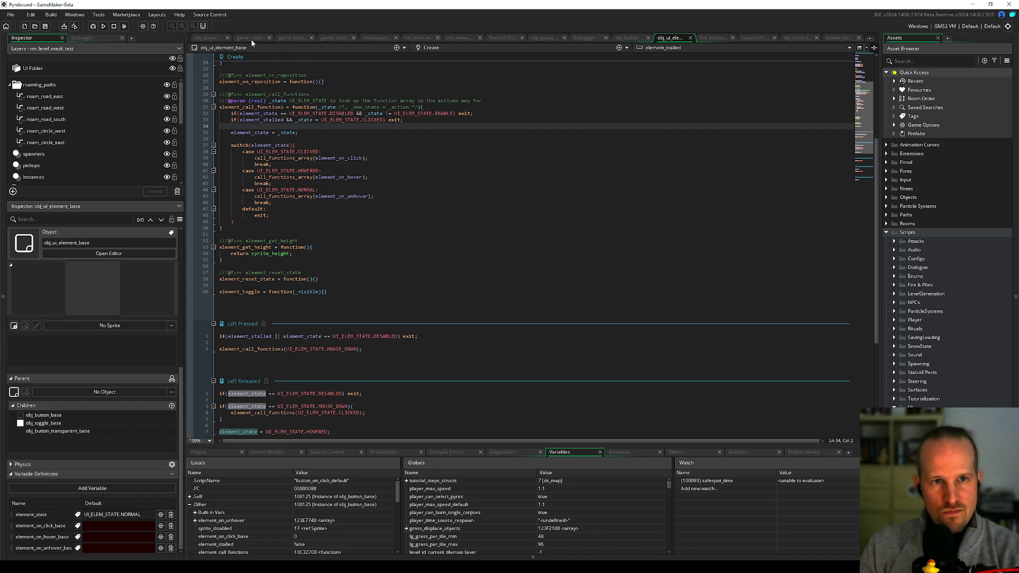
Step: In rm_menu_main, select button_help and hide both the uil_main_menu and uil_pause_menu layers
{"action": "left_click", "coordinate": [461, 40]}
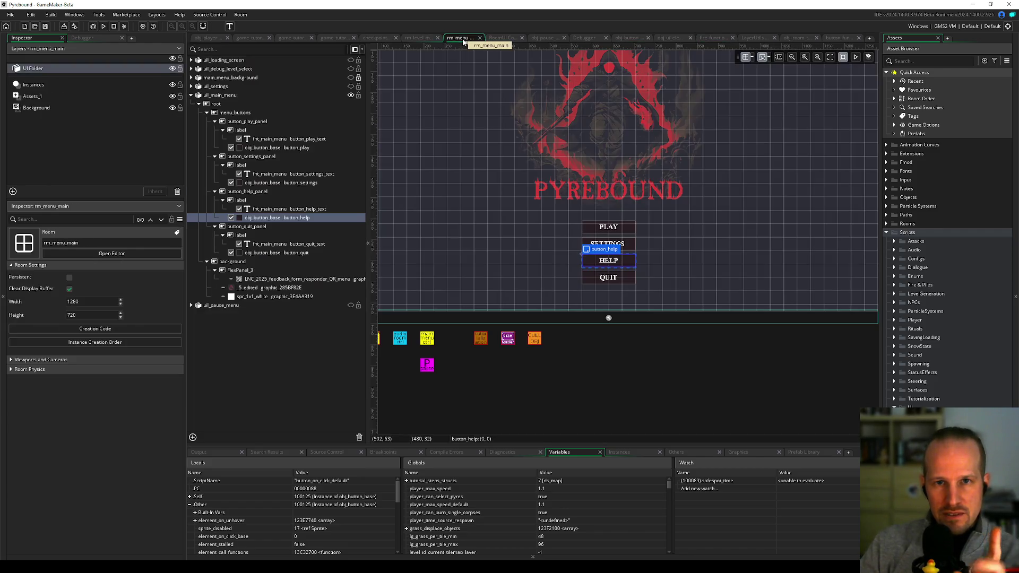
{"action": "left_click", "coordinate": [271, 219]}
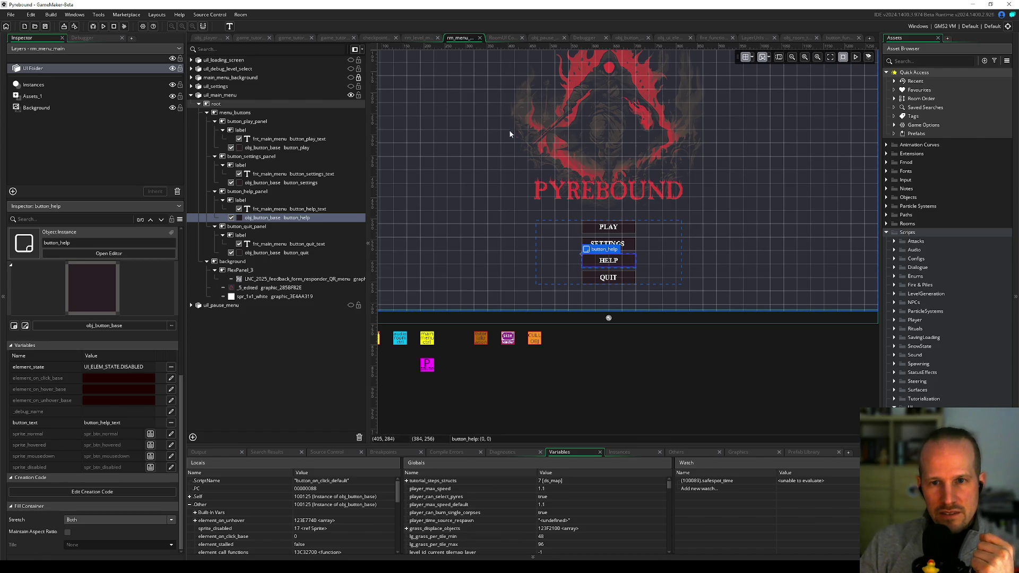
{"action": "left_click", "coordinate": [191, 95]}
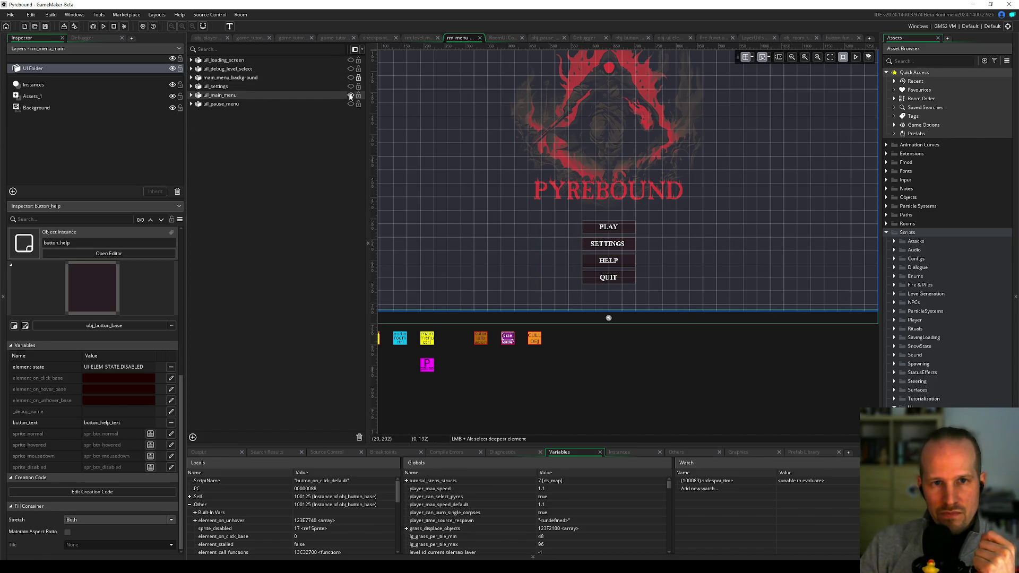
{"action": "left_click", "coordinate": [351, 95]}
{"action": "left_click", "coordinate": [350, 104]}
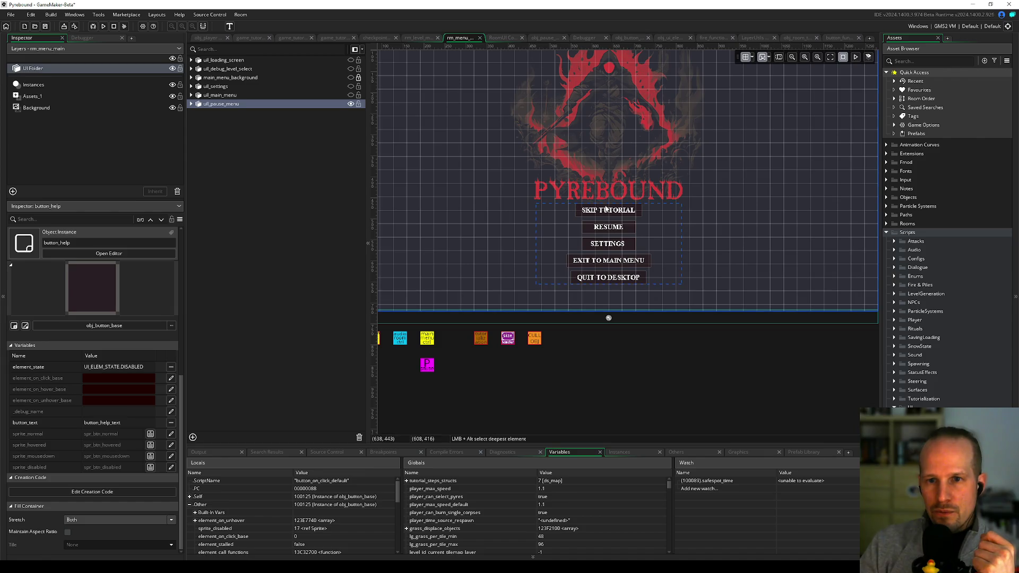
{"action": "left_click", "coordinate": [351, 104]}
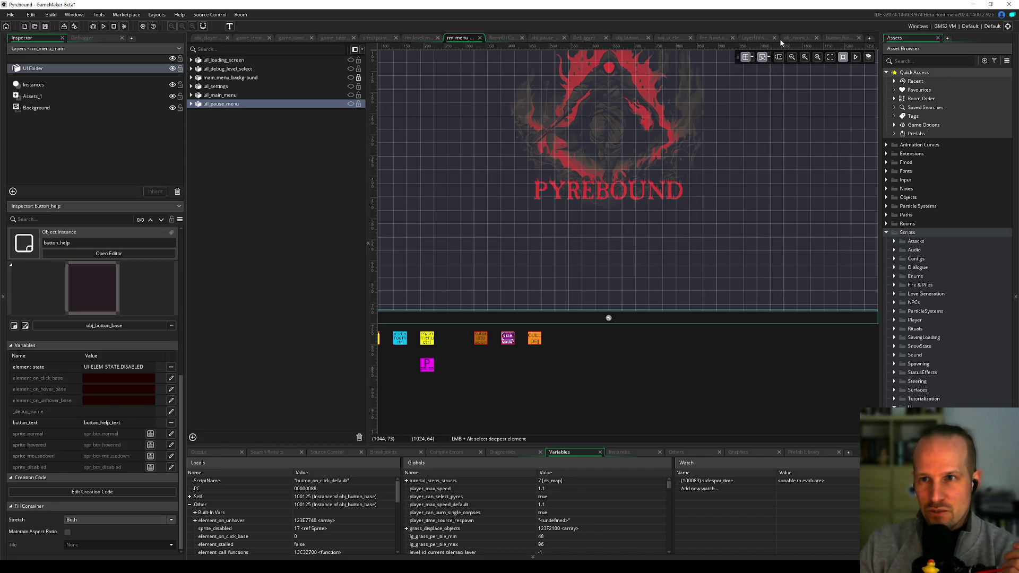
Step: Open the RoomUI creation code and examine the line setting element_state to DISABLED
{"action": "left_click", "coordinate": [503, 38]}
{"action": "left_click", "coordinate": [290, 258]}
{"action": "left_click", "coordinate": [292, 247]}
{"action": "left_click", "coordinate": [294, 228]}
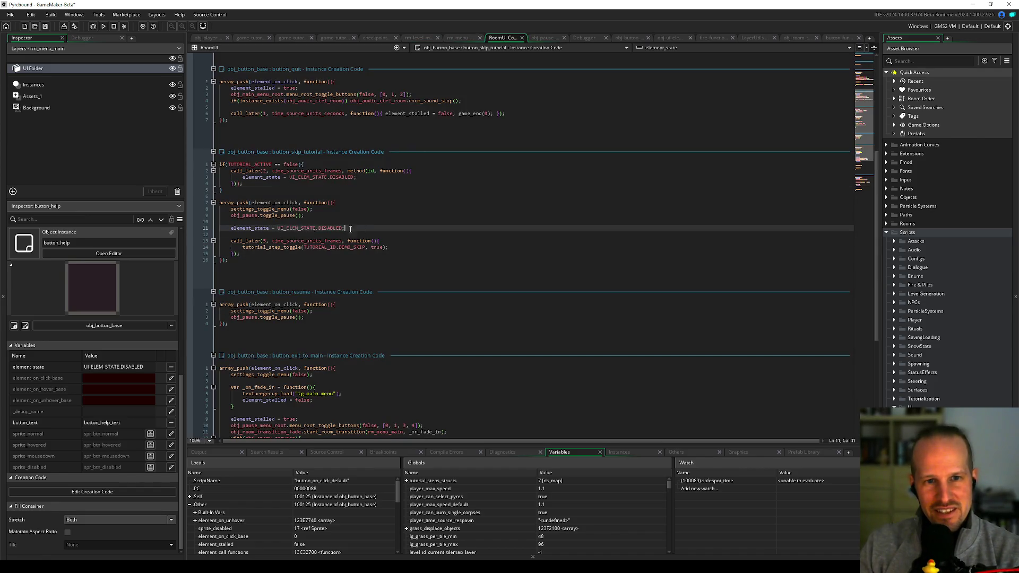
{"action": "key", "text": "shift+Home"}
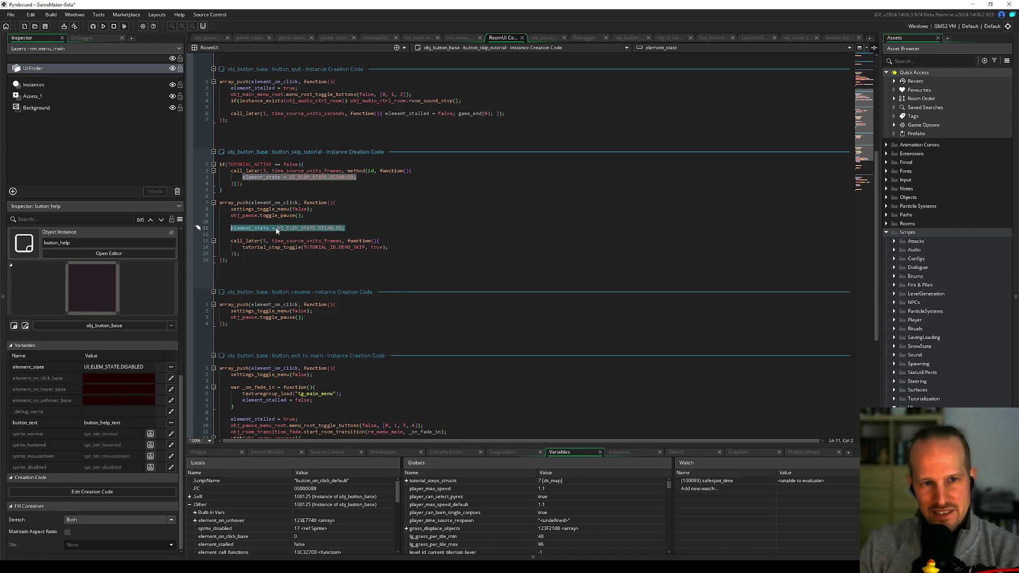
{"action": "key", "text": "ctrl+Right"}
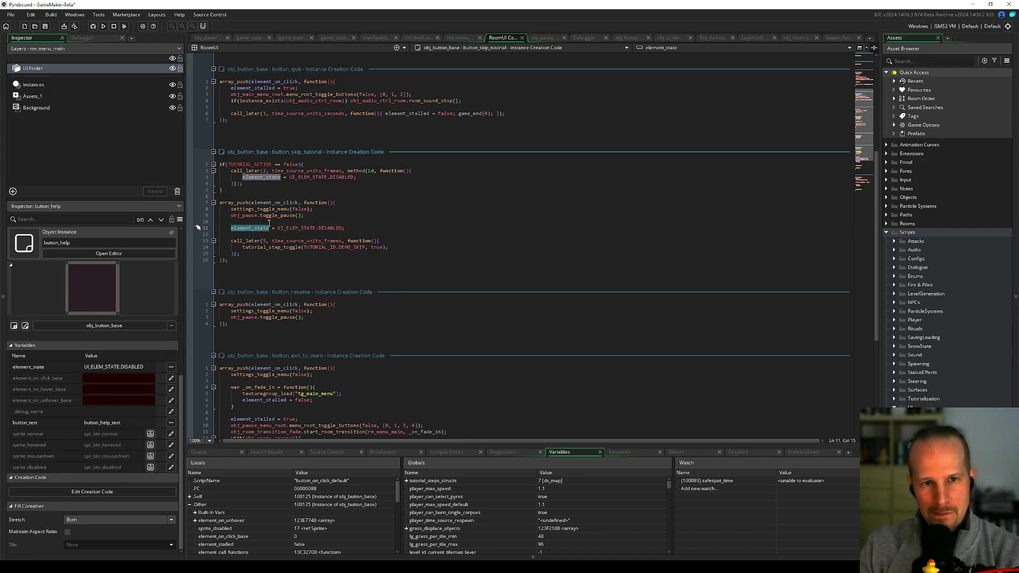
{"action": "key", "text": "Up"}
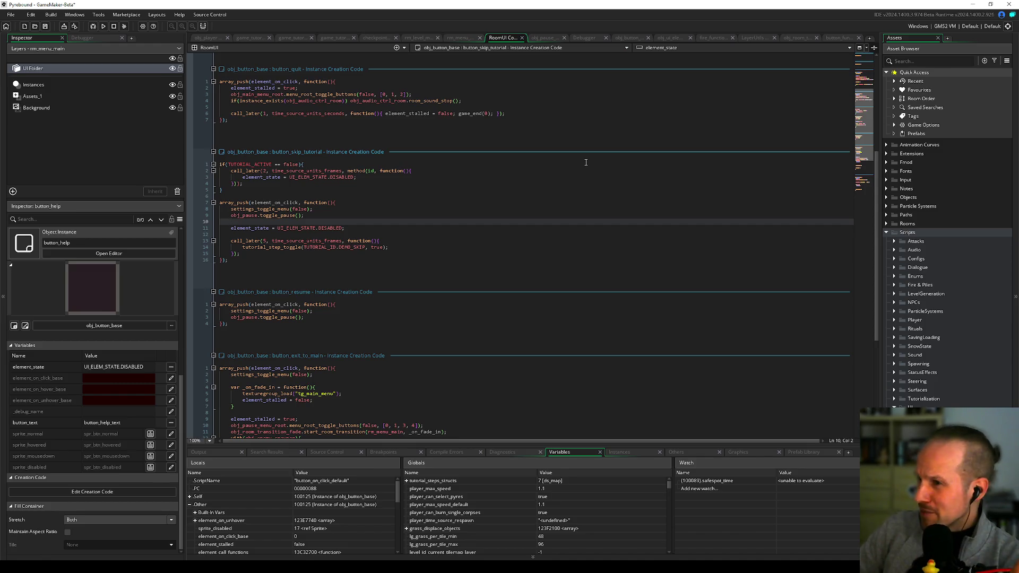
Step: Review the surrounding lines and start a new line after the disabled-state line 11
{"action": "left_click", "coordinate": [411, 202]}
{"action": "left_click", "coordinate": [419, 222]}
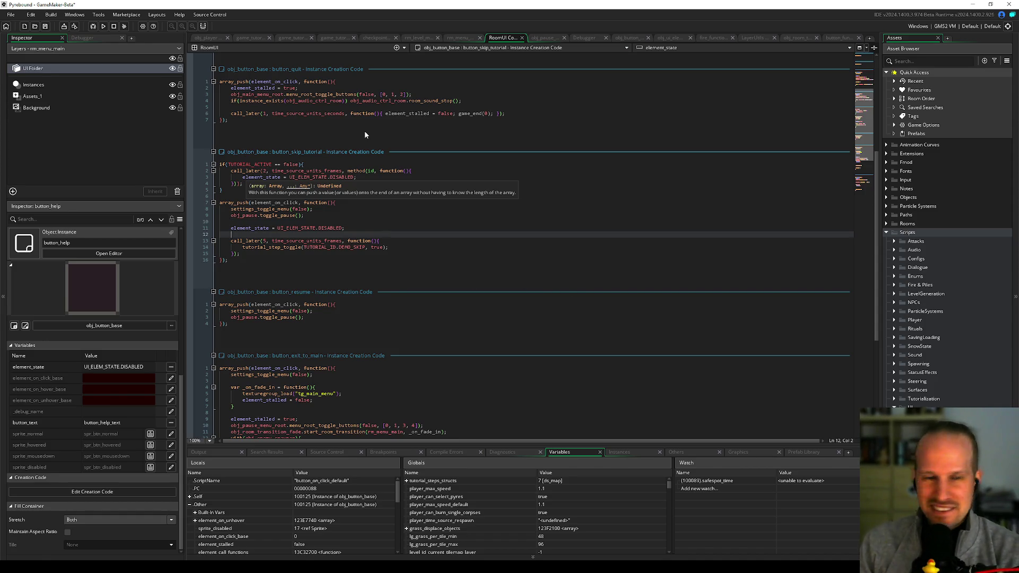
{"action": "left_click", "coordinate": [338, 215]}
{"action": "double_click", "coordinate": [328, 228]}
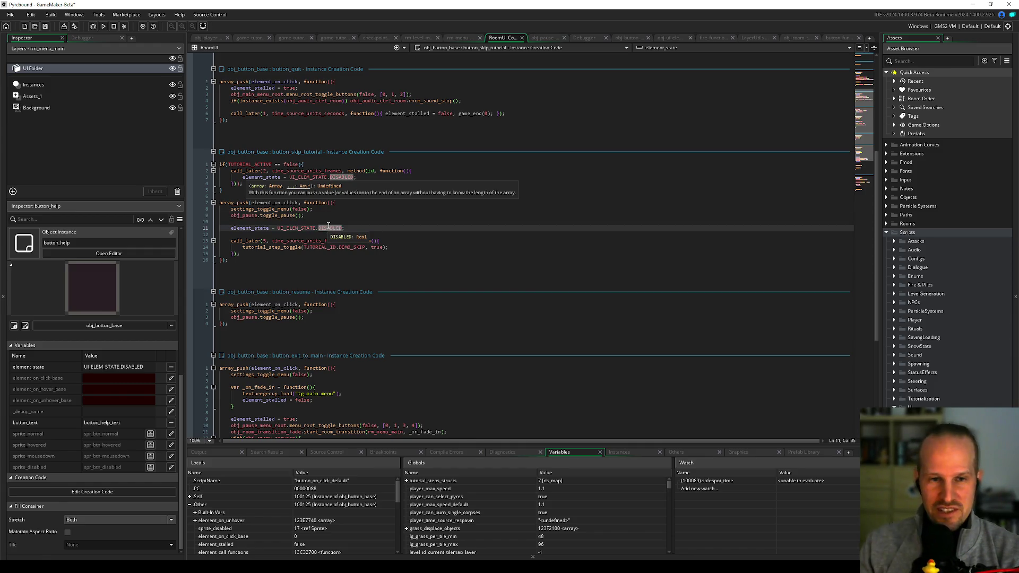
{"action": "key", "text": "Up"}
{"action": "key", "text": "Up"}
{"action": "key", "text": "Up"}
{"action": "left_click", "coordinate": [286, 222]}
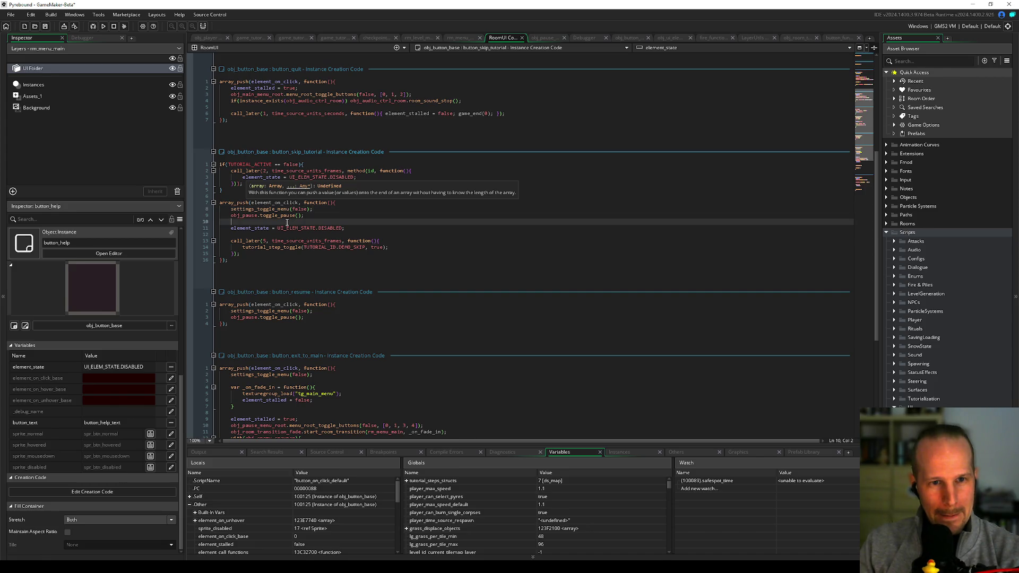
{"action": "left_click", "coordinate": [382, 235]}
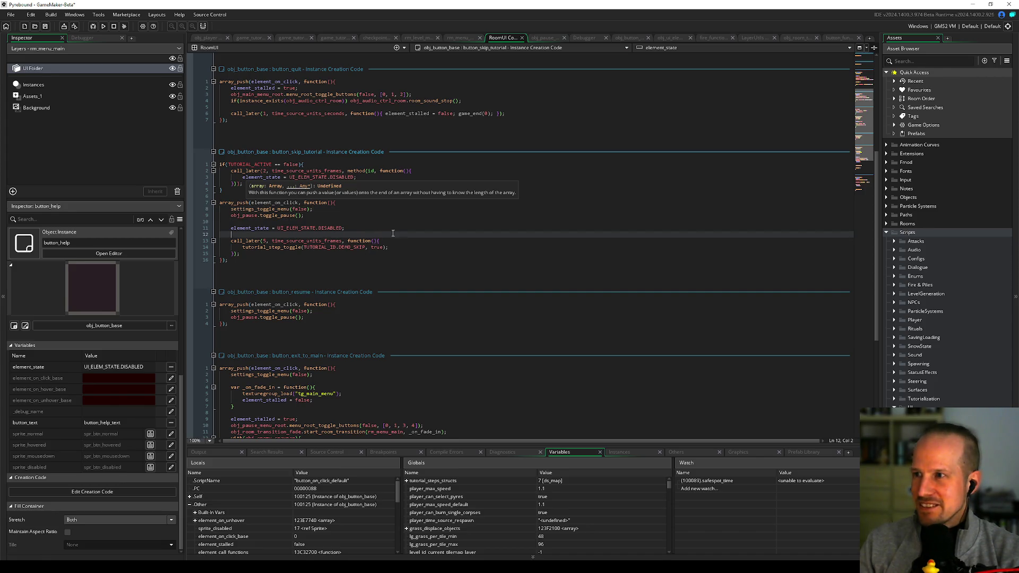
{"action": "left_click", "coordinate": [288, 255]}
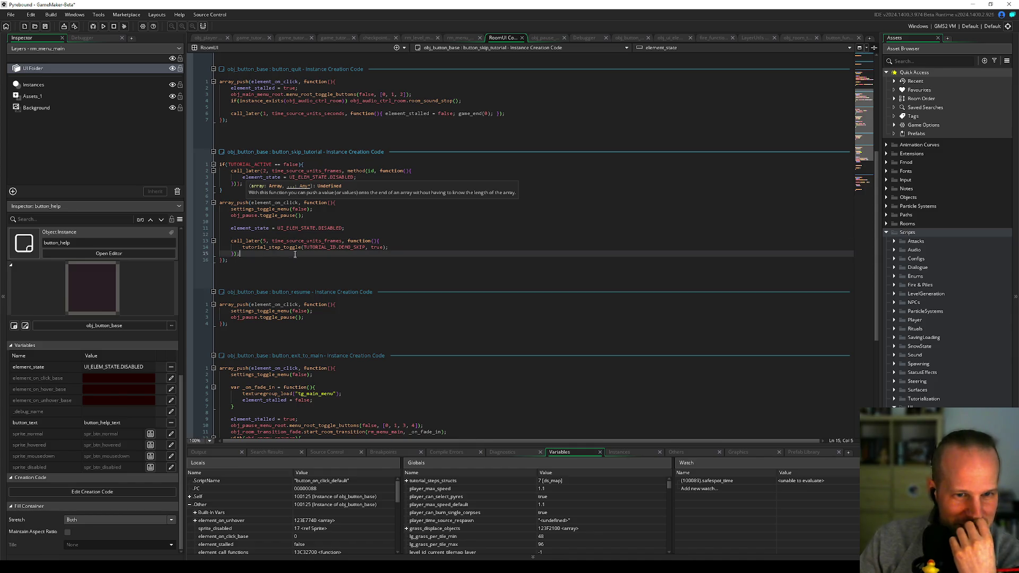
{"action": "left_click", "coordinate": [353, 228]}
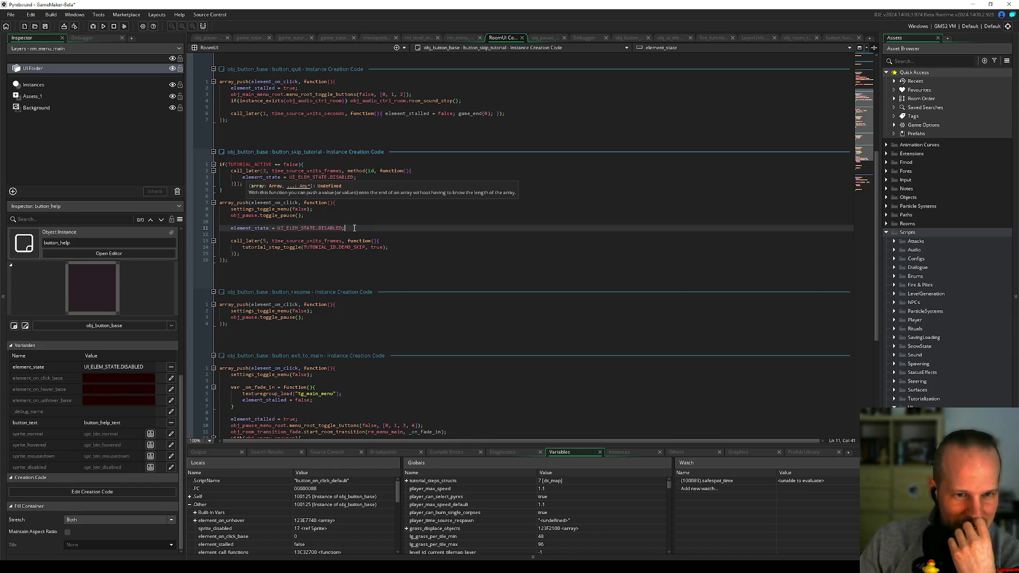
{"action": "key", "text": "Return"}
Step: Type call, accept call_functions_array, then replace it with element_ on the new line
{"action": "type", "text": "call"}
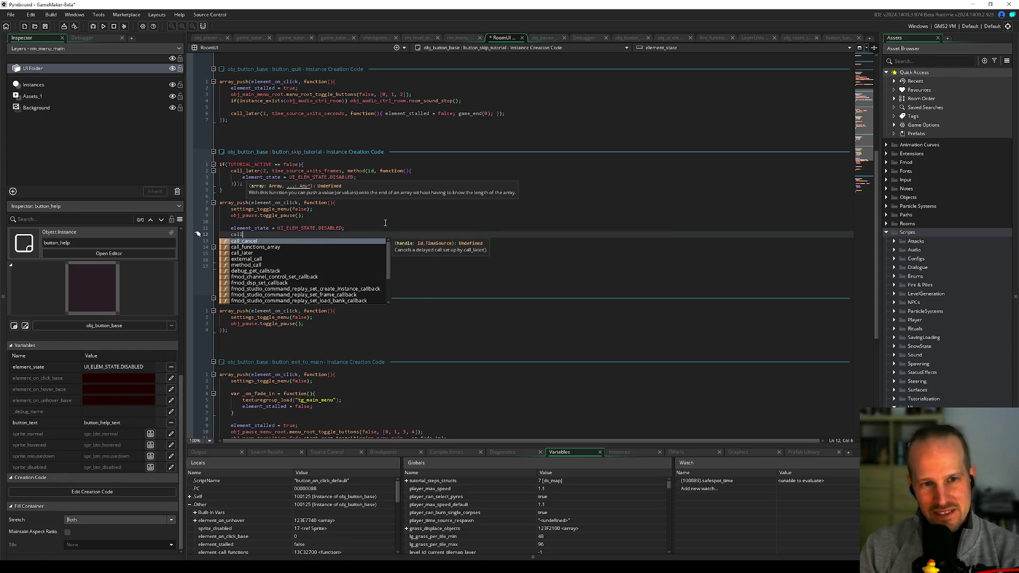
{"action": "key", "text": "Down"}
{"action": "key", "text": "Return"}
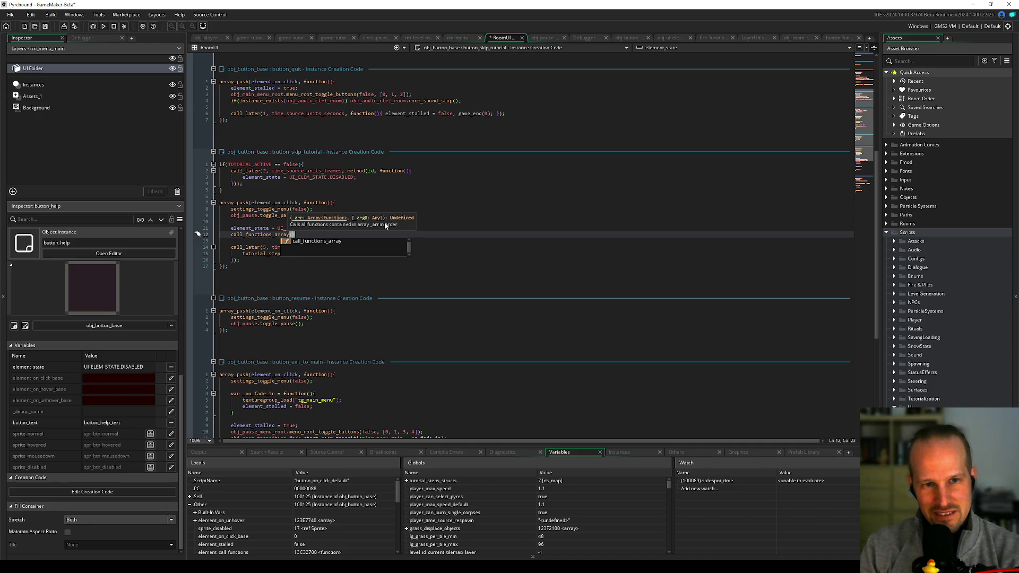
{"action": "key", "text": "Escape"}
{"action": "key", "text": "shift+Home"}
{"action": "type", "text": "elemen"}
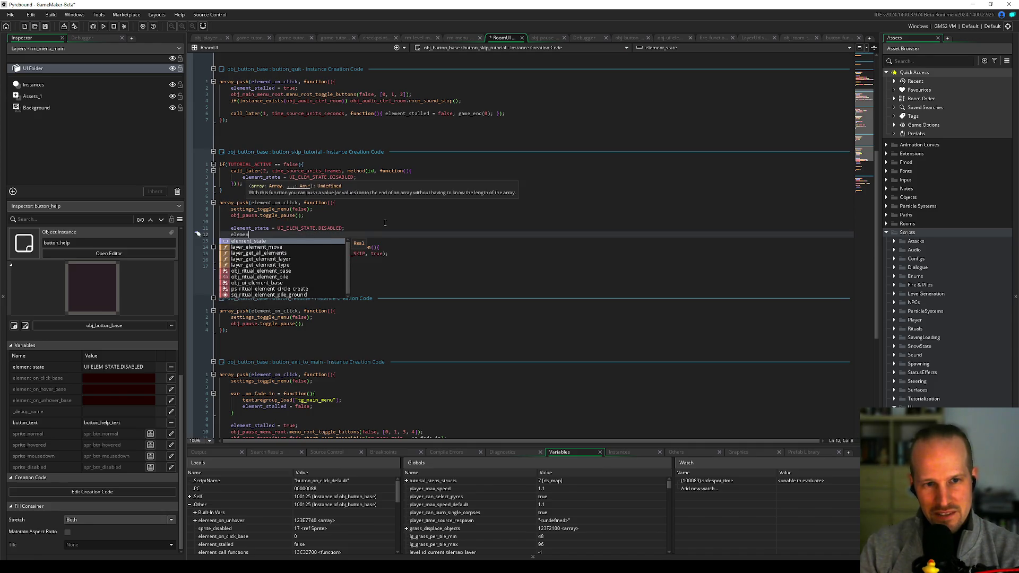
{"action": "type", "text": "t_c"}
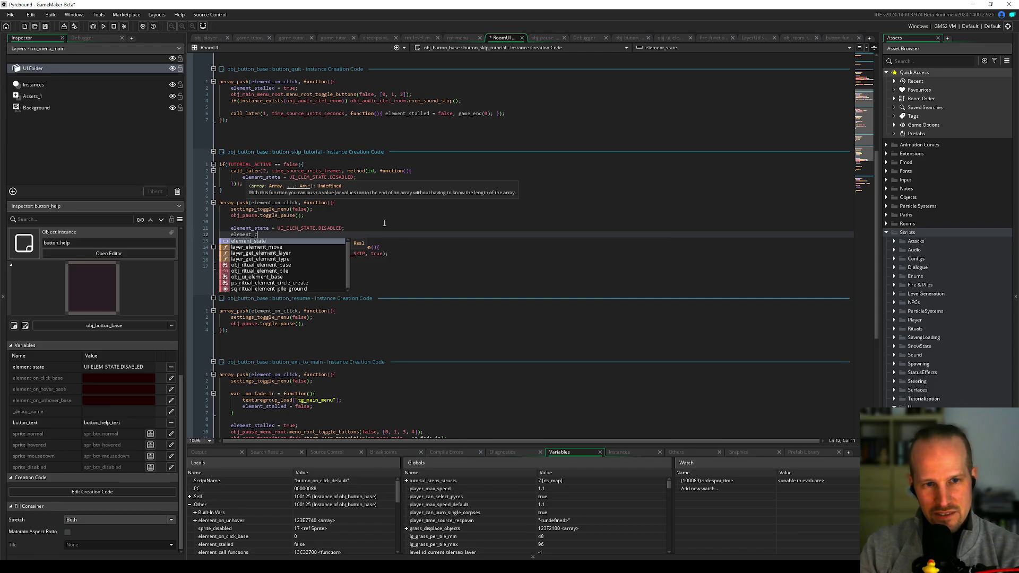
{"action": "key", "text": "BackSpace"}
Step: Search assets for element_call and element_, then close the search and return to the code
{"action": "key", "text": "ctrl+t"}
{"action": "type", "text": "element_"}
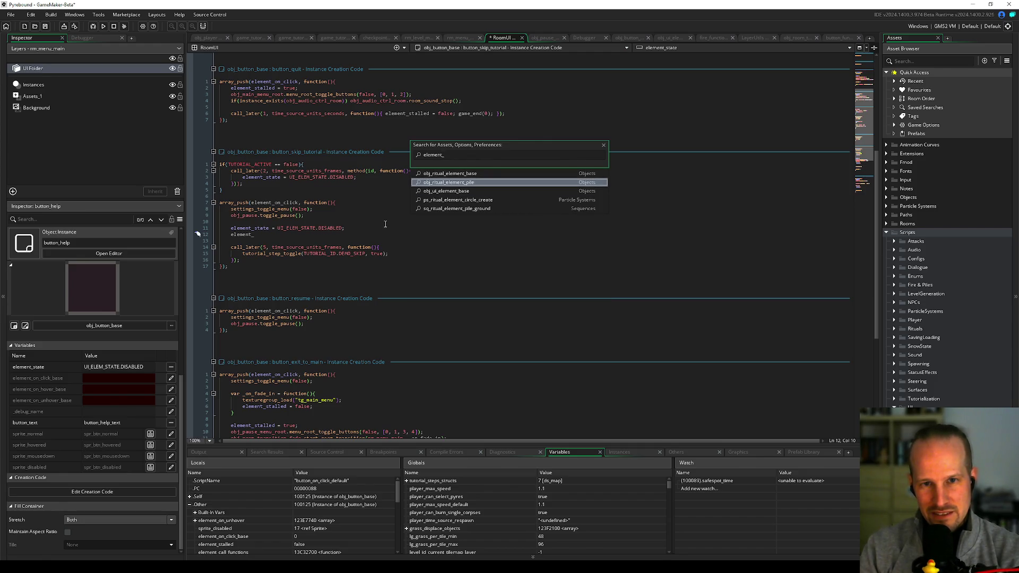
{"action": "type", "text": "call"}
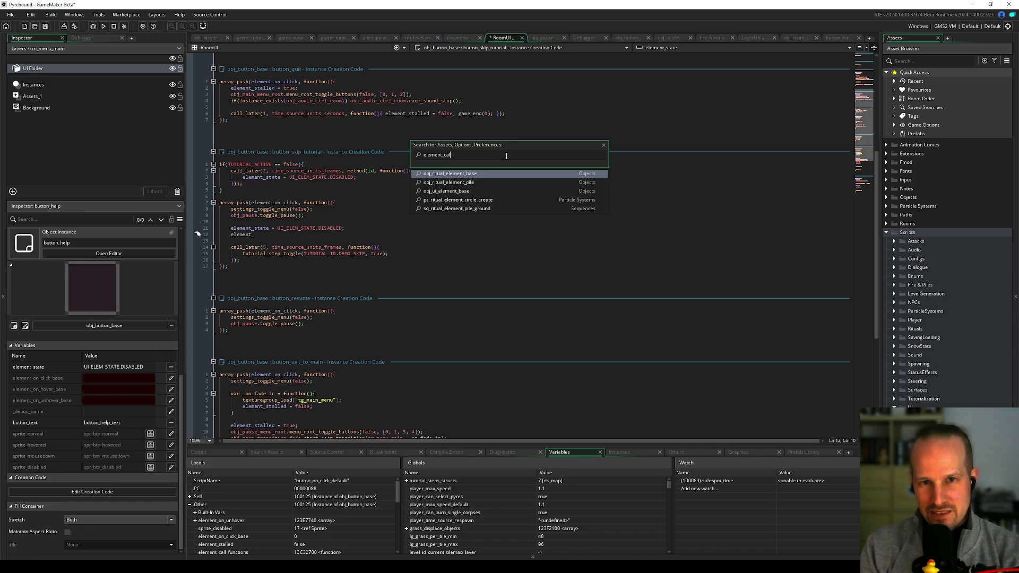
{"action": "key", "text": "ctrl+a"}
{"action": "key", "text": "BackSpace"}
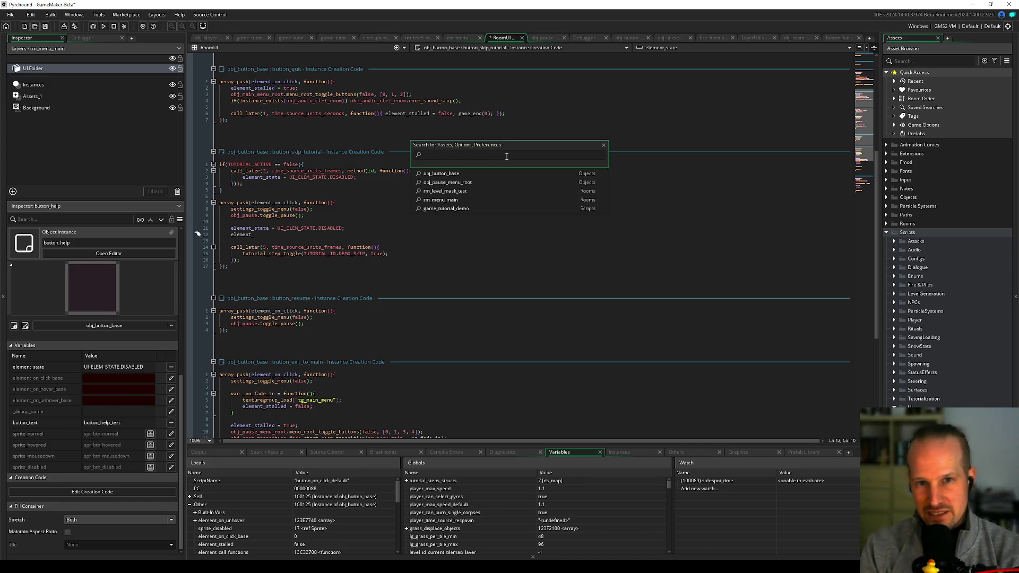
{"action": "type", "text": "element_"}
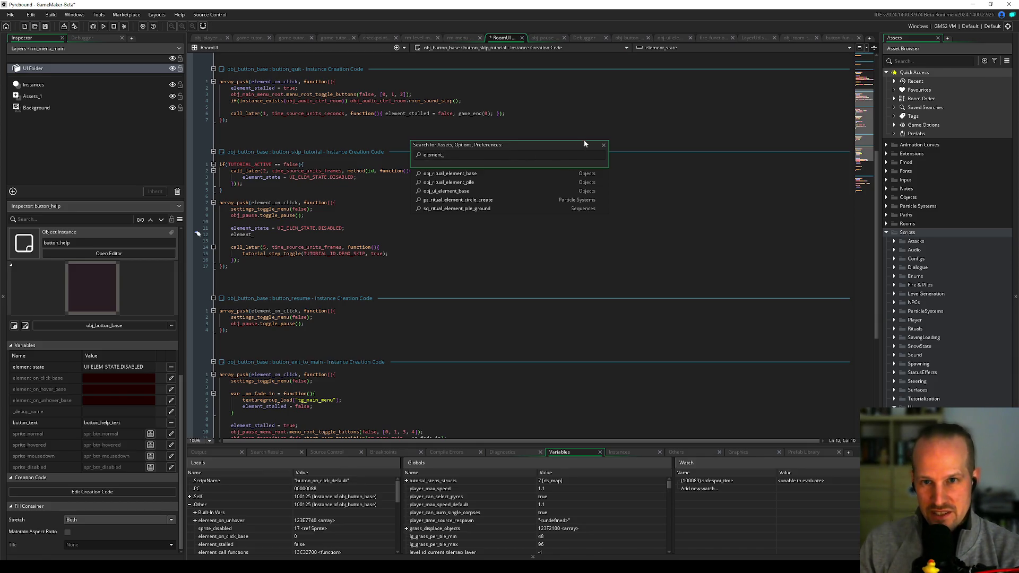
{"action": "left_click", "coordinate": [604, 145]}
{"action": "left_click", "coordinate": [414, 171]}
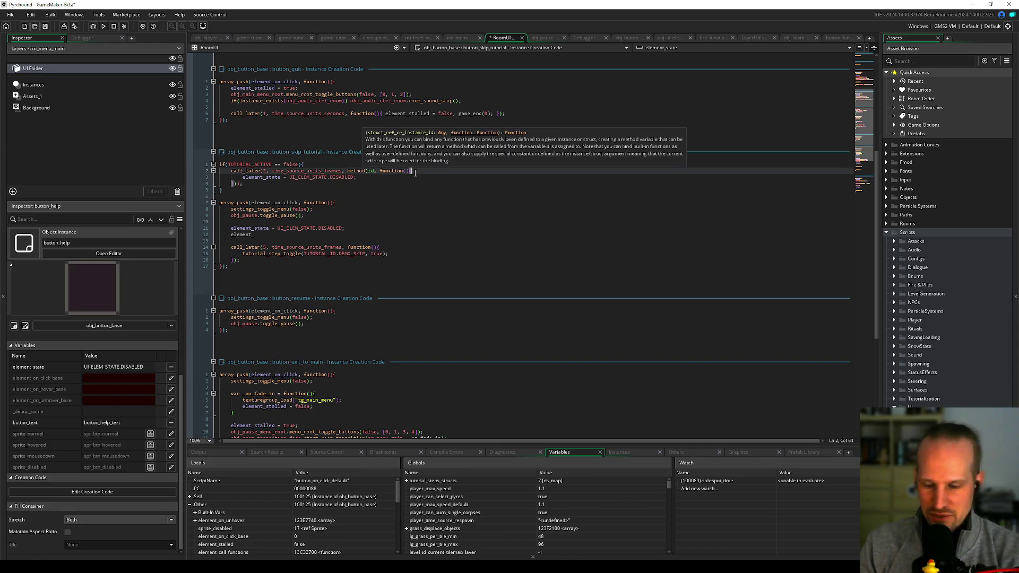
Step: Search the project for element_call and copy the element_call_functions call from the first result
{"action": "key", "text": "ctrl+f"}
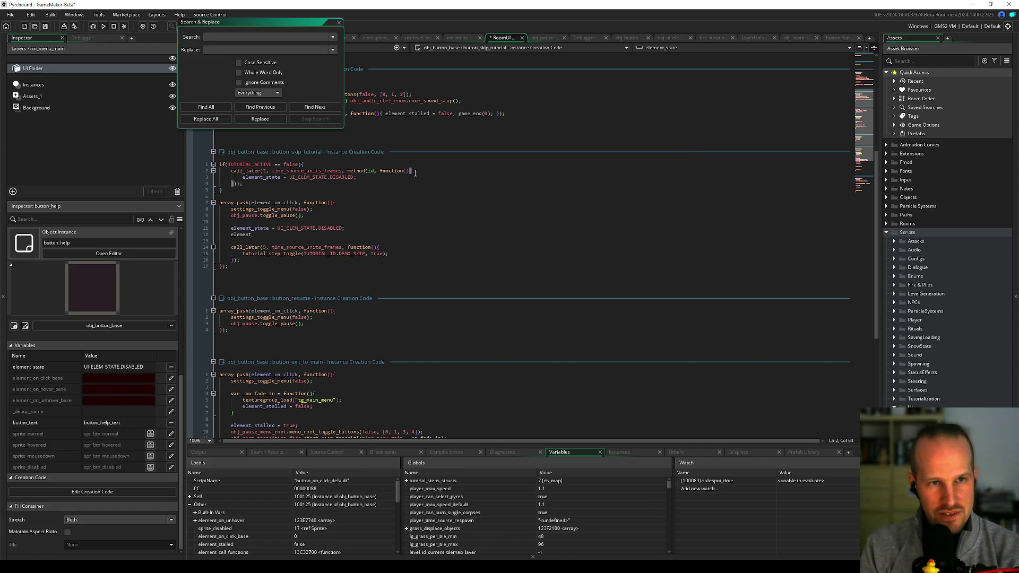
{"action": "type", "text": "element_cal"}
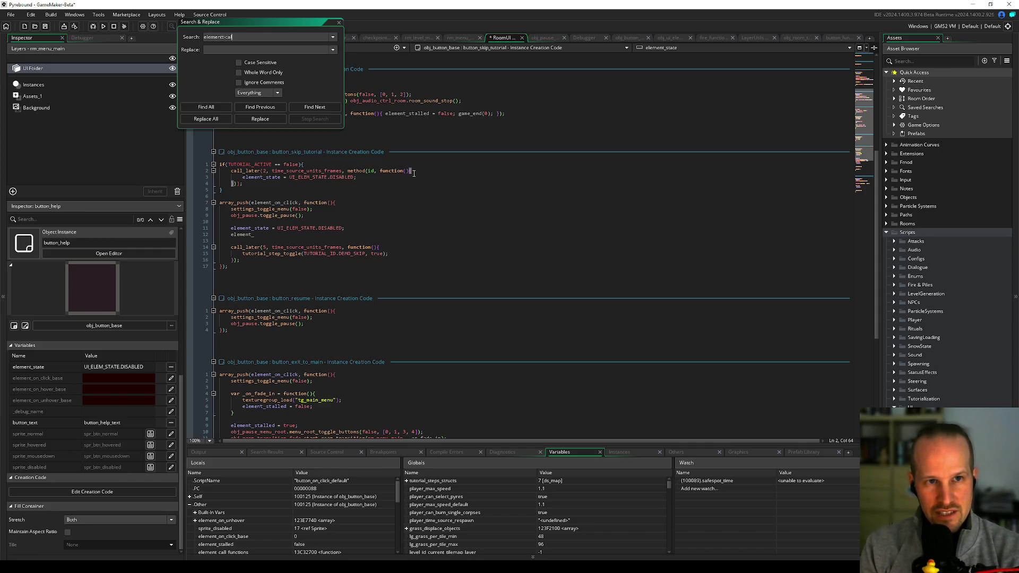
{"action": "key", "text": "BackSpace"}
{"action": "key", "text": "BackSpace"}
{"action": "type", "text": "_call"}
{"action": "key", "text": "Return"}
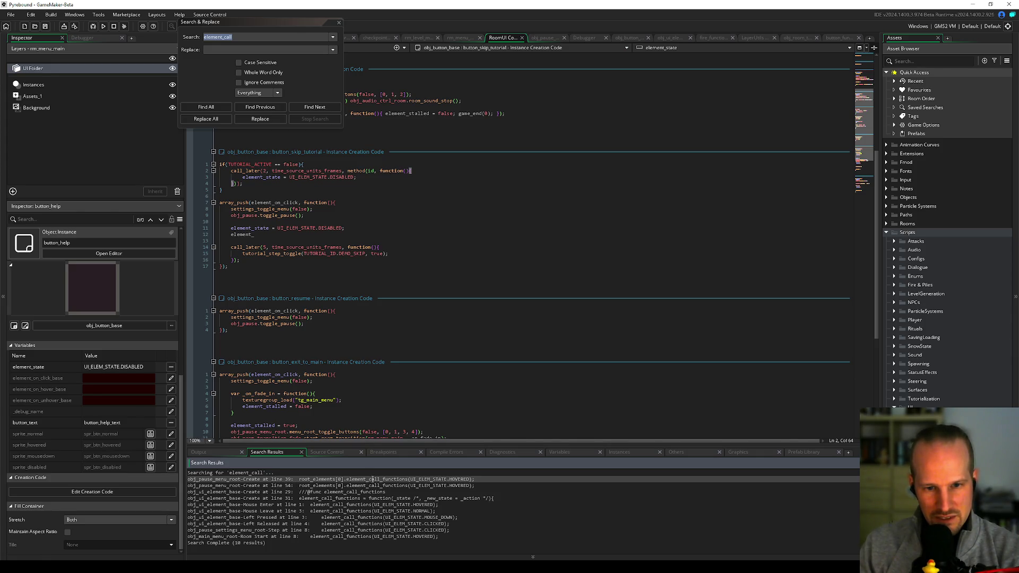
{"action": "left_click_drag", "start_coordinate": [347, 480], "coordinate": [472, 480]}
{"action": "key", "text": "ctrl+c"}
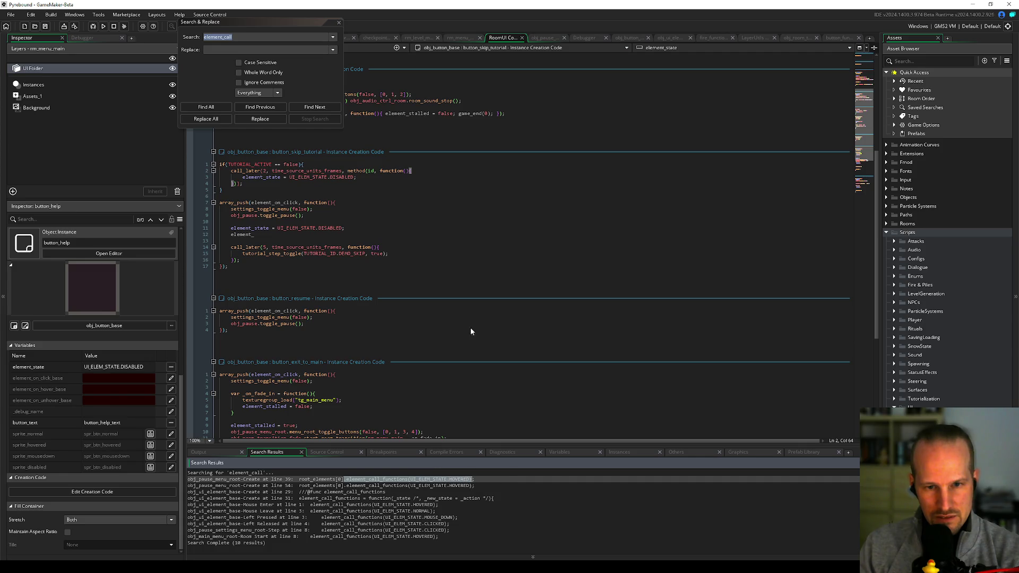
{"action": "left_click", "coordinate": [339, 22]}
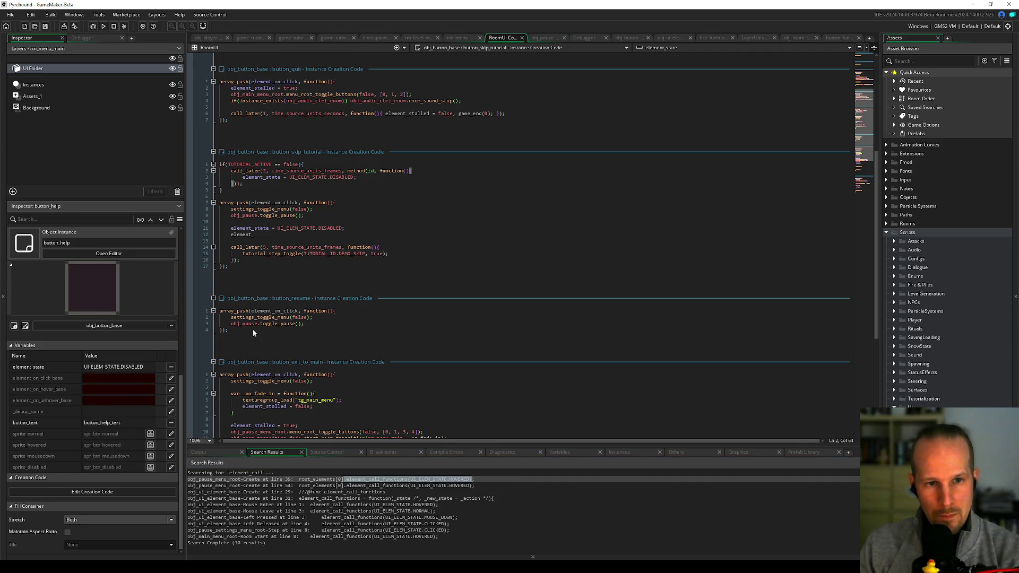
Step: Put element_call_functions(UI_ELEM_STATE.DISABLED); on line 12, save, and start a debug run
{"action": "double_click", "coordinate": [244, 235]}
{"action": "key", "text": "ctrl+v"}
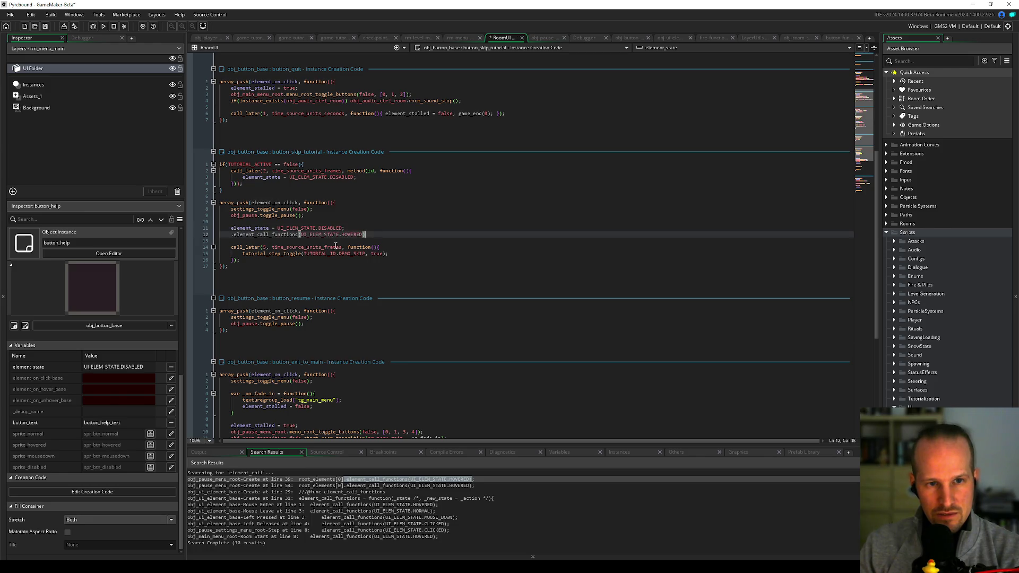
{"action": "key", "text": "Home"}
{"action": "key", "text": "Delete"}
{"action": "key", "text": "End"}
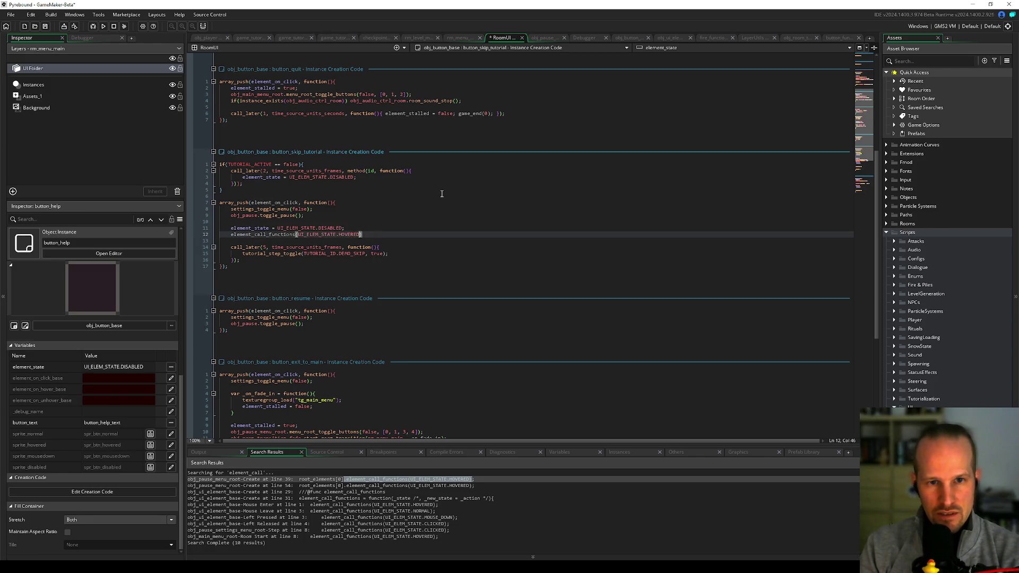
{"action": "key", "text": "ctrl+shift+Left"}
{"action": "type", "text": "DIS"}
{"action": "key", "text": "Return"}
{"action": "key", "text": "ctrl+s"}
{"action": "key", "text": "End"}
{"action": "type", "text": ";"}
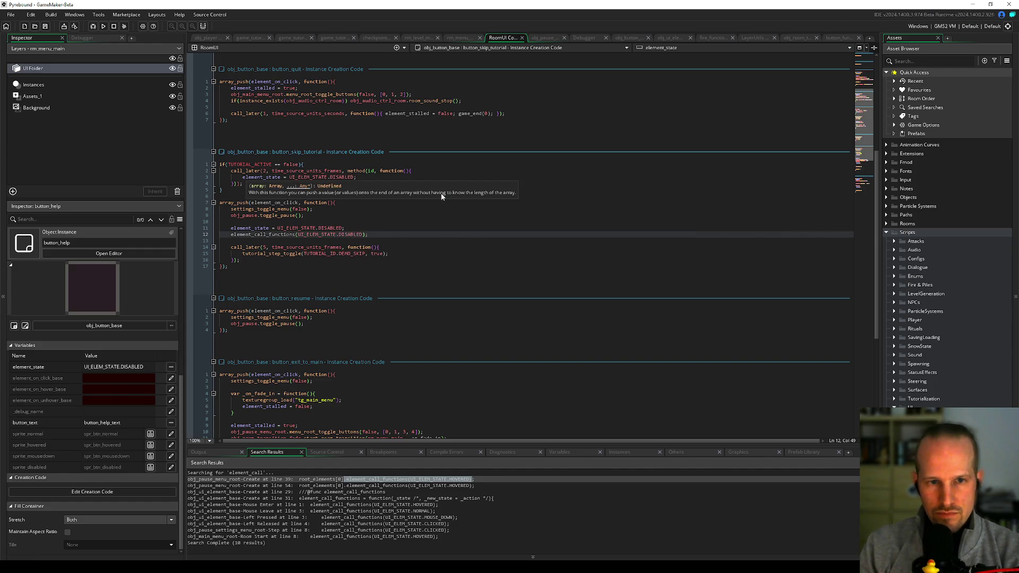
{"action": "left_click", "coordinate": [277, 227]}
{"action": "left_click", "coordinate": [93, 27]}
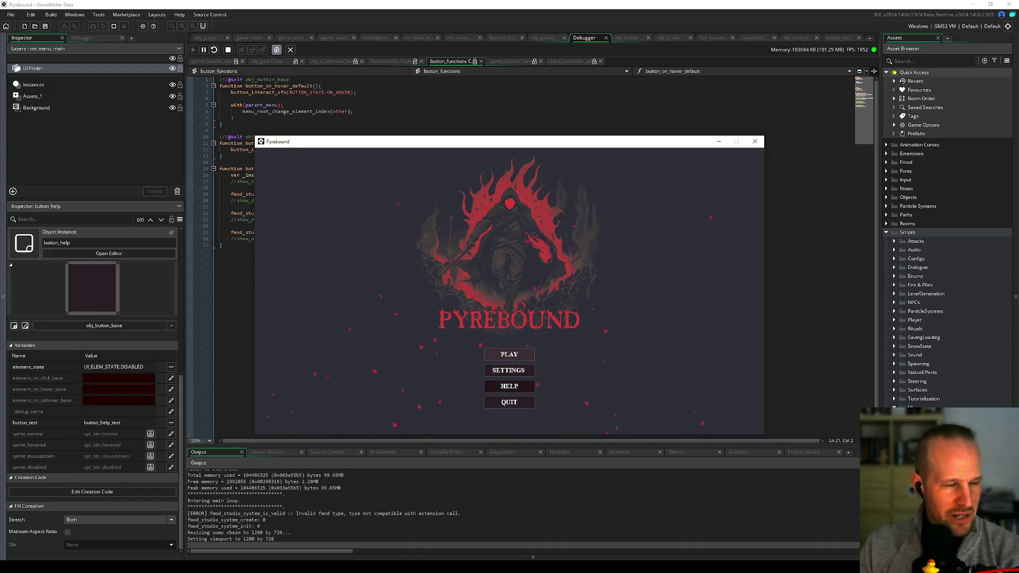
Step: Play the game, pause with Escape, exit to the main menu, and move the game and error windows aside
{"action": "key", "text": "alt+Tab"}
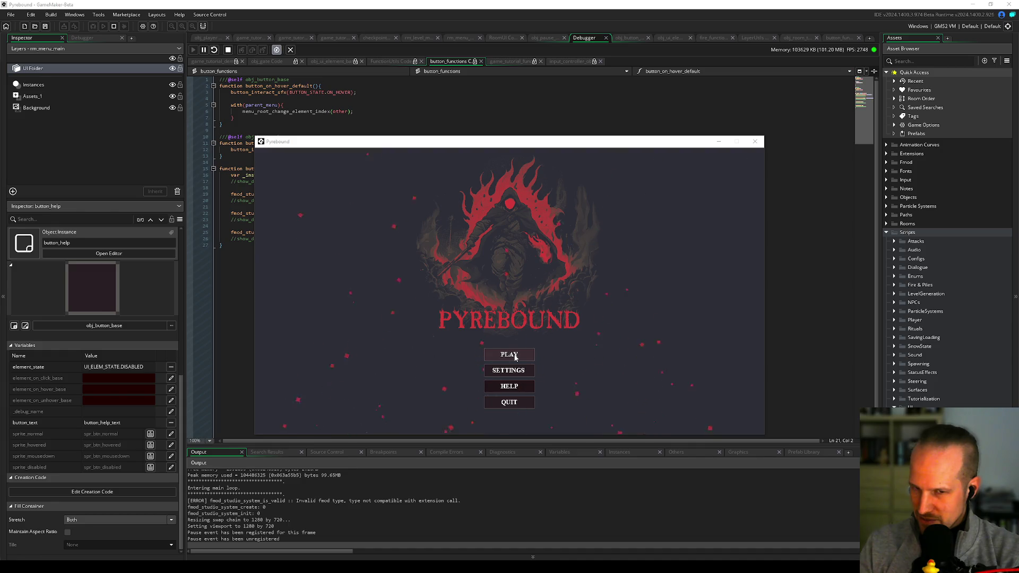
{"action": "left_click", "coordinate": [514, 357]}
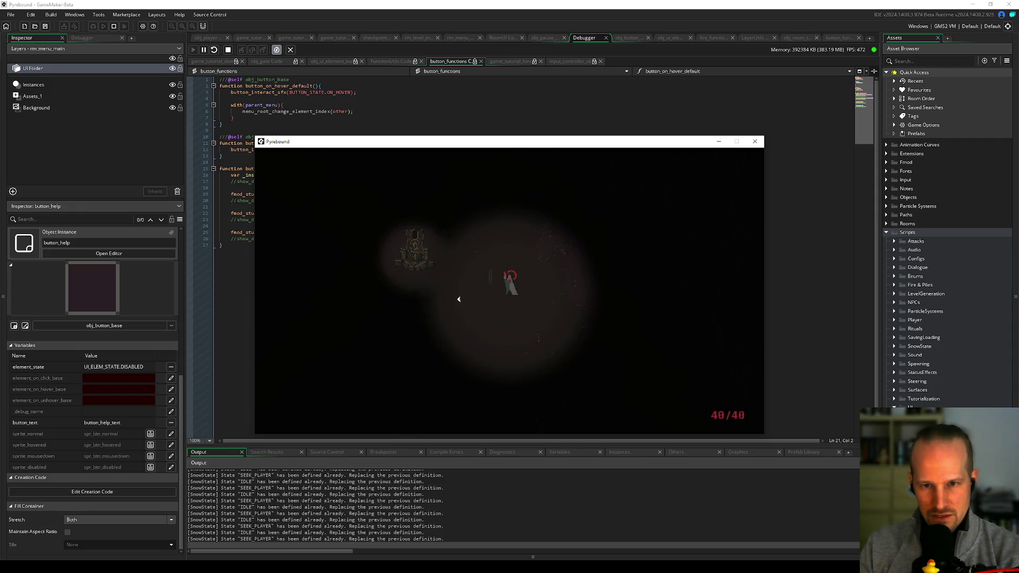
{"action": "key", "text": "Escape"}
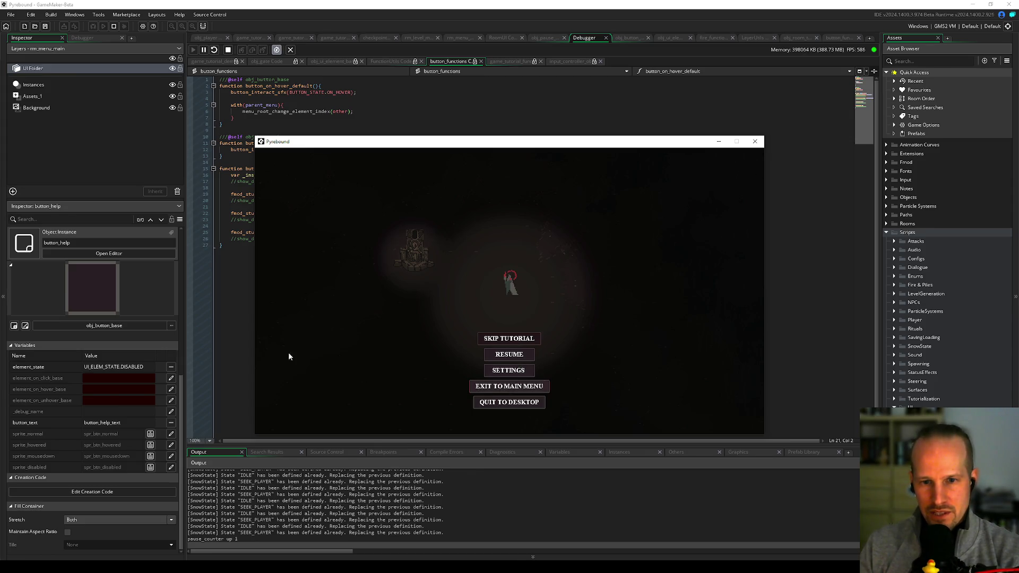
{"action": "left_click", "coordinate": [509, 386]}
{"action": "mouse_move", "coordinate": [361, 141]}
{"action": "left_mouse_down"}
{"action": "mouse_move", "coordinate": [515, 159]}
{"action": "mouse_move", "coordinate": [587, 392]}
{"action": "mouse_move", "coordinate": [747, 363]}
{"action": "left_mouse_up"}
{"action": "left_click_drag", "start_coordinate": [576, 211], "coordinate": [620, 94]}
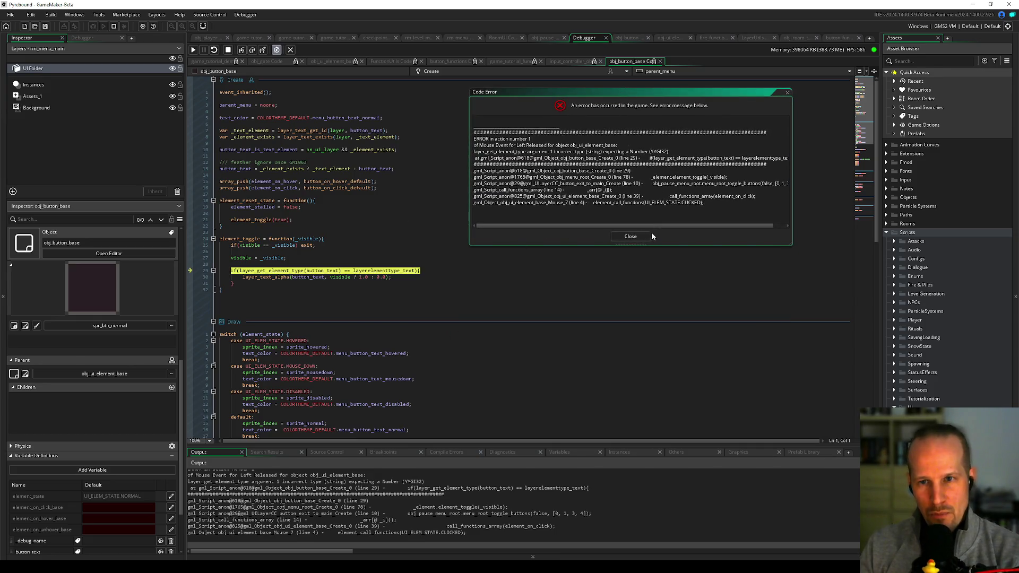
Step: Read the layer_get_element_type error and line 29's variables, close the error, and stop the run
{"action": "left_click_drag", "start_coordinate": [610, 152], "coordinate": [706, 152]}
{"action": "left_click", "coordinate": [550, 152]}
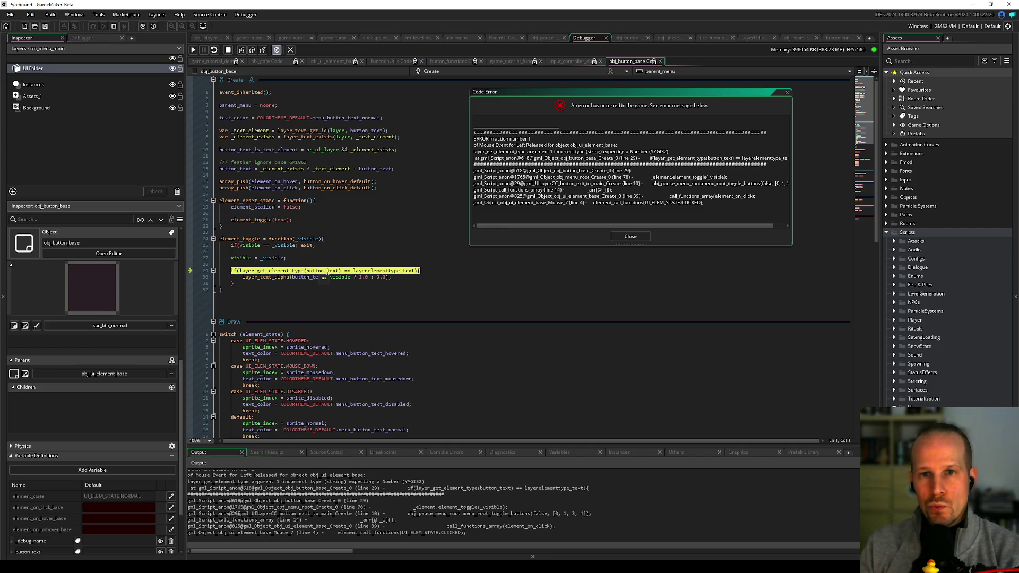
{"action": "mouse_move", "coordinate": [283, 270]}
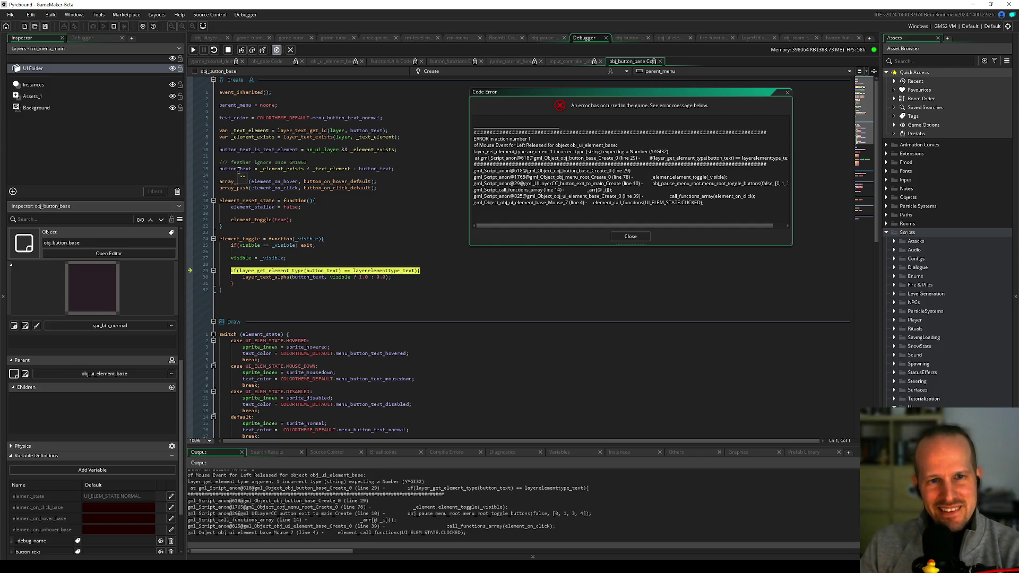
{"action": "mouse_move", "coordinate": [335, 170]}
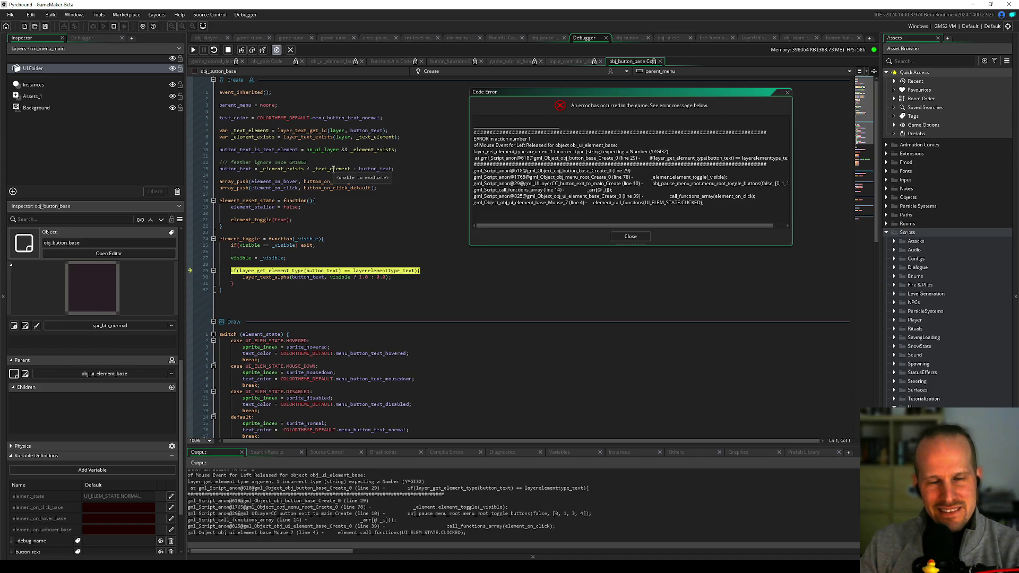
{"action": "mouse_move", "coordinate": [229, 168]}
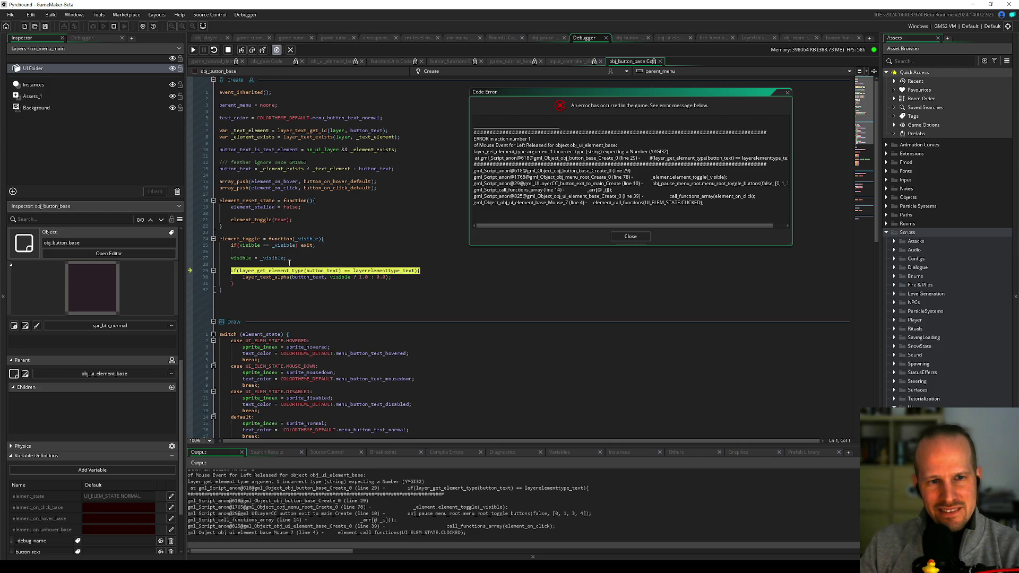
{"action": "left_click", "coordinate": [630, 236]}
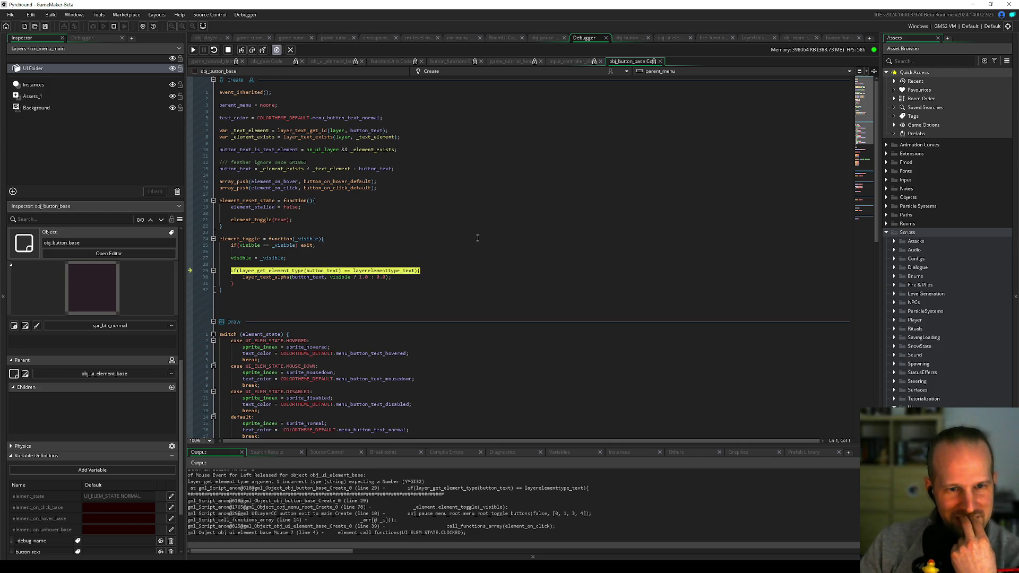
{"action": "left_click", "coordinate": [229, 49]}
Step: Stop the debug run and inspect obj_button_base's button_text variable definition
{"action": "left_click", "coordinate": [320, 265]}
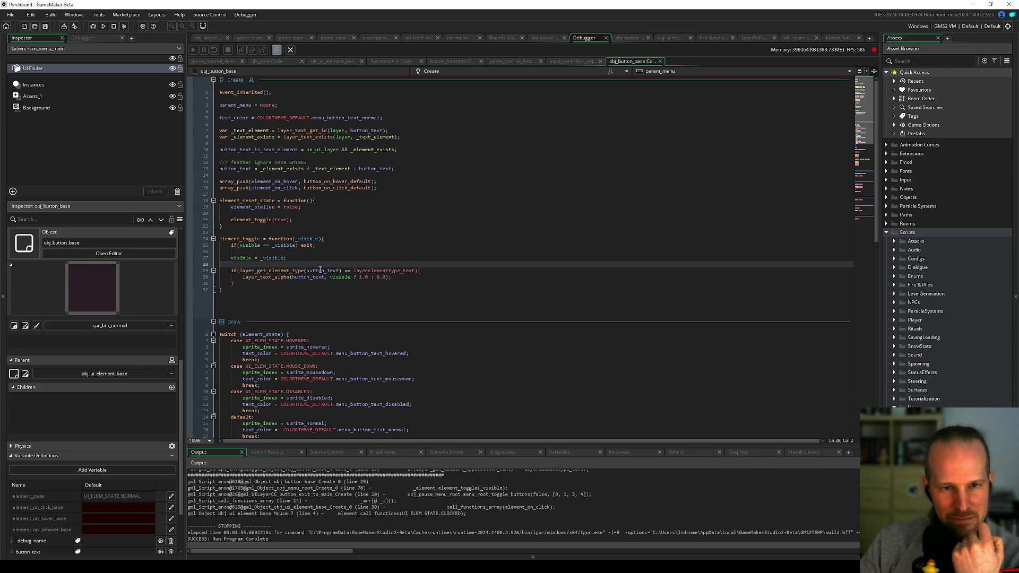
{"action": "scroll", "coordinate": [51, 514], "scroll_direction": "down", "scroll_amount": 3}
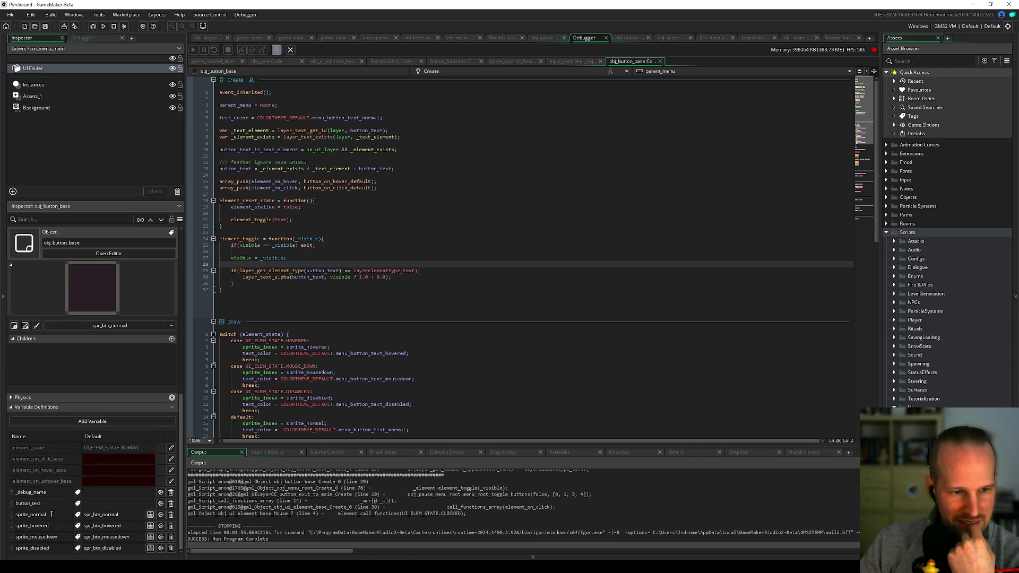
{"action": "left_click", "coordinate": [49, 503]}
{"action": "left_click", "coordinate": [126, 503]}
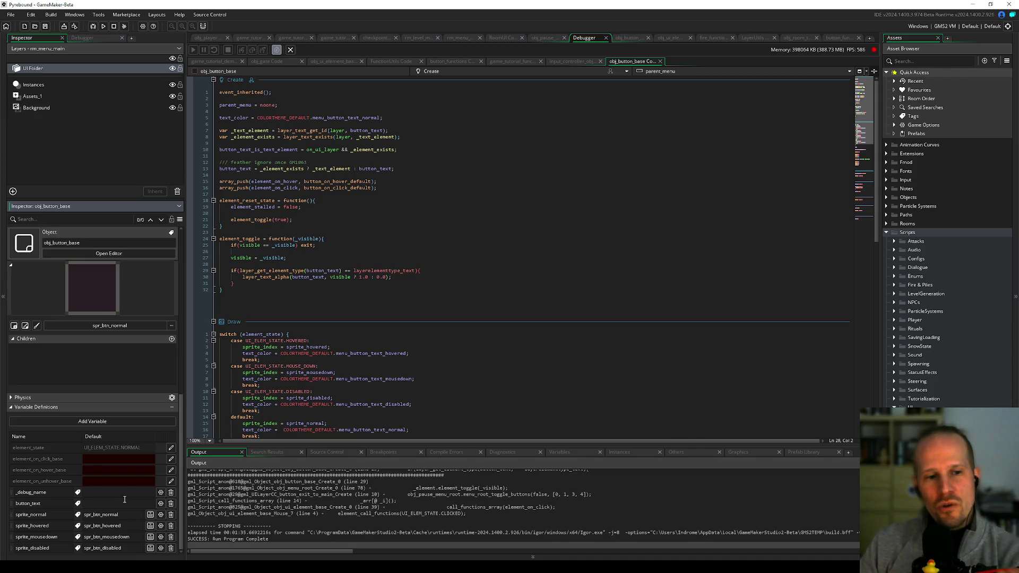
{"action": "left_click", "coordinate": [15, 503]}
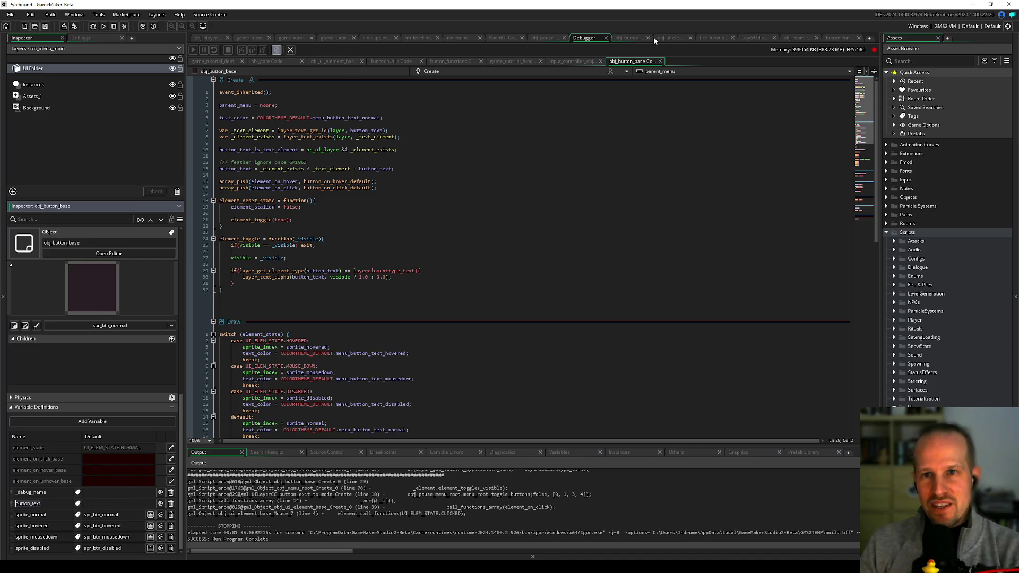
Step: In rm_menu_main, select button_skip_tutorial, override its button_text, and copy the label element's name
{"action": "left_click", "coordinate": [505, 37]}
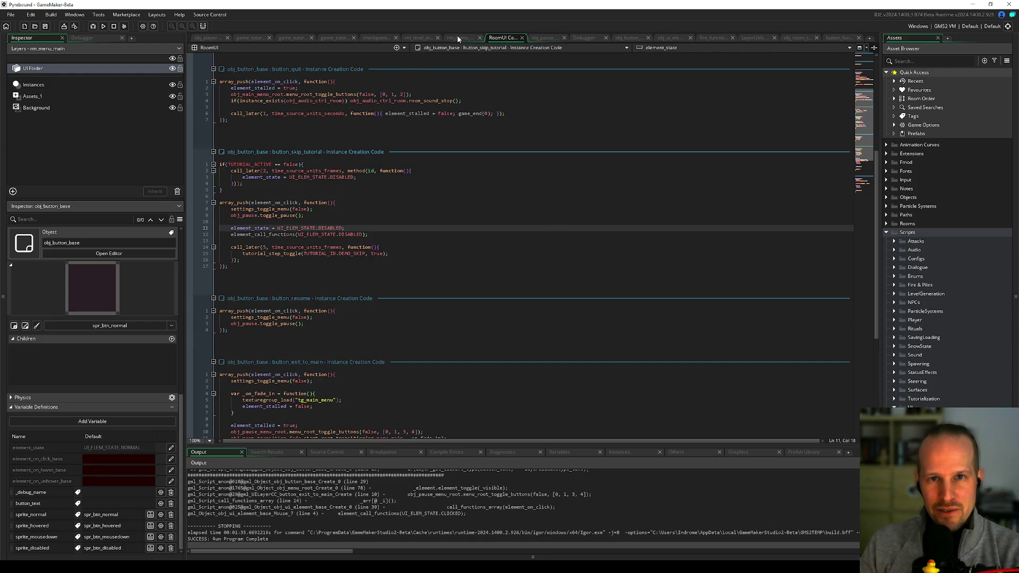
{"action": "left_click", "coordinate": [457, 37]}
{"action": "double_click", "coordinate": [199, 104]}
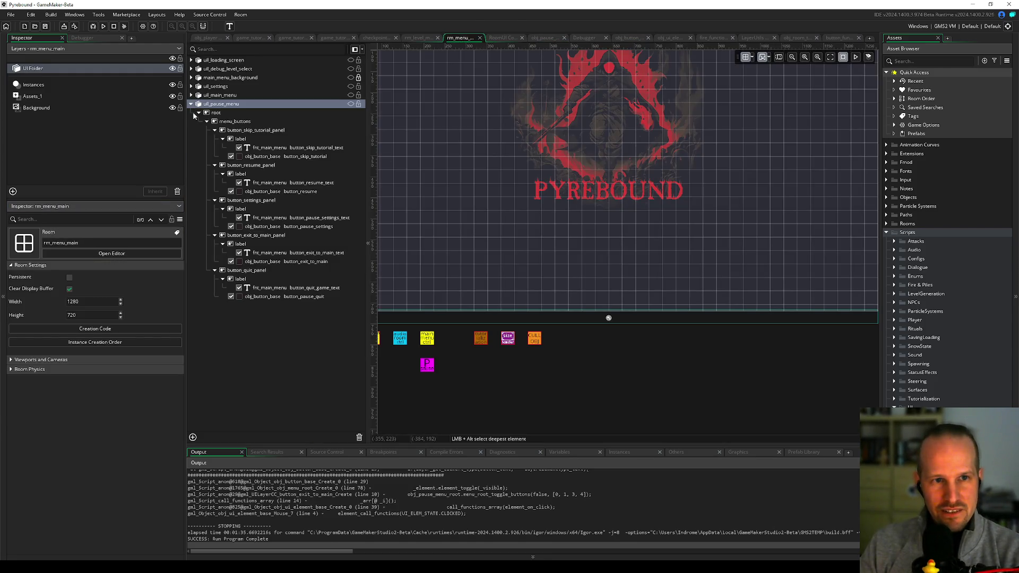
{"action": "left_click", "coordinate": [267, 157]}
{"action": "scroll", "coordinate": [53, 457], "scroll_direction": "down", "scroll_amount": 3}
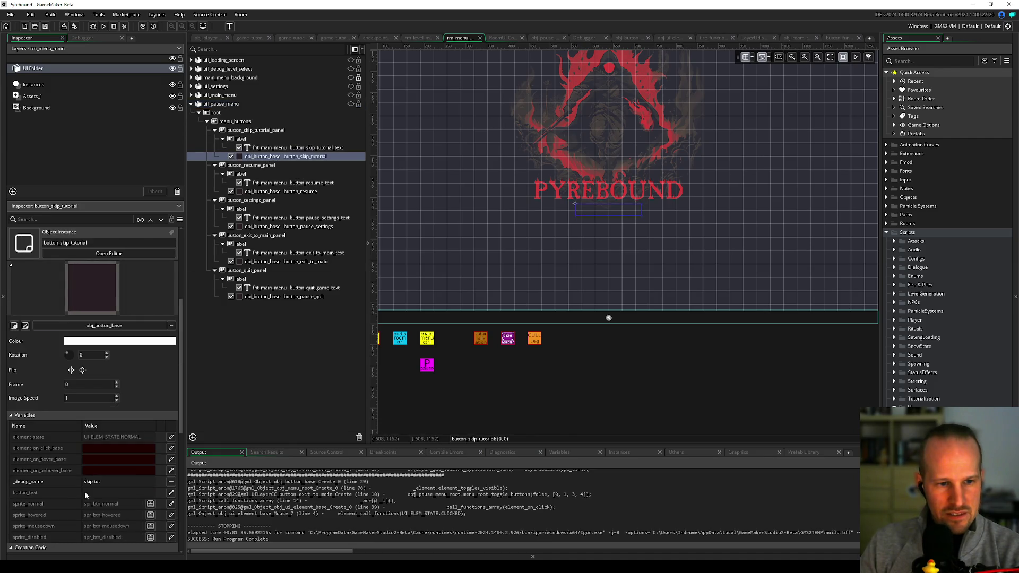
{"action": "left_click", "coordinate": [171, 493]}
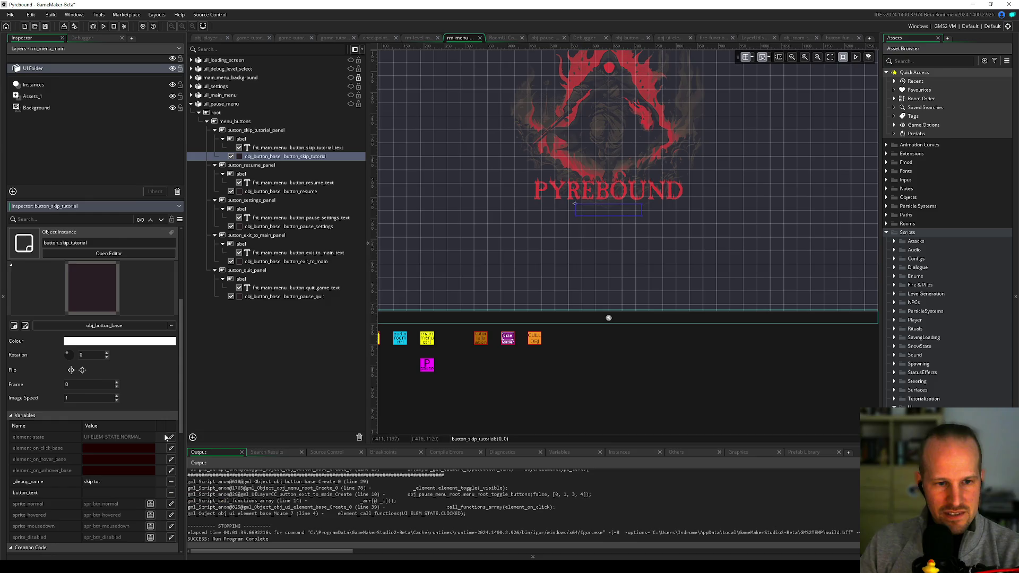
{"action": "left_click", "coordinate": [318, 148]}
{"action": "key", "text": "F2"}
Step: Paste button_skip_tutorial_text as the skip-tutorial button's button_text value
{"action": "left_click", "coordinate": [308, 156]}
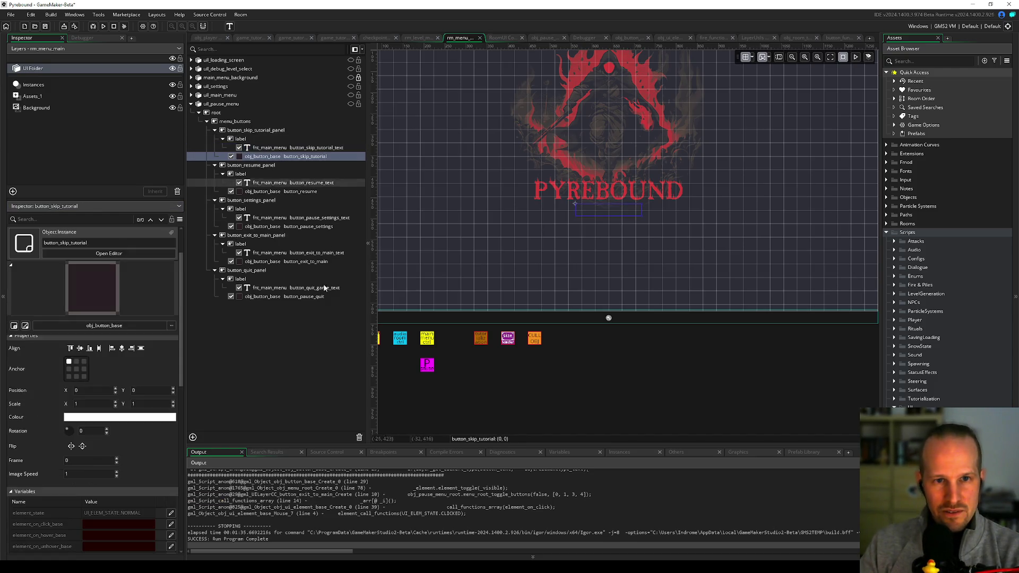
{"action": "scroll", "coordinate": [91, 499], "scroll_direction": "down", "scroll_amount": 3}
{"action": "left_click", "coordinate": [112, 441]}
{"action": "type", "text": "button_skip_tutorial_text"}
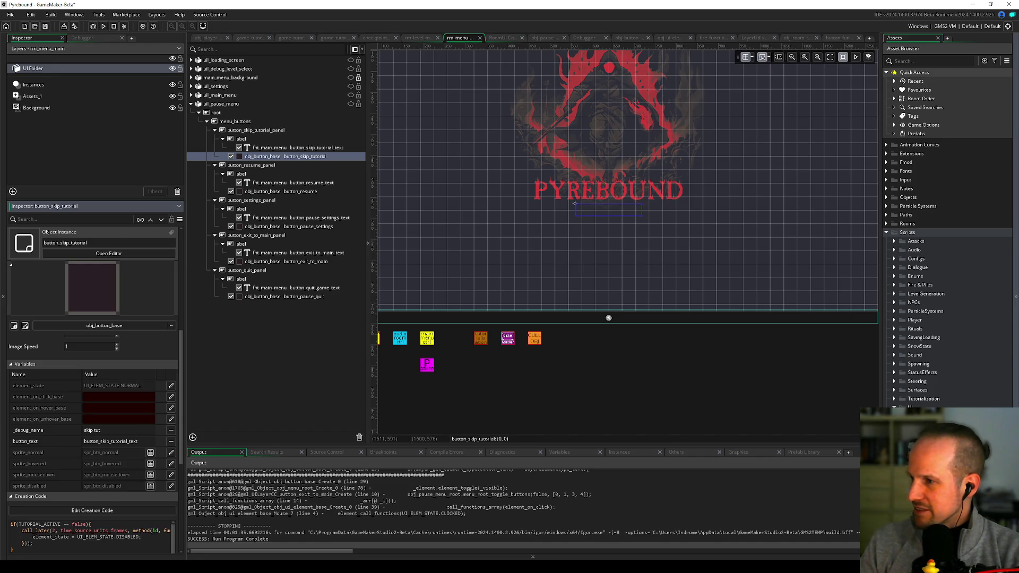
{"action": "key", "text": "alt+Tab"}
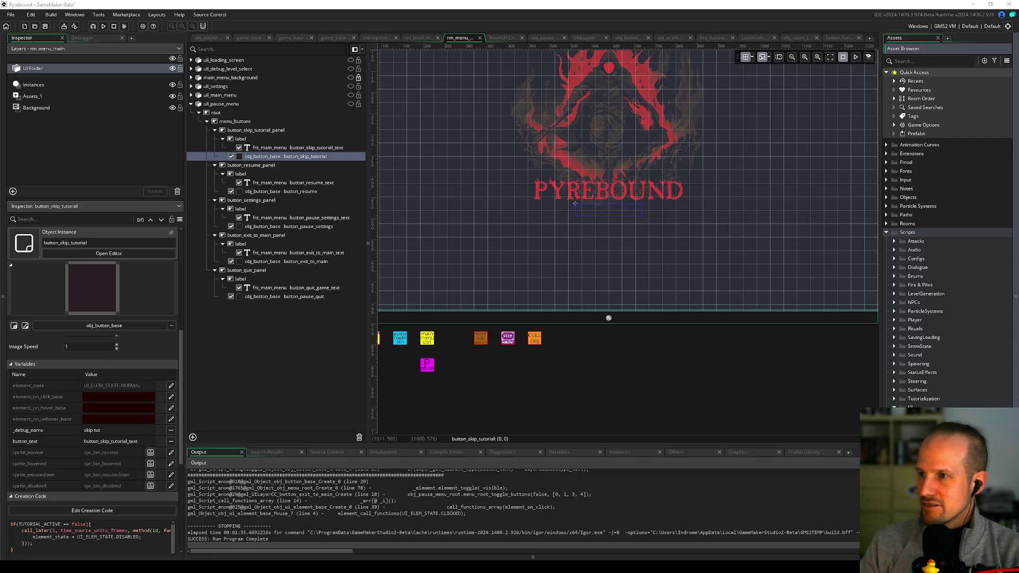
{"action": "key", "text": "alt+Tab"}
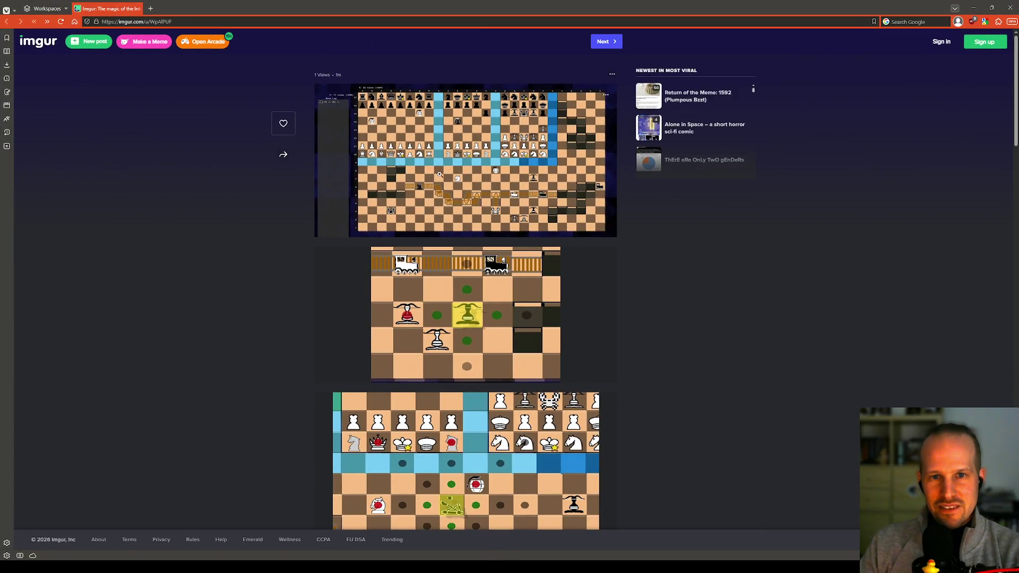
Step: Enlarge the first chess-board image and open it in its own tab at full size
{"action": "left_click", "coordinate": [438, 179]}
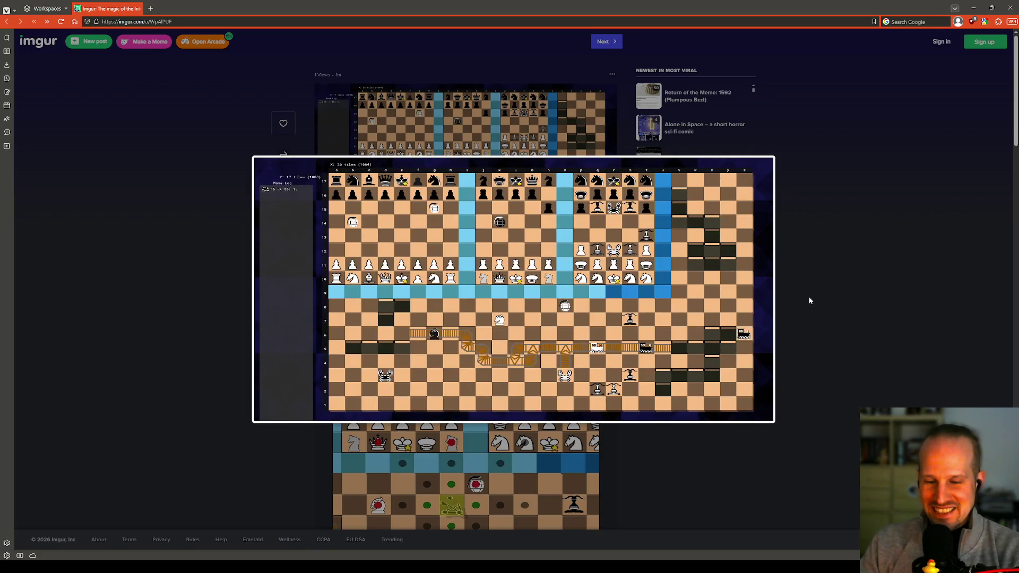
{"action": "key", "text": "alt+Tab"}
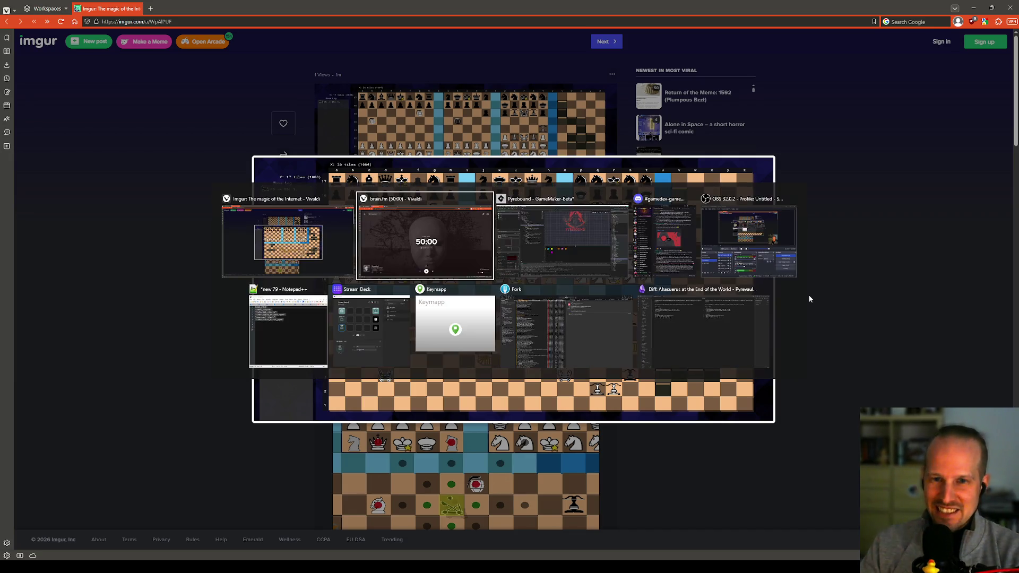
{"action": "key", "text": "alt+Tab"}
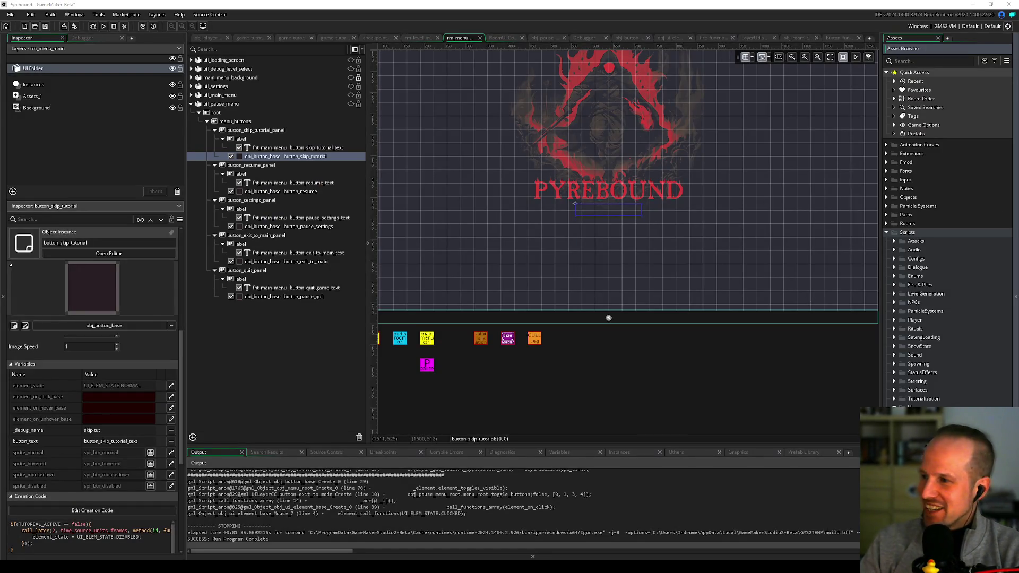
{"action": "key", "text": "alt+Tab"}
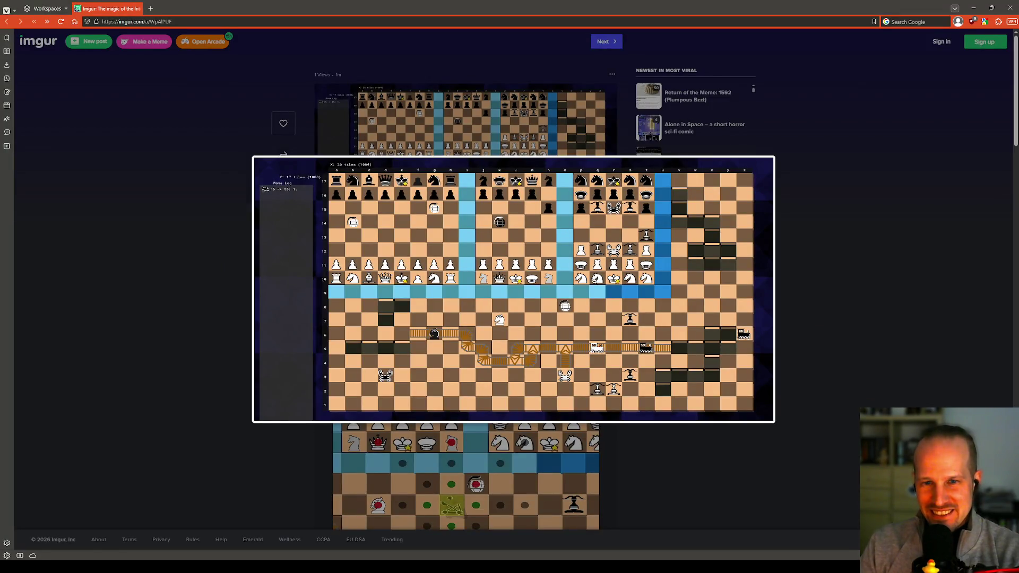
{"action": "right_click", "coordinate": [498, 275]}
{"action": "left_click", "coordinate": [537, 287]}
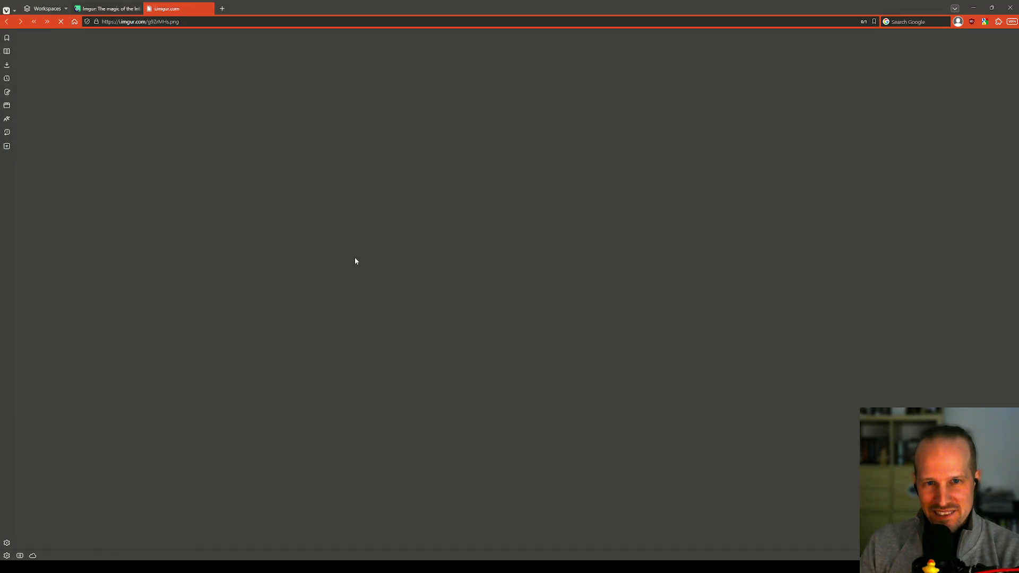
{"action": "left_click", "coordinate": [486, 287]}
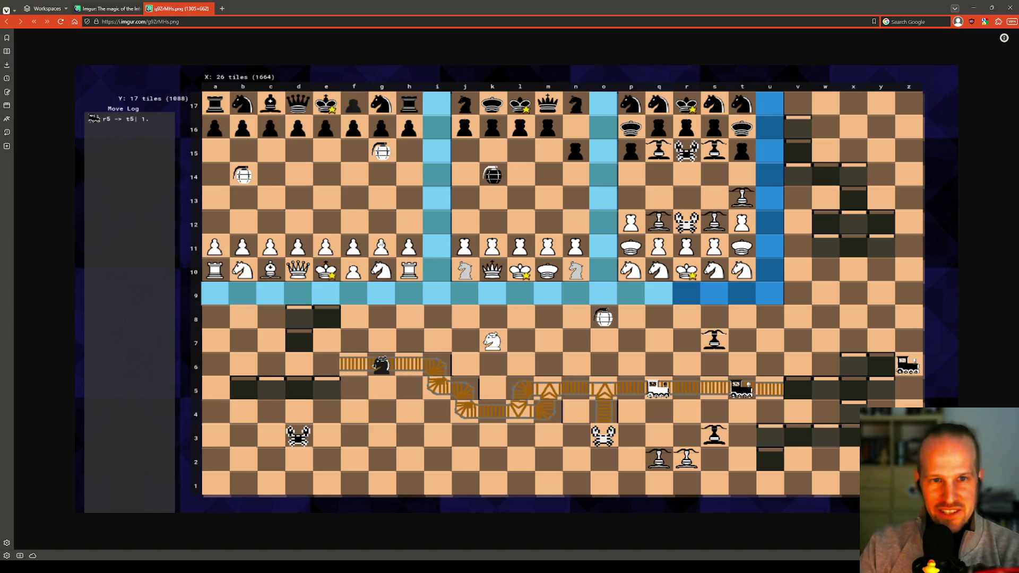
Step: Zoom the board image back out, close its tab and overlay, then close the browser
{"action": "key", "text": "ctrl+0"}
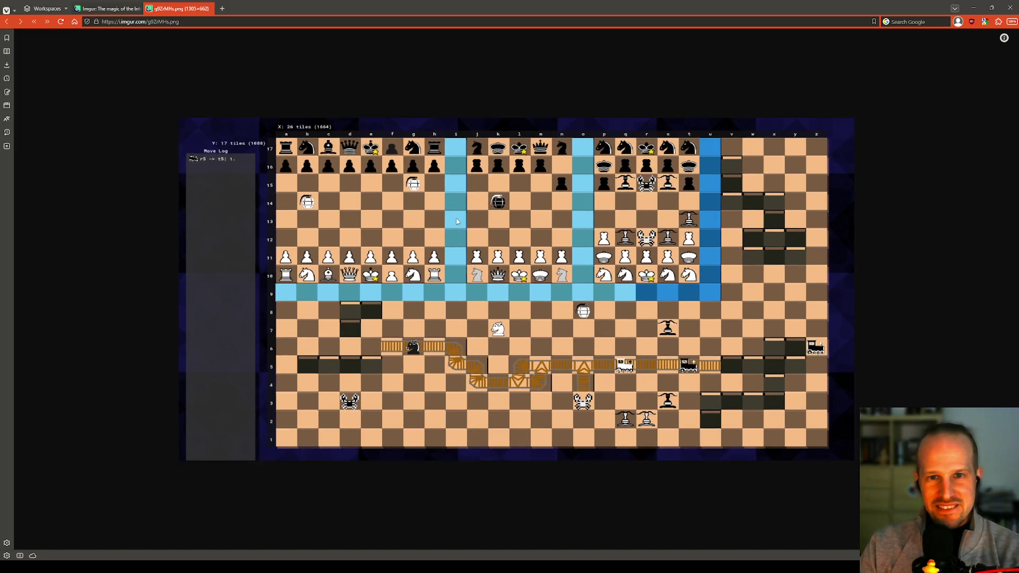
{"action": "key", "text": "ctrl+minus"}
{"action": "key", "text": "ctrl+minus"}
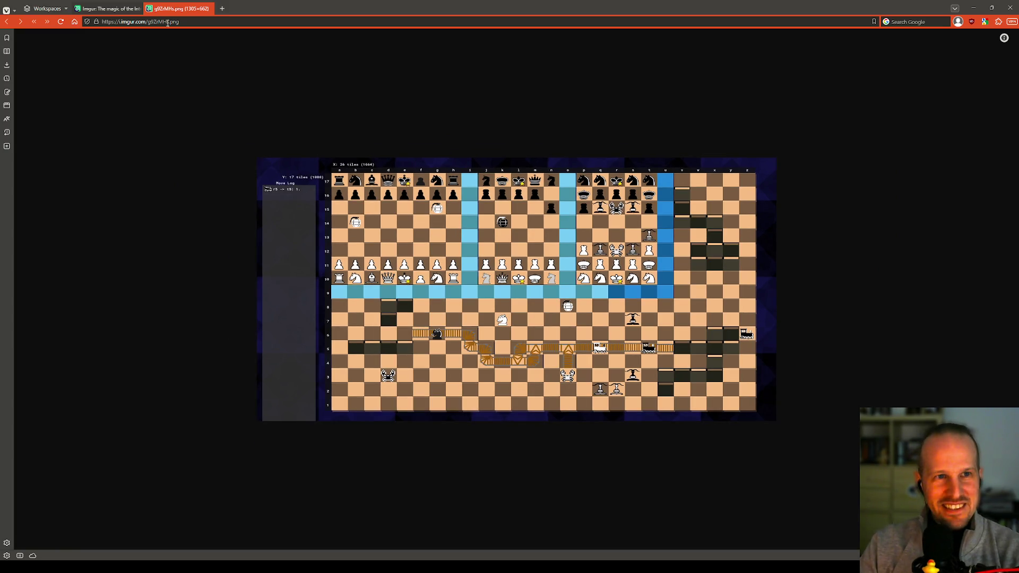
{"action": "left_click", "coordinate": [211, 8]}
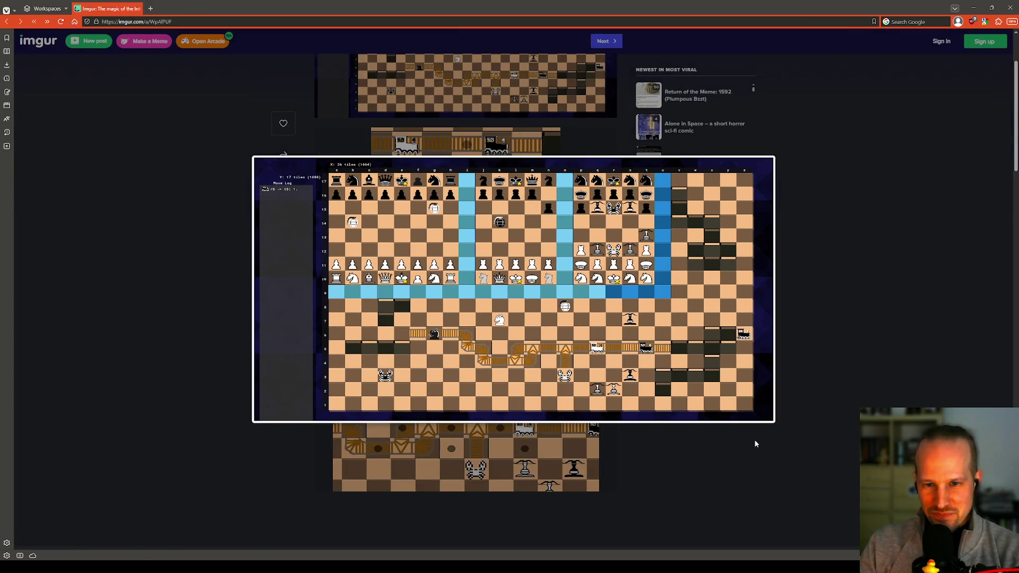
{"action": "left_click", "coordinate": [744, 442]}
{"action": "scroll", "coordinate": [446, 207], "scroll_direction": "up", "scroll_amount": 2}
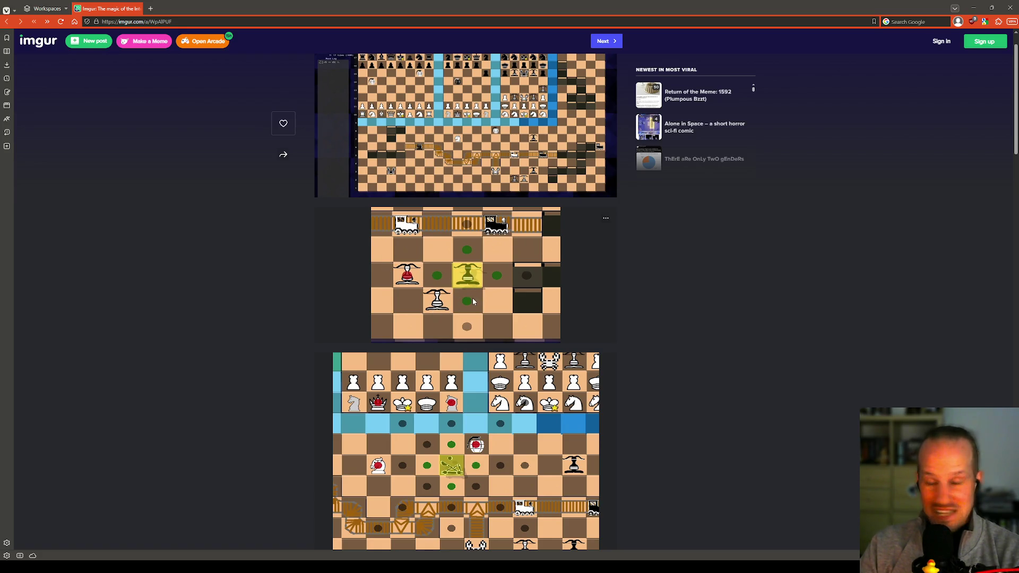
{"action": "scroll", "coordinate": [436, 317], "scroll_direction": "down", "scroll_amount": 3}
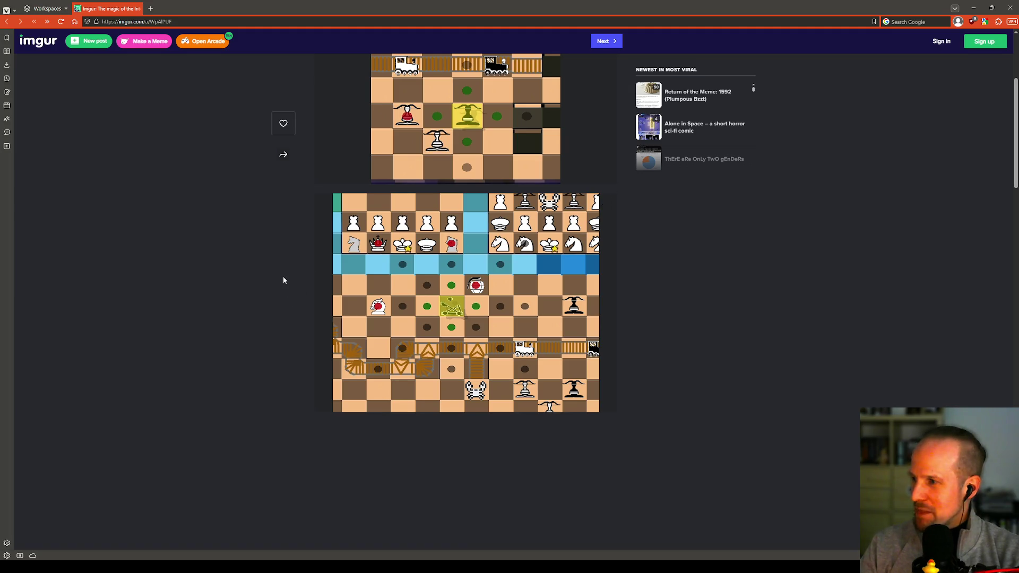
{"action": "scroll", "coordinate": [258, 342], "scroll_direction": "up", "scroll_amount": 4}
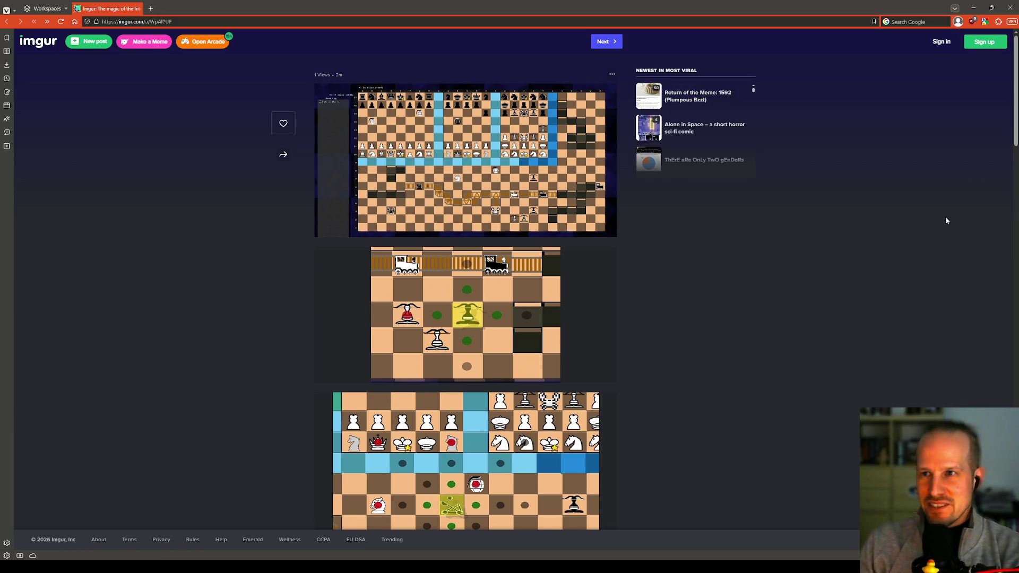
{"action": "left_click", "coordinate": [1010, 7]}
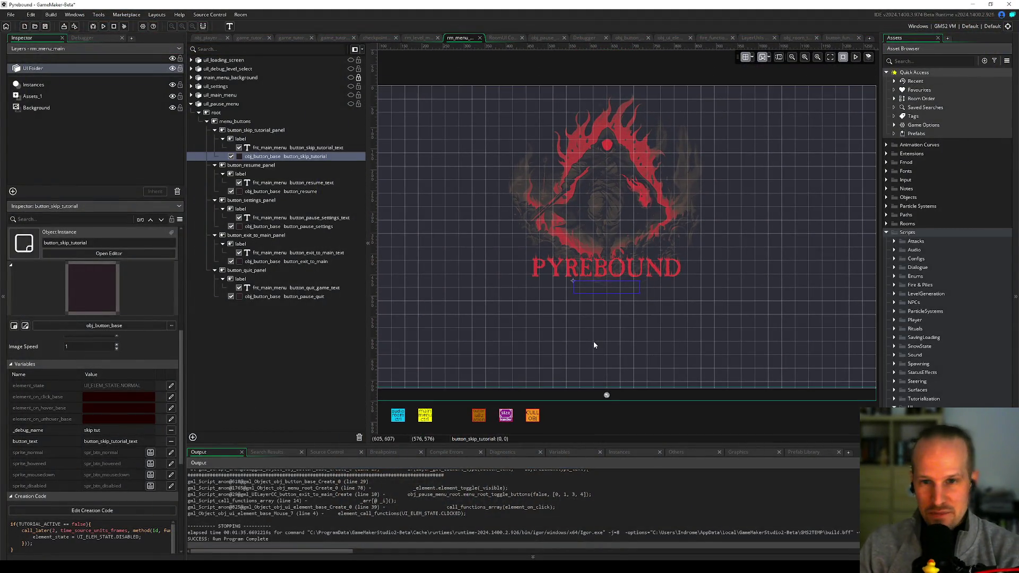
Step: Widen the room canvas, reselect the skip-tutorial button instance, and collapse the resume panel's label
{"action": "left_click_drag", "start_coordinate": [367, 280], "coordinate": [350, 280]}
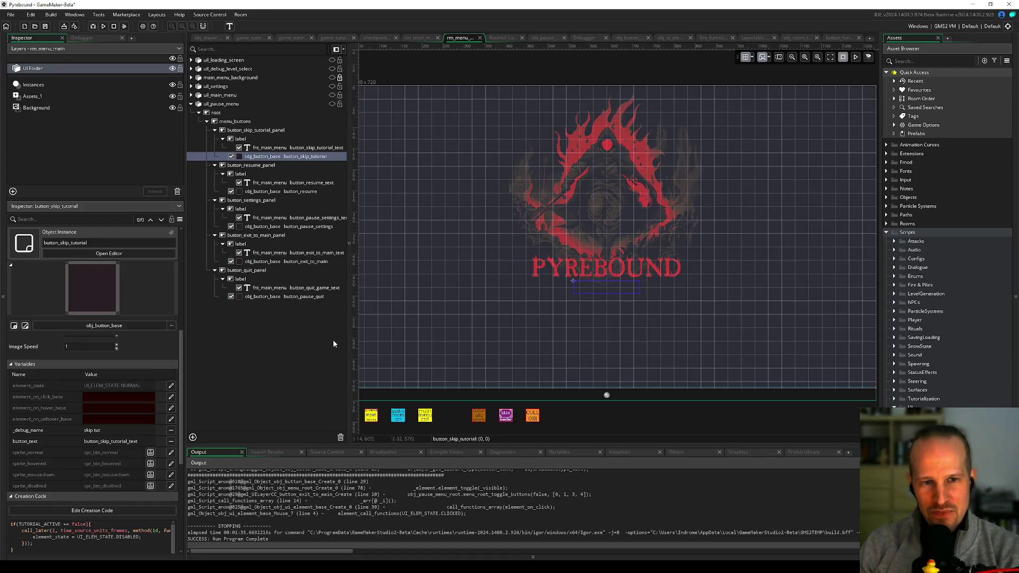
{"action": "left_click", "coordinate": [287, 332]}
{"action": "left_click", "coordinate": [276, 156]}
{"action": "scroll", "coordinate": [138, 378], "scroll_direction": "down", "scroll_amount": 3}
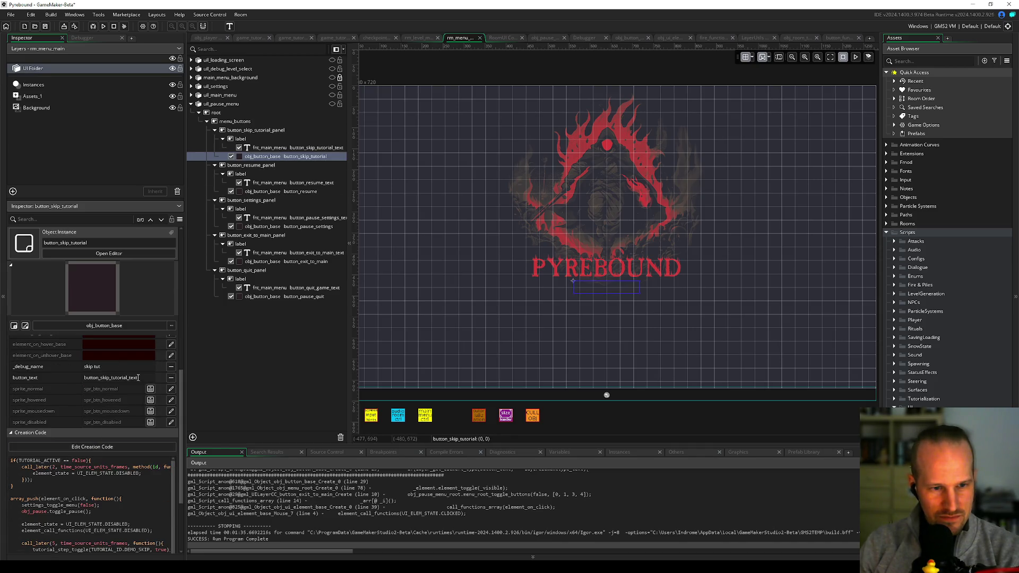
{"action": "left_click", "coordinate": [287, 183]}
{"action": "left_click", "coordinate": [225, 174]}
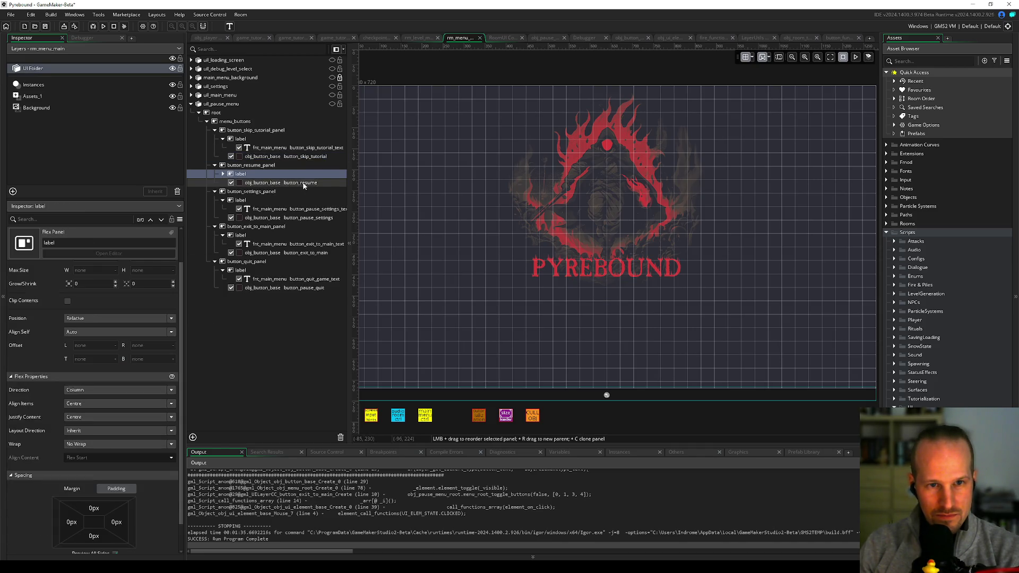
{"action": "left_click", "coordinate": [225, 175]}
{"action": "double_click", "coordinate": [297, 182]}
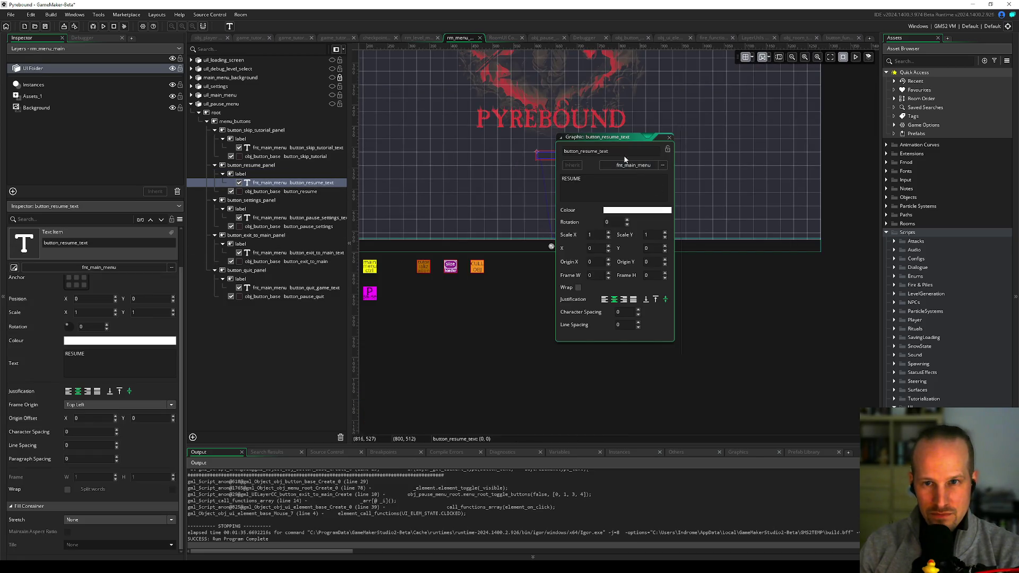
{"action": "left_click", "coordinate": [667, 137]}
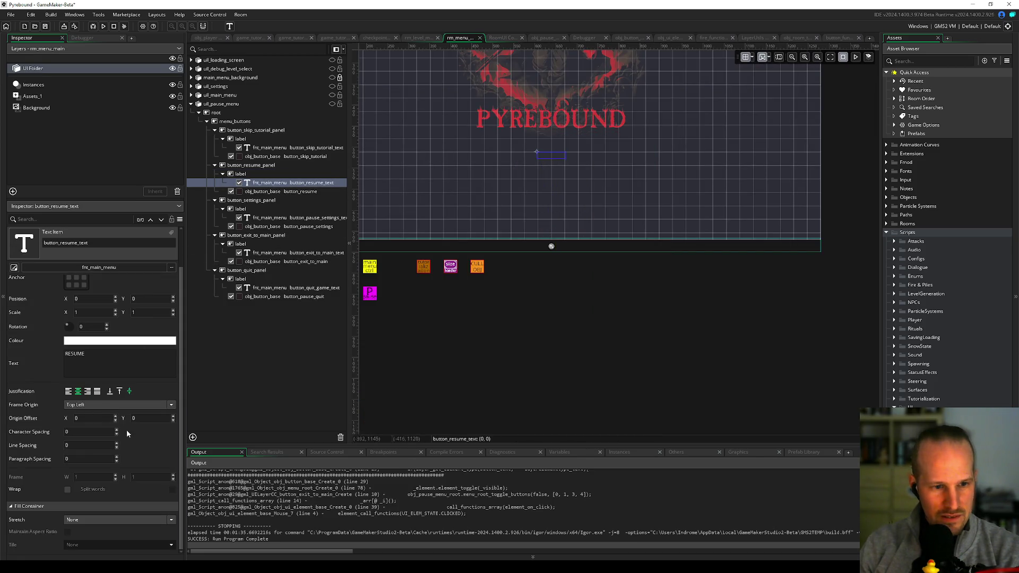
{"action": "left_click", "coordinate": [281, 192]}
{"action": "scroll", "coordinate": [57, 498], "scroll_direction": "down", "scroll_amount": 2}
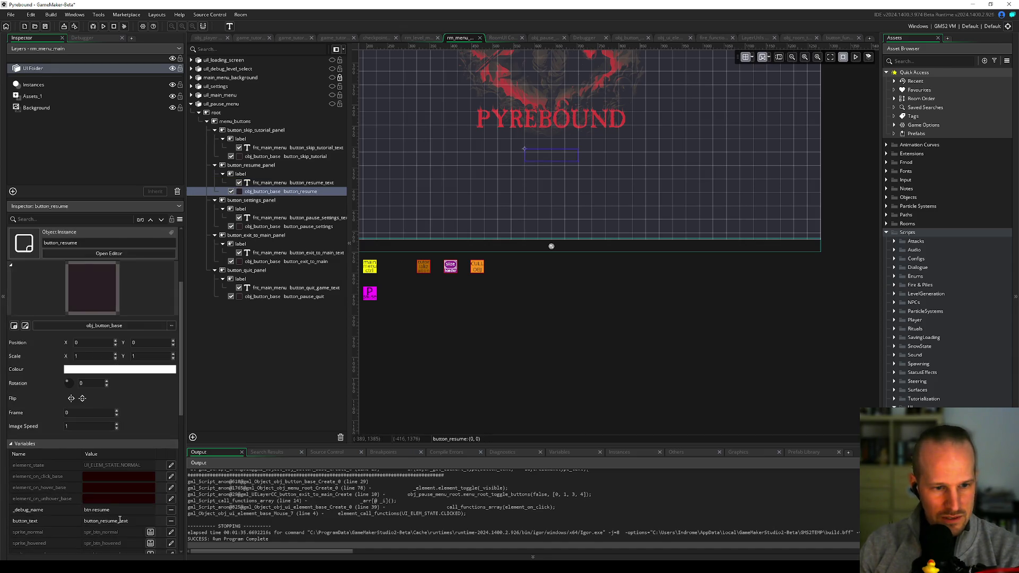
{"action": "left_click", "coordinate": [313, 226]}
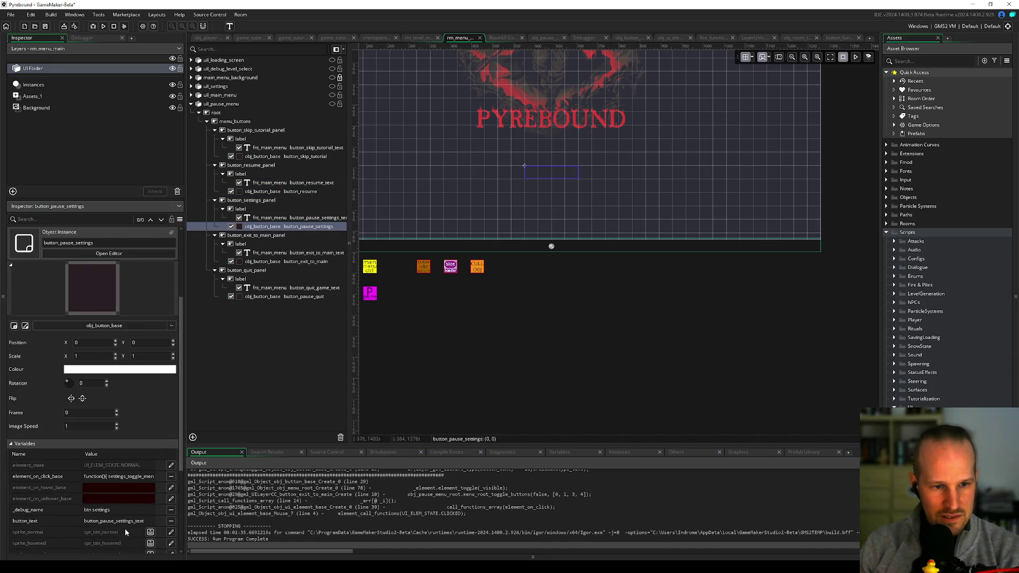
{"action": "left_click", "coordinate": [298, 262]}
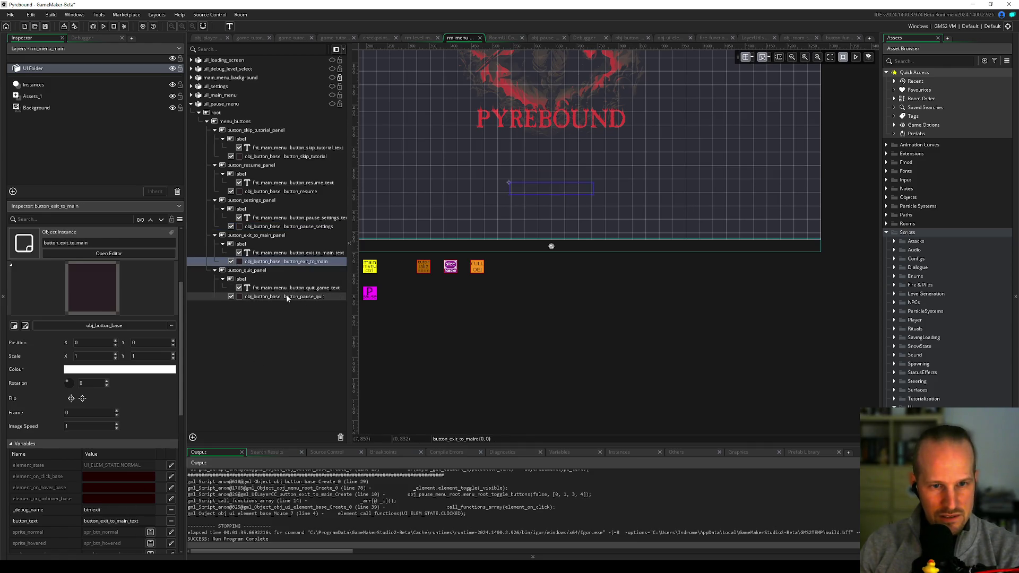
{"action": "left_click", "coordinate": [297, 297]}
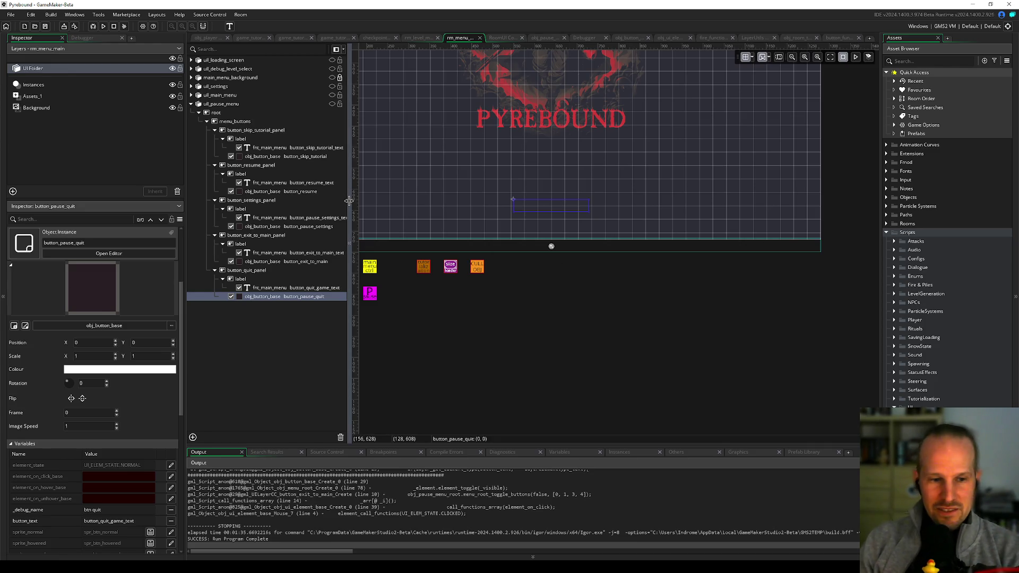
{"action": "left_click", "coordinate": [258, 156]}
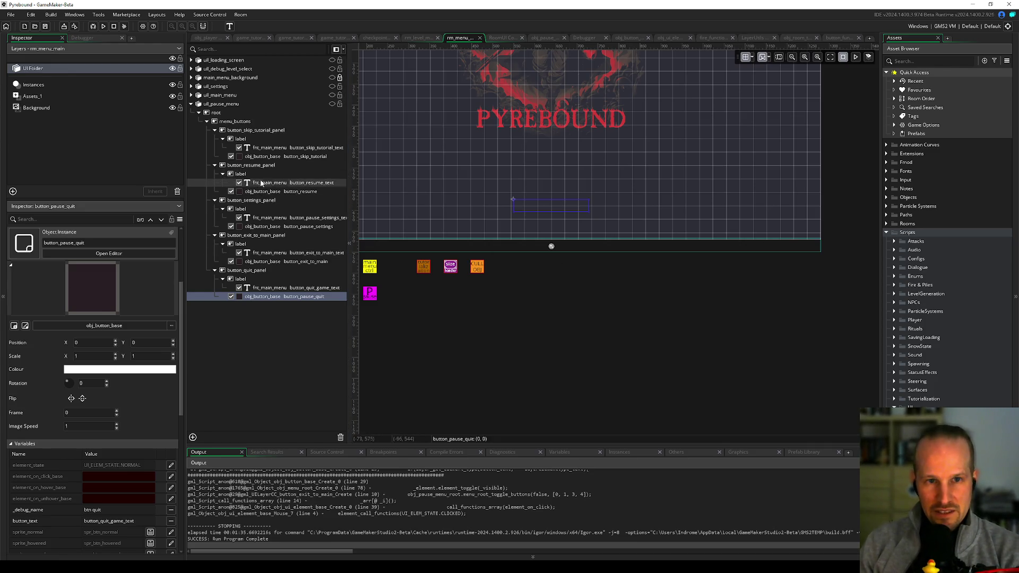
{"action": "left_click", "coordinate": [135, 543]}
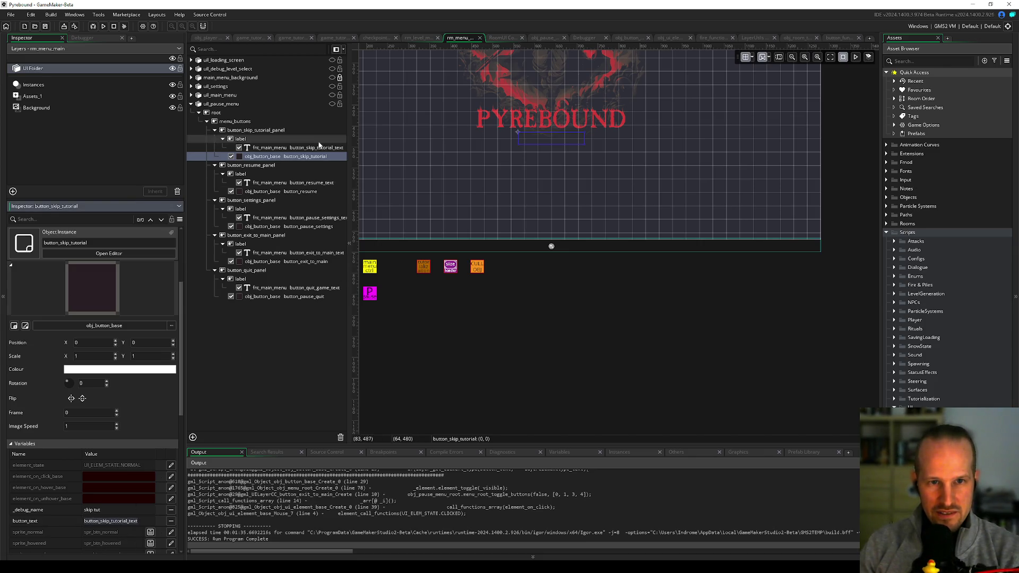
{"action": "left_click", "coordinate": [297, 148]}
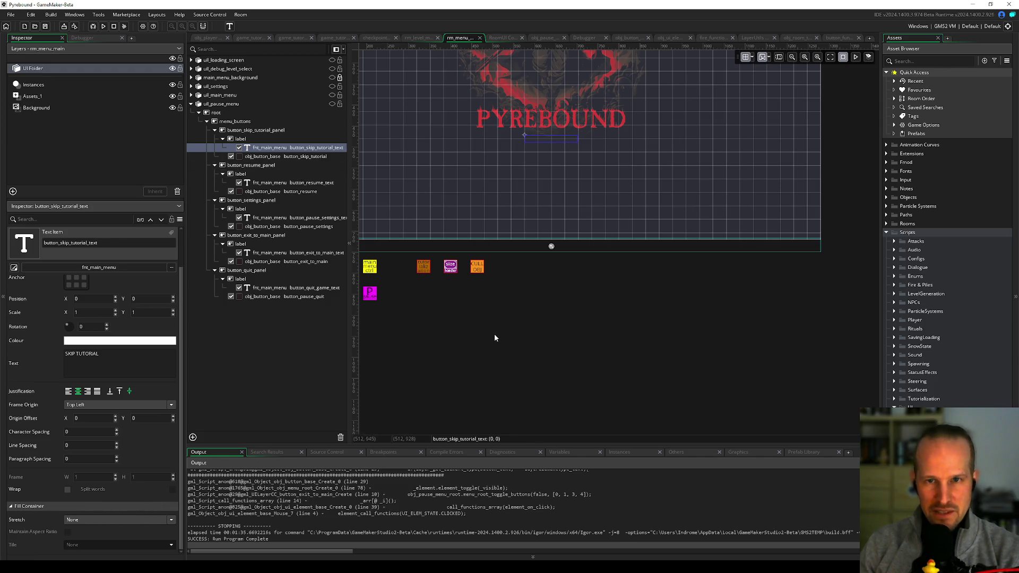
{"action": "mouse_move", "coordinate": [495, 317]}
{"action": "left_mouse_down"}
{"action": "mouse_move", "coordinate": [590, 363]}
{"action": "mouse_move", "coordinate": [581, 390]}
{"action": "left_mouse_up"}
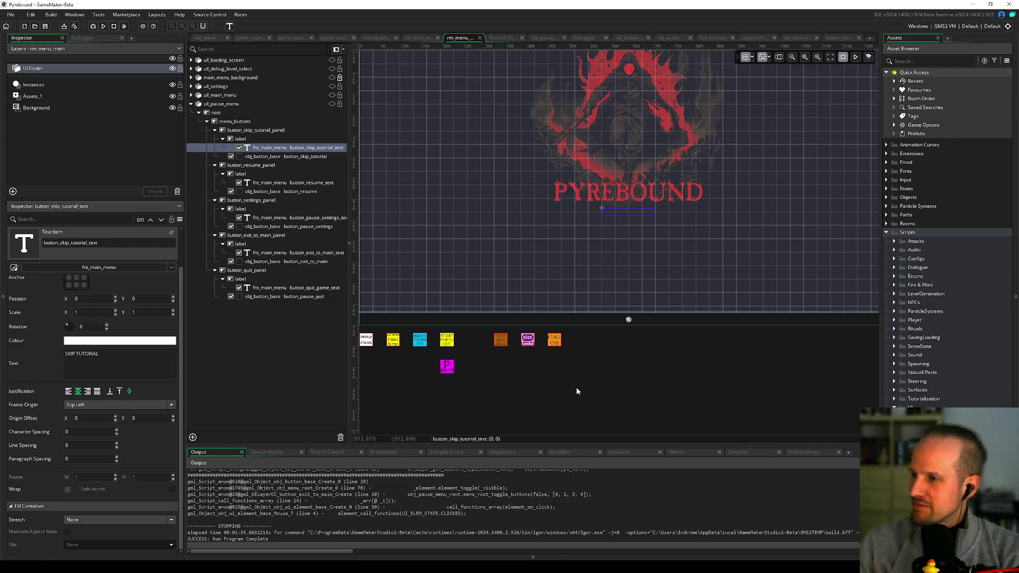
Step: Clear the text item's selection and narrow the properties panel slightly
{"action": "left_click", "coordinate": [637, 363]}
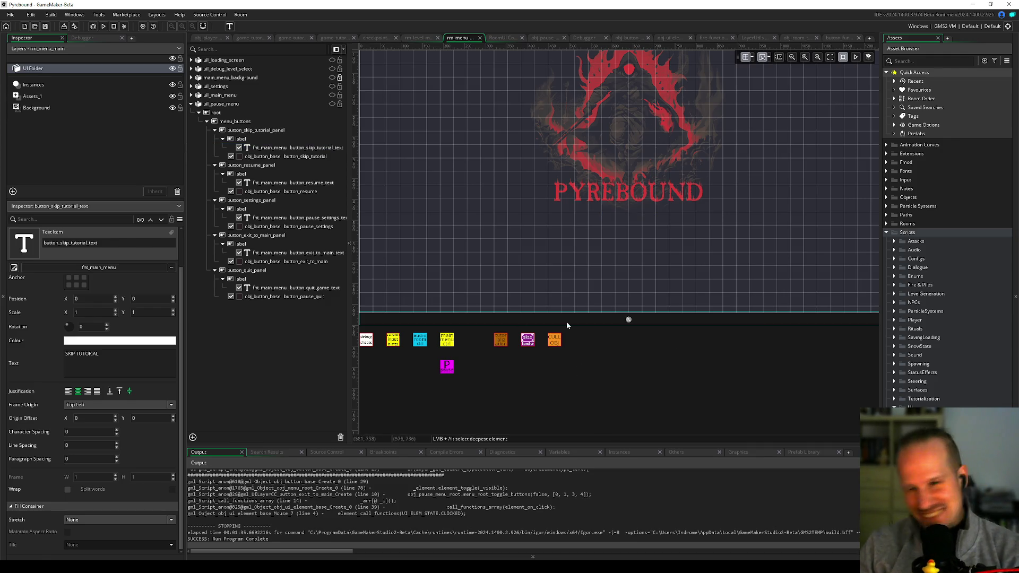
{"action": "left_click_drag", "start_coordinate": [185, 349], "coordinate": [162, 351]}
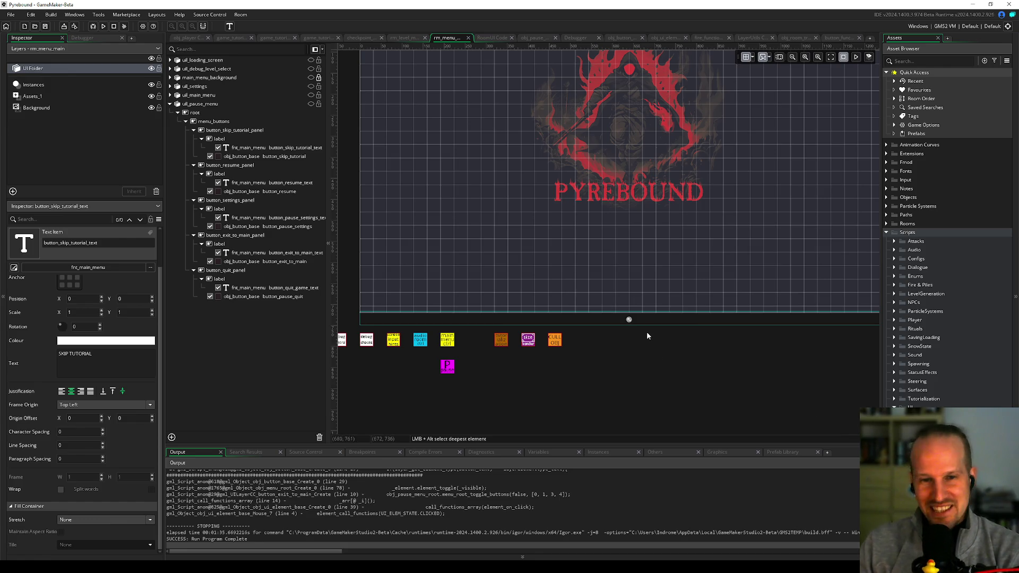
{"action": "scroll", "coordinate": [646, 337], "scroll_direction": "up", "scroll_amount": 2}
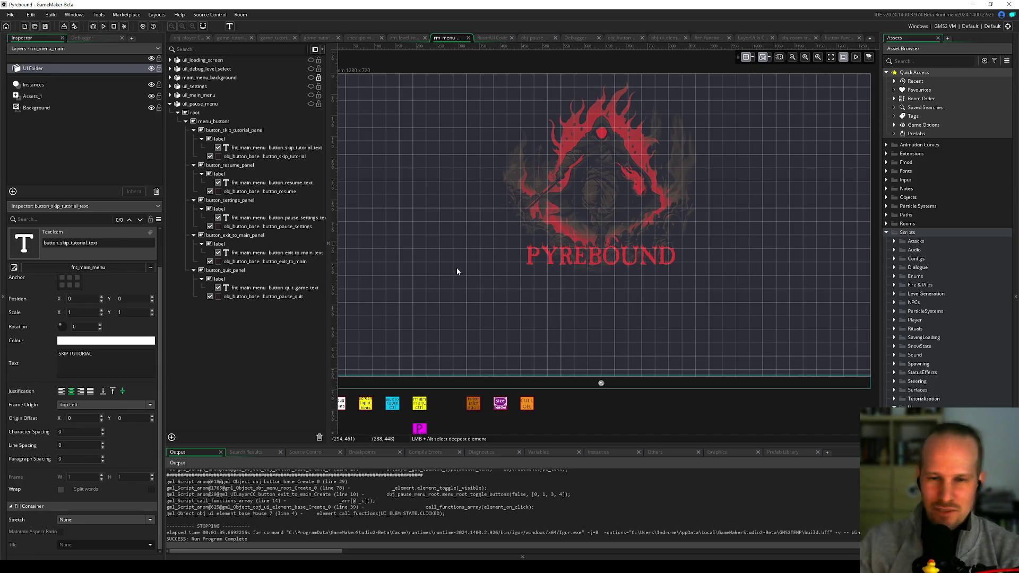
Step: Add a breakpoint at the skip-tutorial click handler in the RoomUI code and start debugging
{"action": "left_click", "coordinate": [492, 38]}
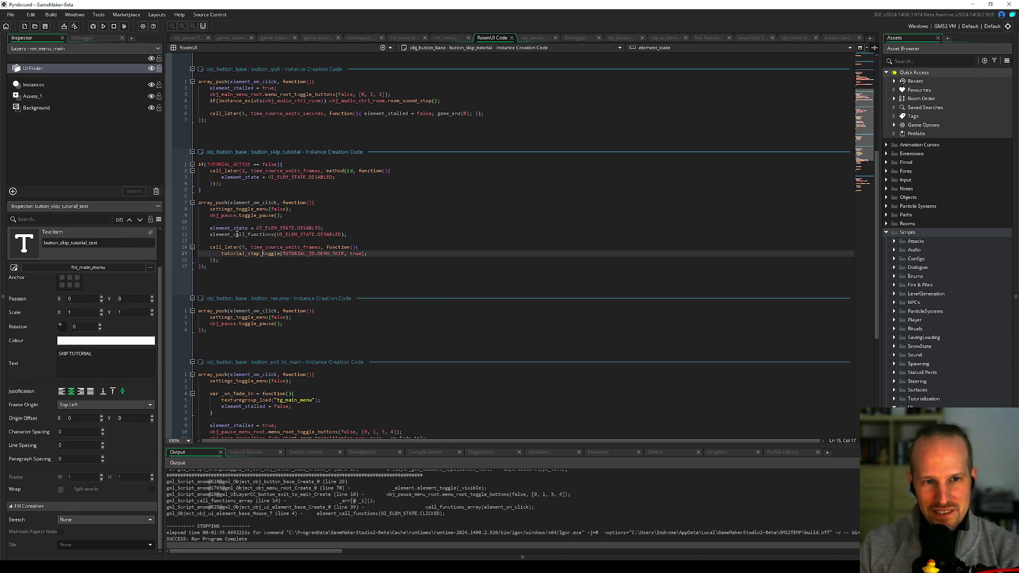
{"action": "left_click", "coordinate": [355, 234]}
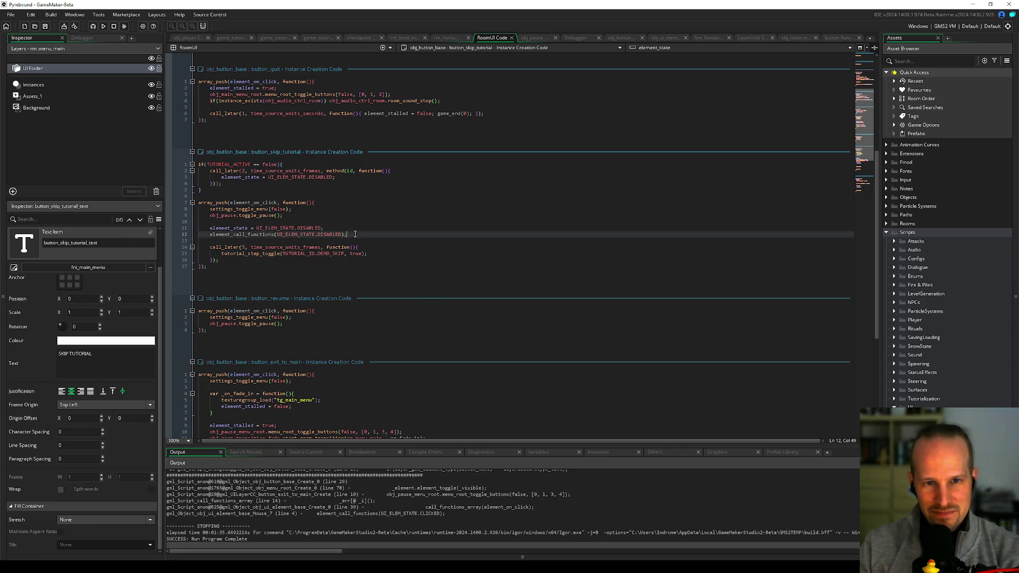
{"action": "left_click", "coordinate": [169, 209]}
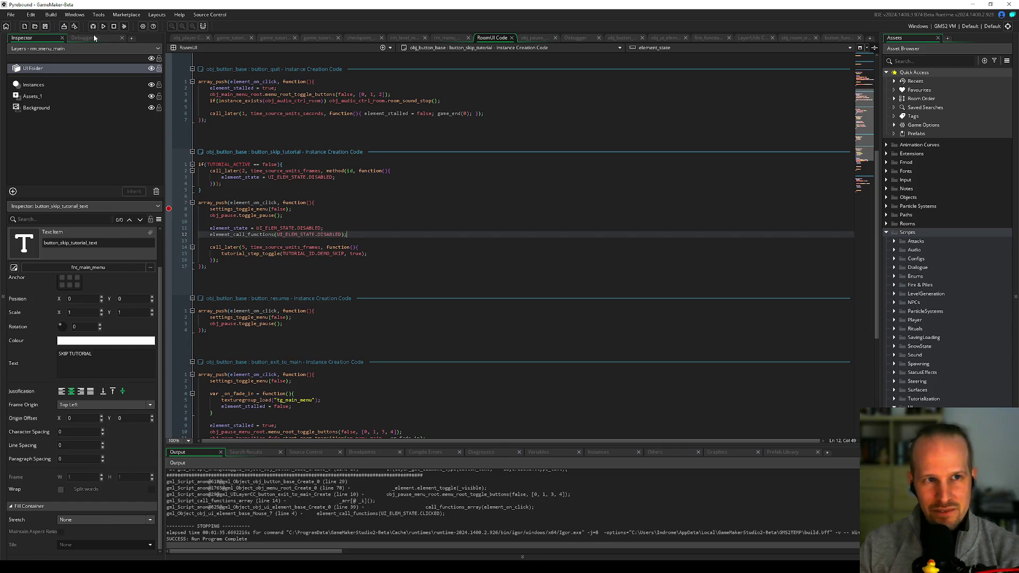
{"action": "left_click", "coordinate": [94, 28]}
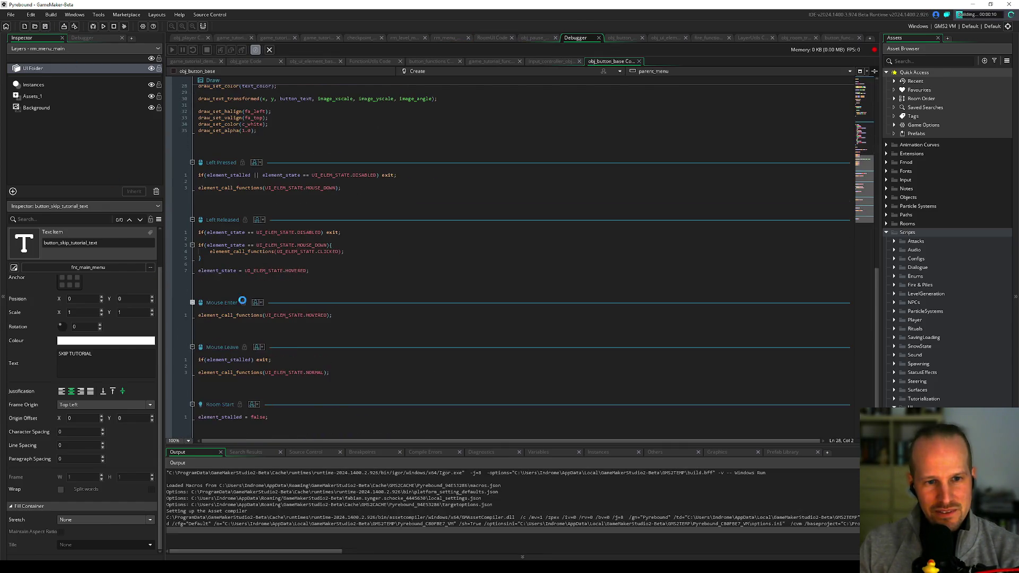
Step: Show the input hints debug panel, play from the title menu, pause, then close the game
{"action": "scroll", "coordinate": [448, 154], "scroll_direction": "up", "scroll_amount": 10}
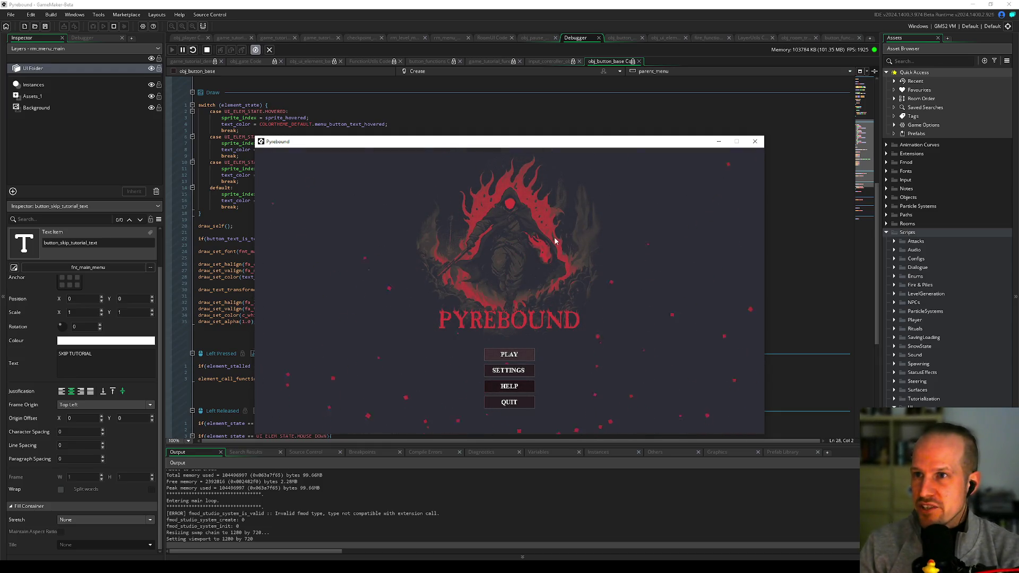
{"action": "key", "text": "F1"}
{"action": "left_click", "coordinate": [287, 152]}
{"action": "left_click", "coordinate": [288, 174]}
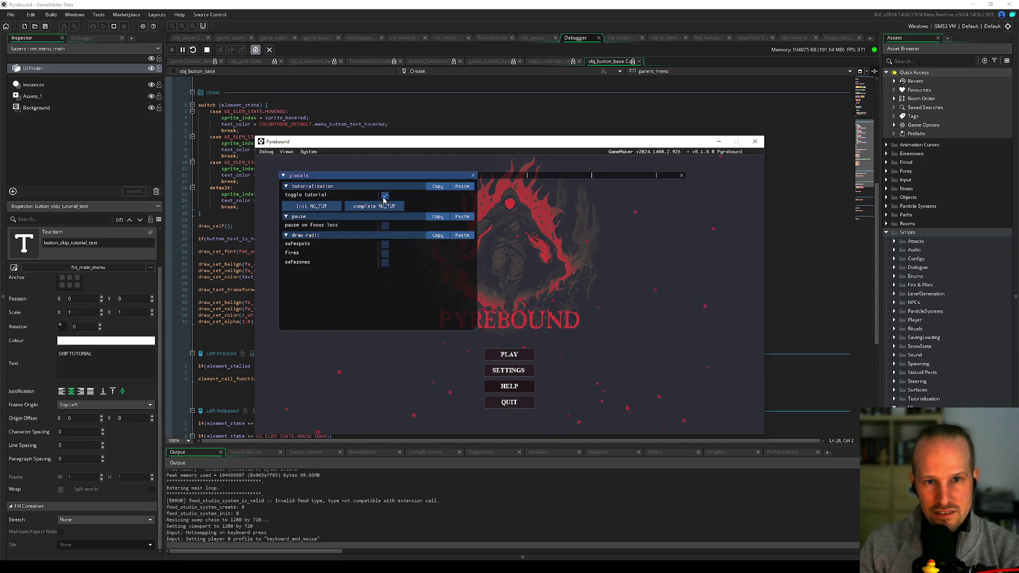
{"action": "key", "text": "F1"}
{"action": "key", "text": "Up"}
{"action": "key", "text": "Return"}
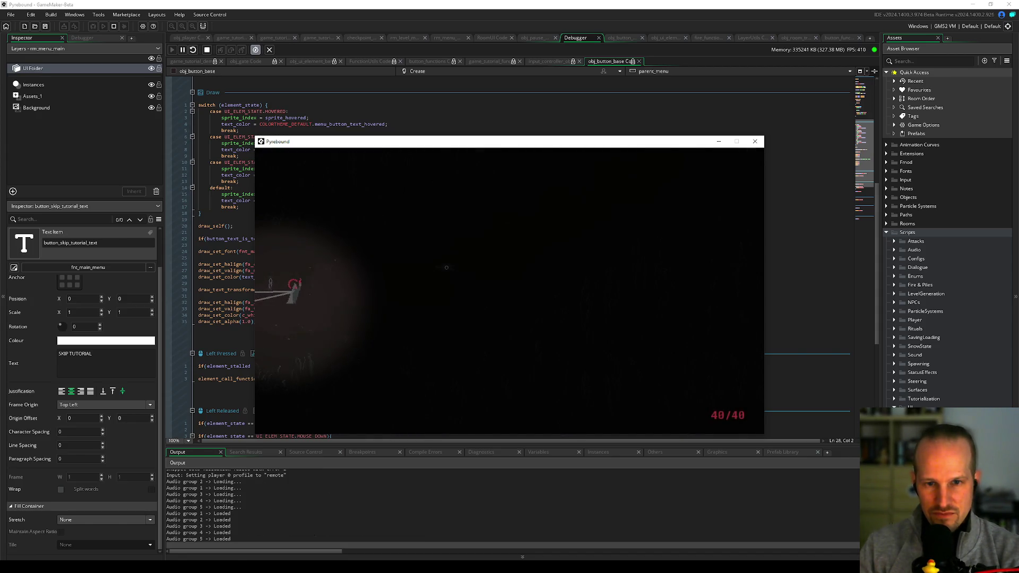
{"action": "key", "text": "Escape"}
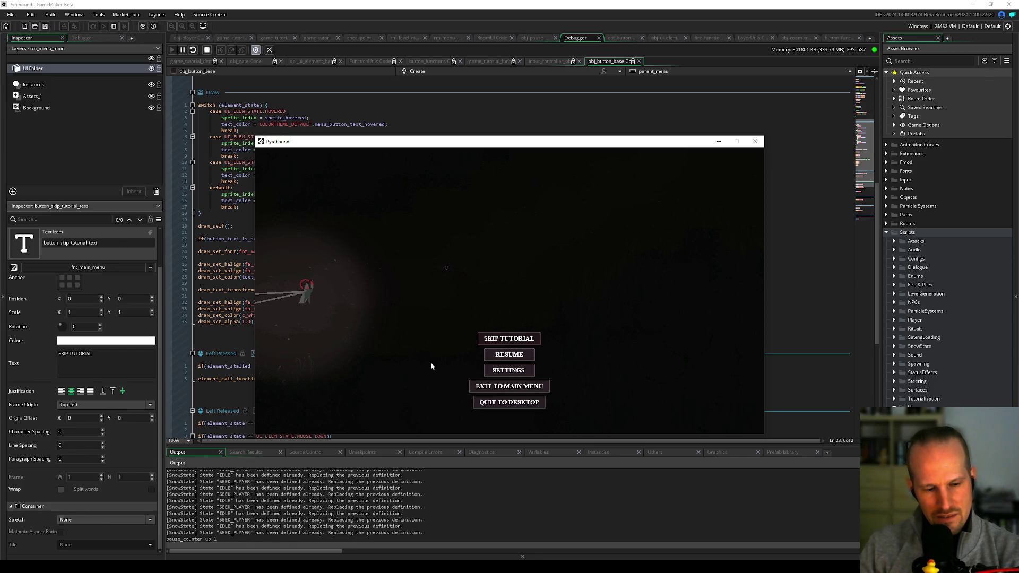
{"action": "key", "text": "alt+F4"}
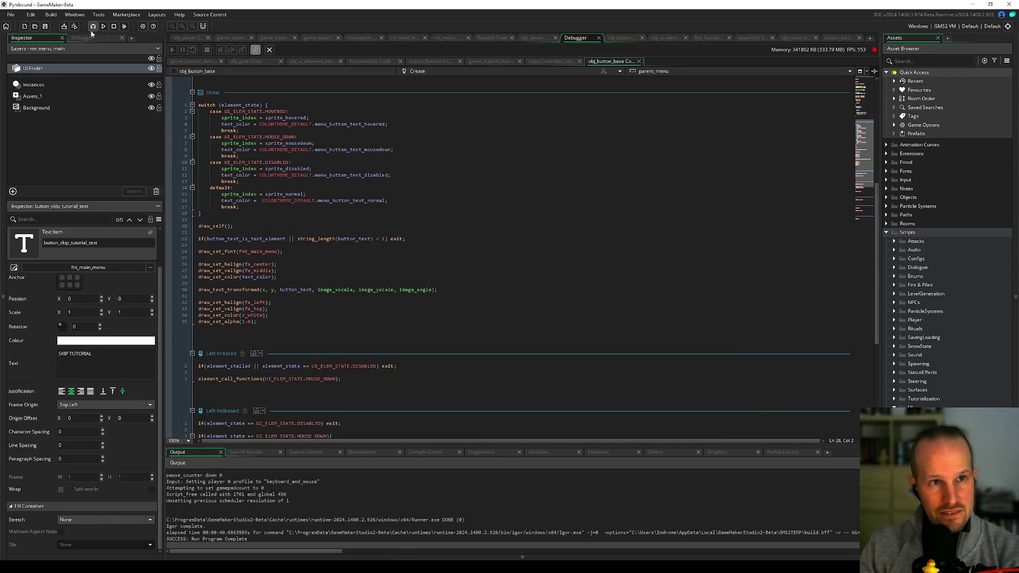
Step: Start another debug run and add a breakpoint on the TUTORIAL_ACTIVE check at line 1
{"action": "left_click", "coordinate": [92, 27]}
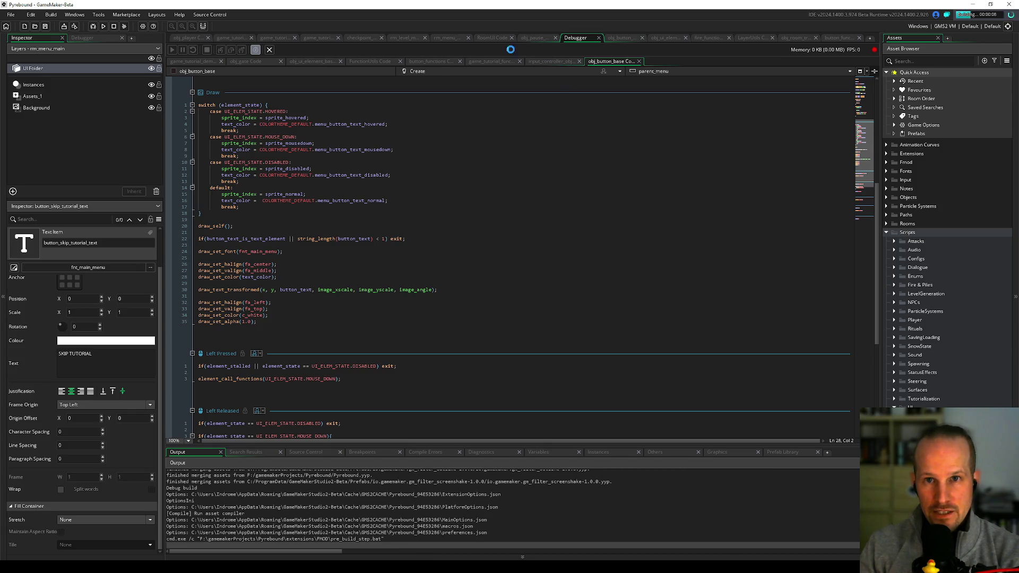
{"action": "left_click", "coordinate": [492, 38]}
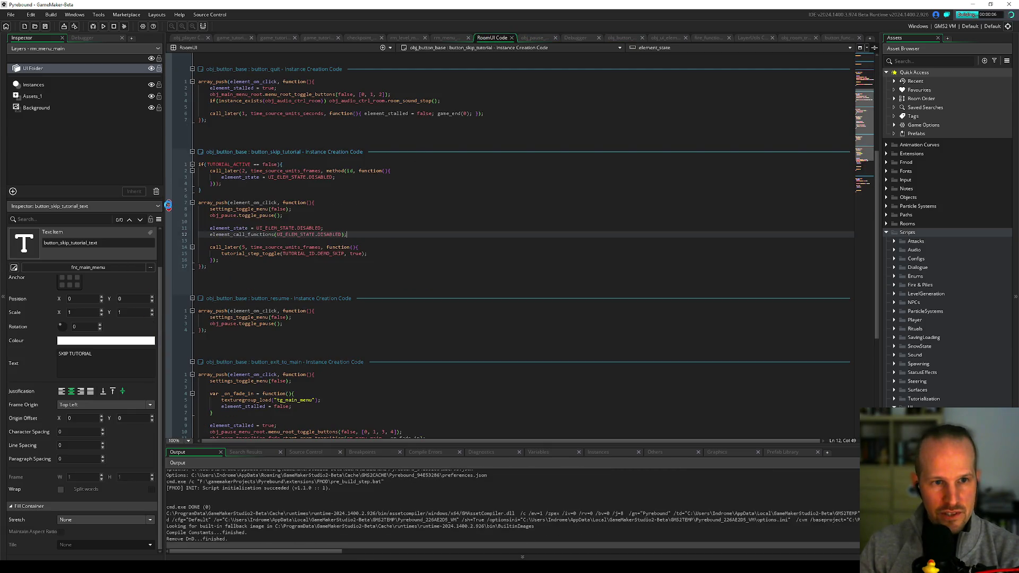
{"action": "left_click", "coordinate": [169, 164]}
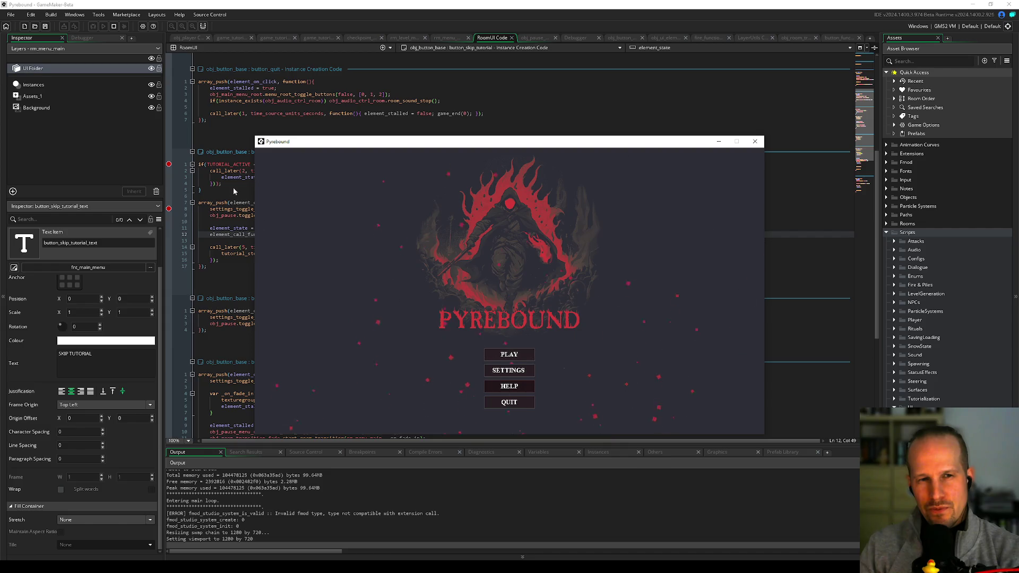
Step: Move the game window right and inspect the TUTORIAL_ACTIVE if-block on lines 1–5
{"action": "left_click_drag", "start_coordinate": [297, 149], "coordinate": [455, 151]}
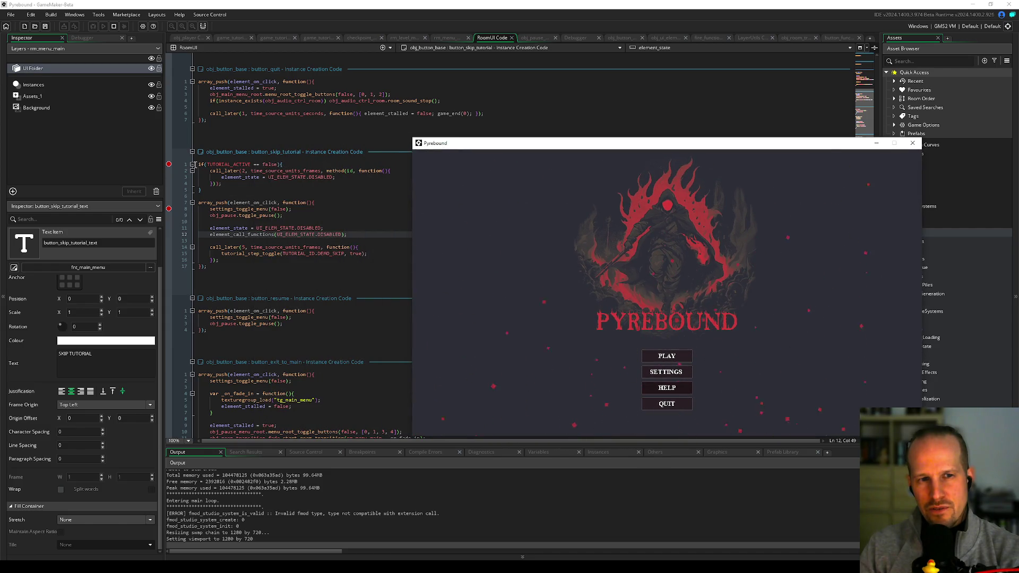
{"action": "left_click", "coordinate": [192, 165]}
{"action": "left_click", "coordinate": [192, 165]}
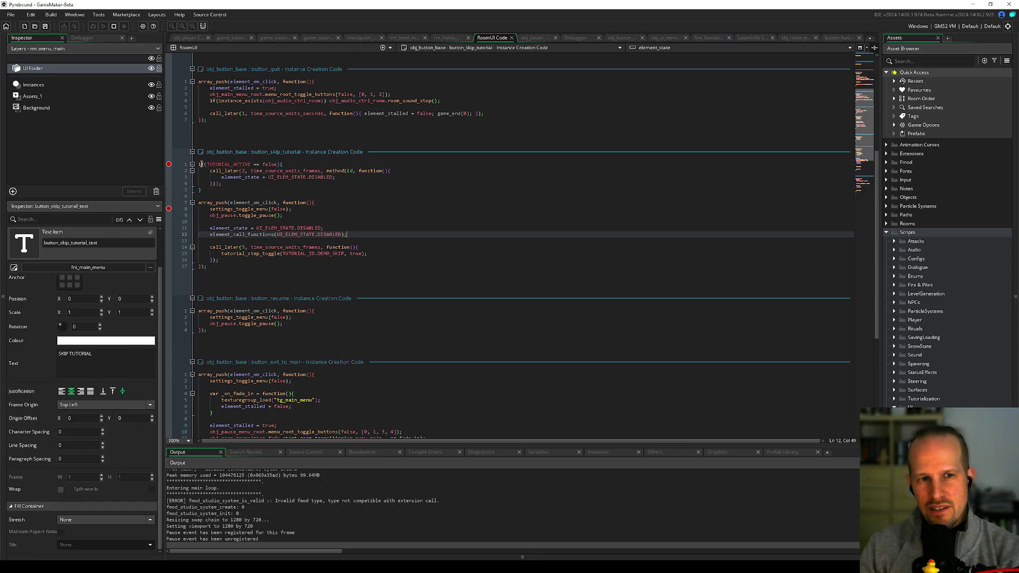
{"action": "left_click_drag", "start_coordinate": [199, 165], "coordinate": [229, 190]}
{"action": "left_click", "coordinate": [244, 177]}
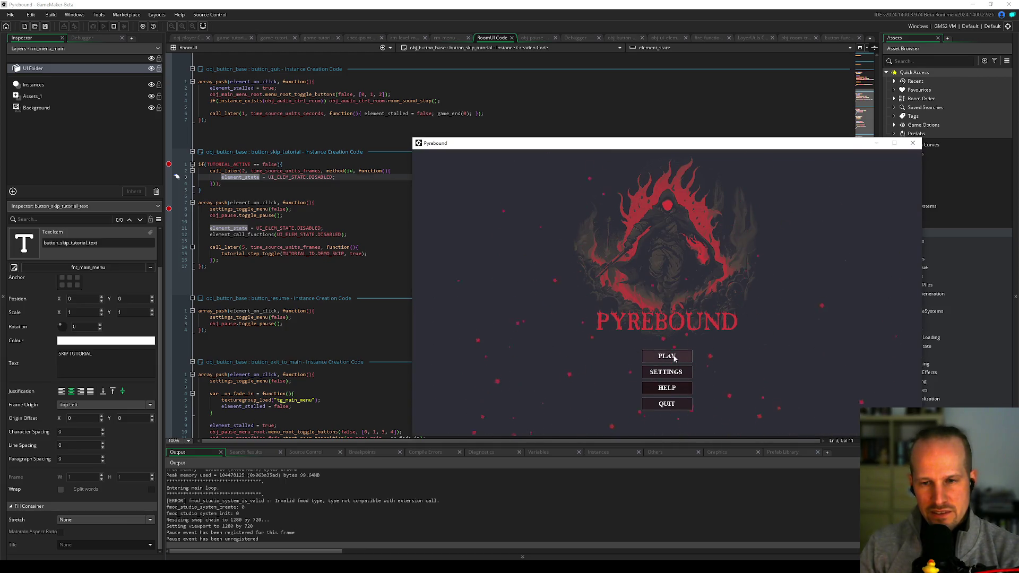
Step: Flip the toggle tutorial global in the debug overlay, play, pause, and return to the code
{"action": "key", "text": "F1"}
{"action": "left_click", "coordinate": [444, 153]}
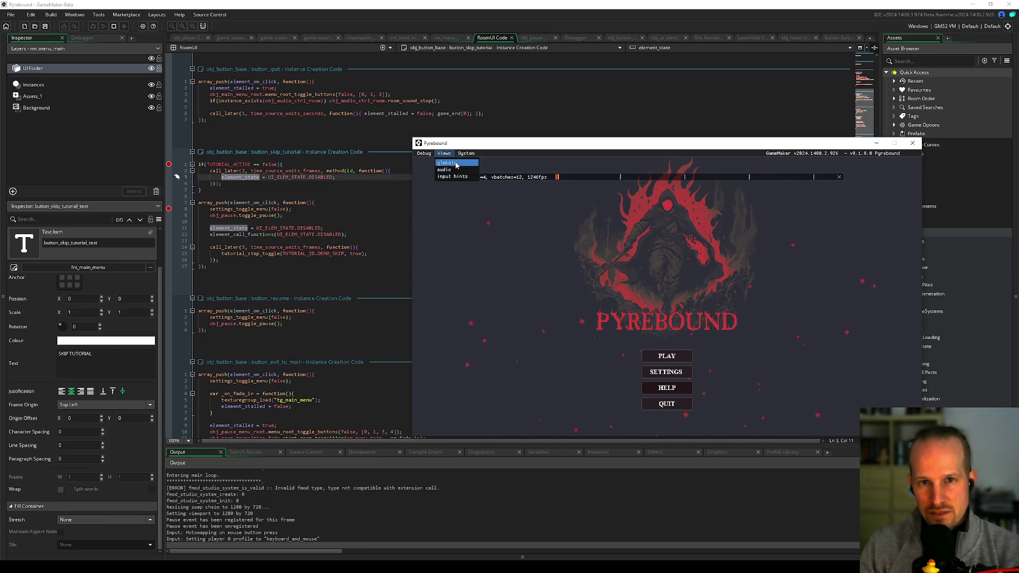
{"action": "left_click", "coordinate": [456, 163]}
{"action": "left_click", "coordinate": [543, 197]}
{"action": "key", "text": "F1"}
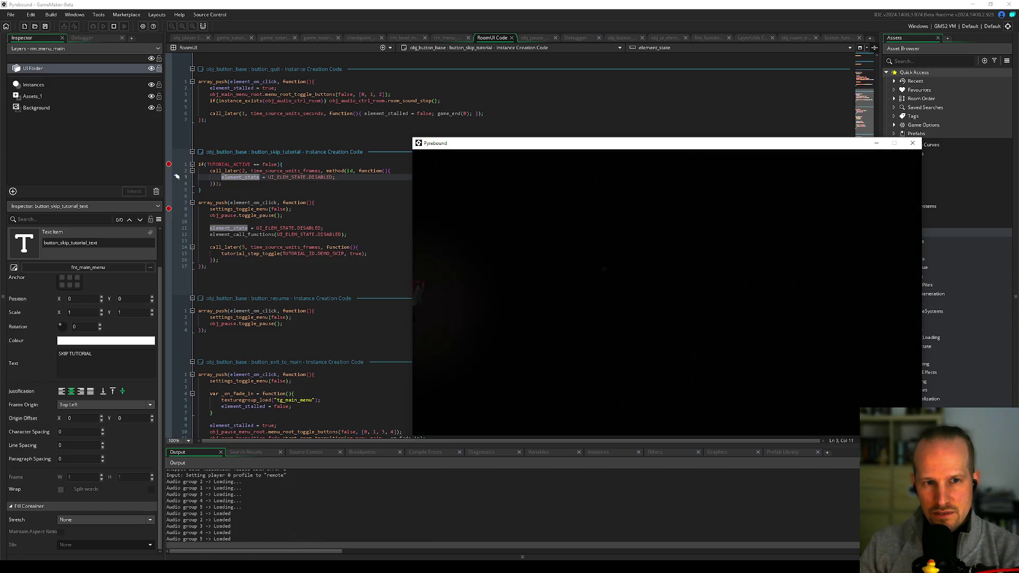
{"action": "key", "text": "Escape"}
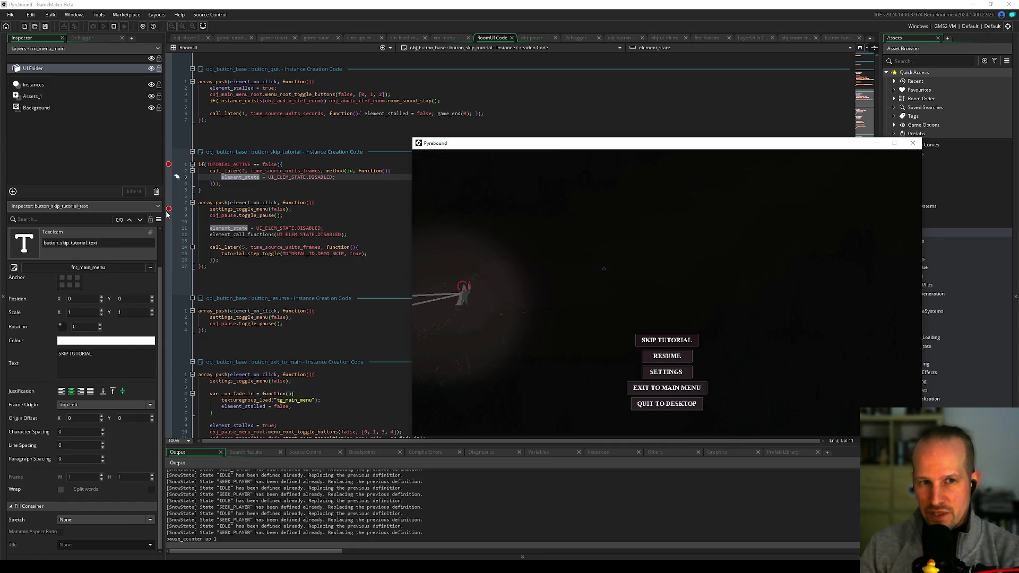
{"action": "left_click", "coordinate": [227, 169]}
{"action": "left_click", "coordinate": [296, 164]}
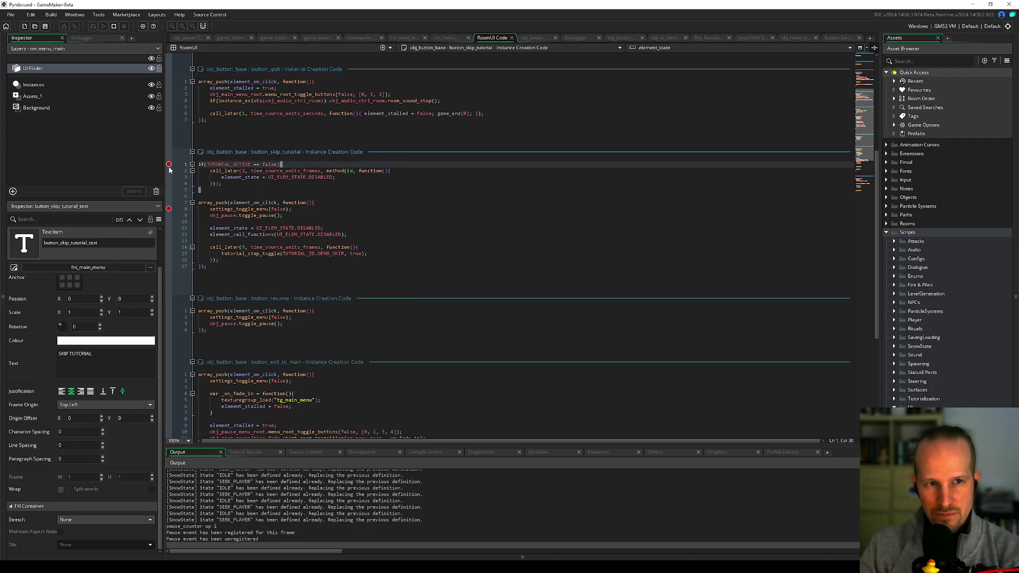
Step: Review the skip-tutorial code and switch the build configuration to Win_demo and back to Default
{"action": "left_click", "coordinate": [268, 171]}
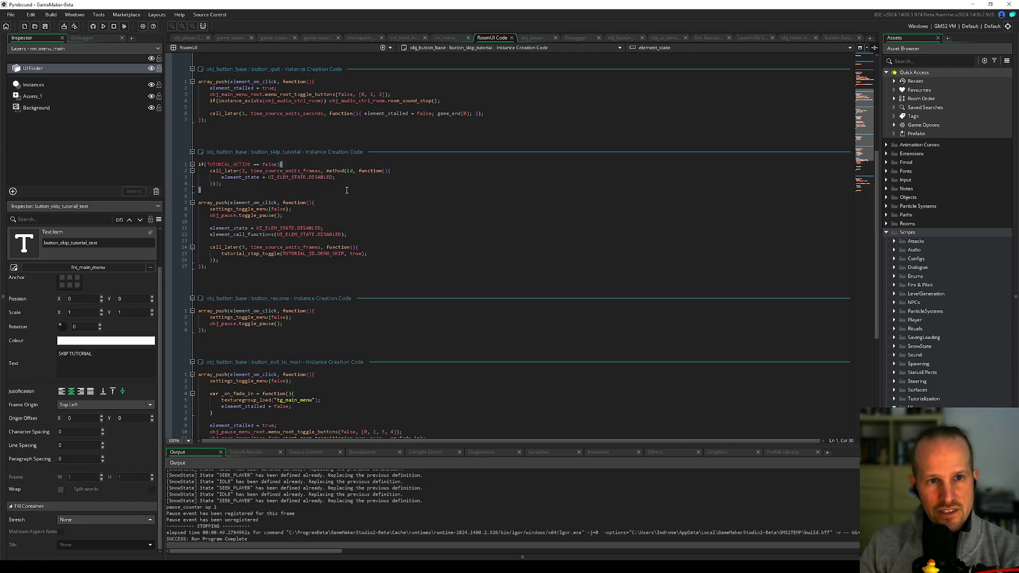
{"action": "left_click", "coordinate": [222, 191]}
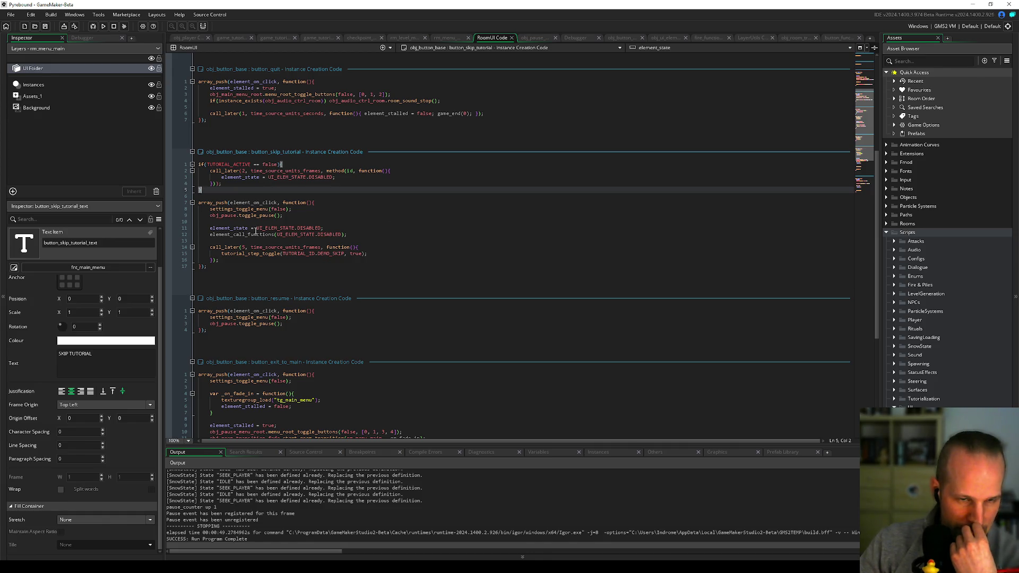
{"action": "left_click", "coordinate": [235, 258]}
{"action": "left_click", "coordinate": [337, 176]}
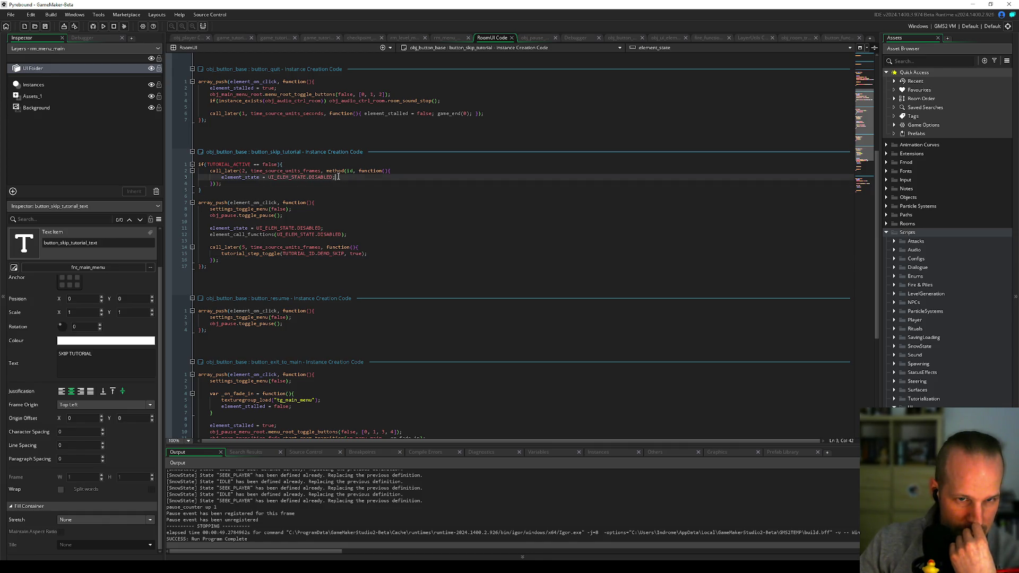
{"action": "left_click", "coordinate": [1008, 26]}
{"action": "left_click", "coordinate": [949, 56]}
{"action": "left_click", "coordinate": [274, 215]}
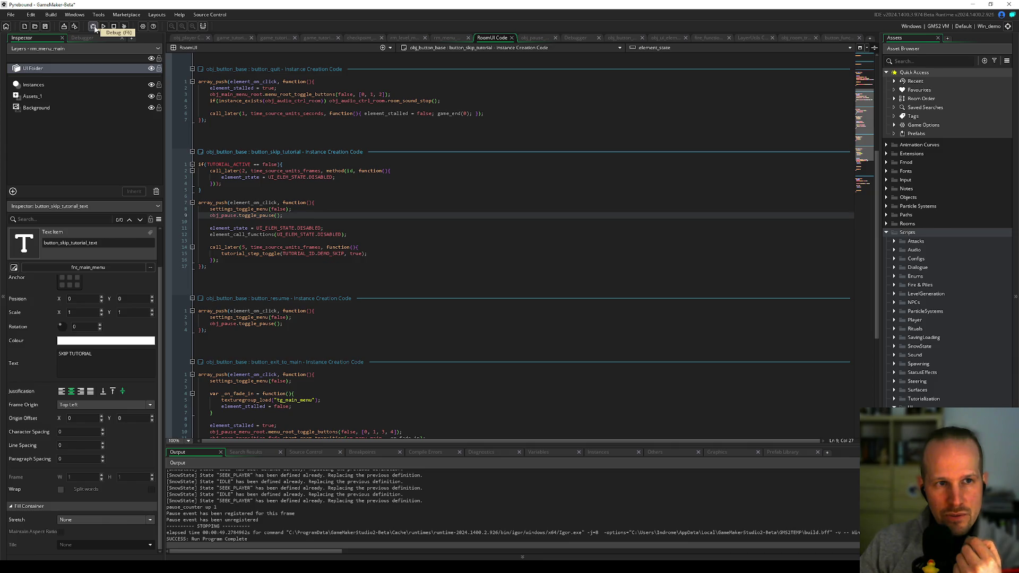
{"action": "left_click", "coordinate": [1008, 26]}
{"action": "left_click", "coordinate": [971, 47]}
{"action": "left_click", "coordinate": [260, 176]}
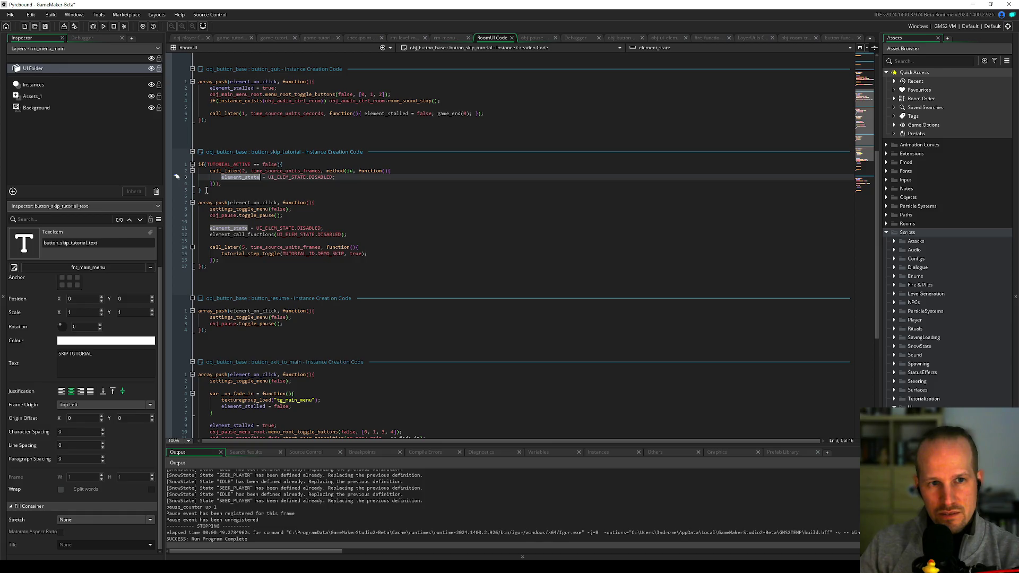
Step: Comment out the TUTORIAL_ACTIVE block on lines 1–5 with Ctrl+K and start a new debug run
{"action": "left_click_drag", "start_coordinate": [206, 190], "coordinate": [177, 163]}
{"action": "key", "text": "ctrl+k"}
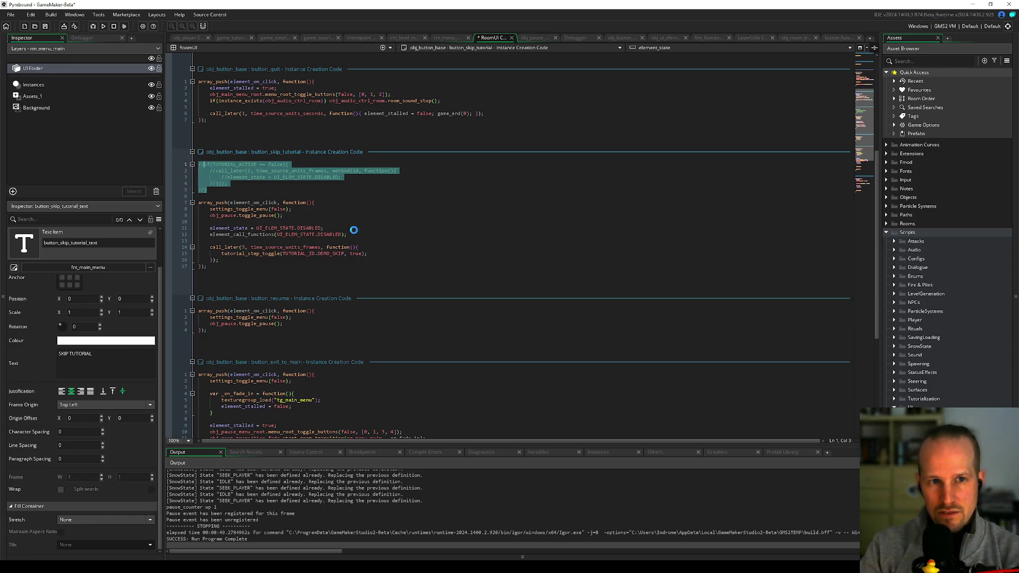
{"action": "left_click", "coordinate": [319, 234]}
{"action": "left_click", "coordinate": [101, 26]}
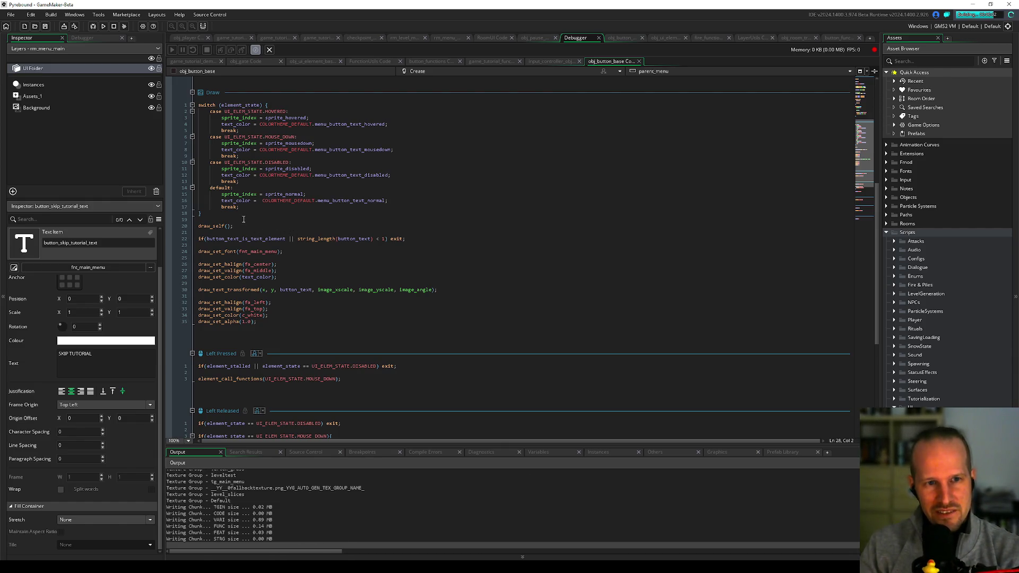
Step: Check the globals view in the game's debug overlay, then start PLAY from Pyrebound's main menu
{"action": "left_click", "coordinate": [264, 322]}
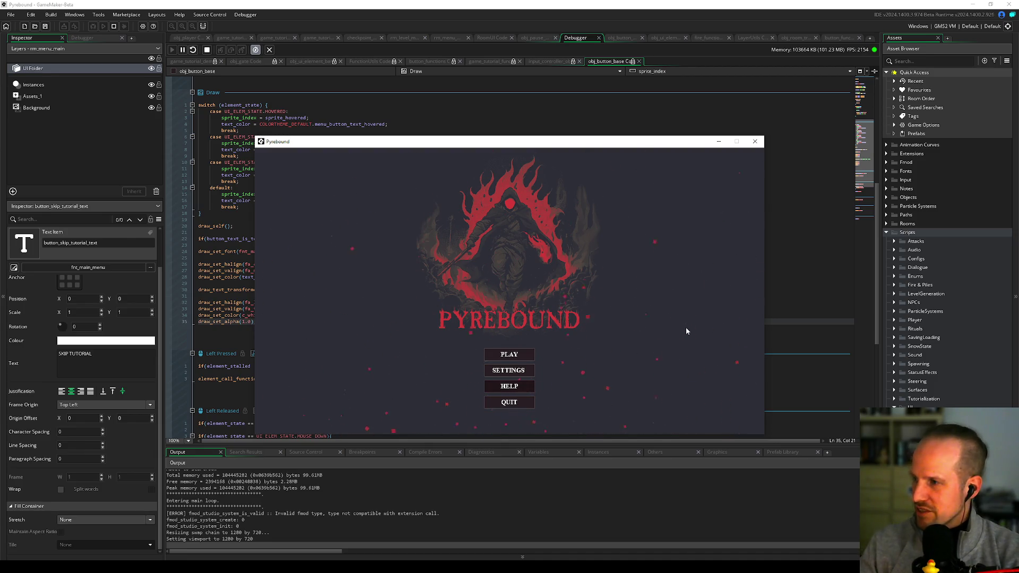
{"action": "left_click", "coordinate": [521, 345]}
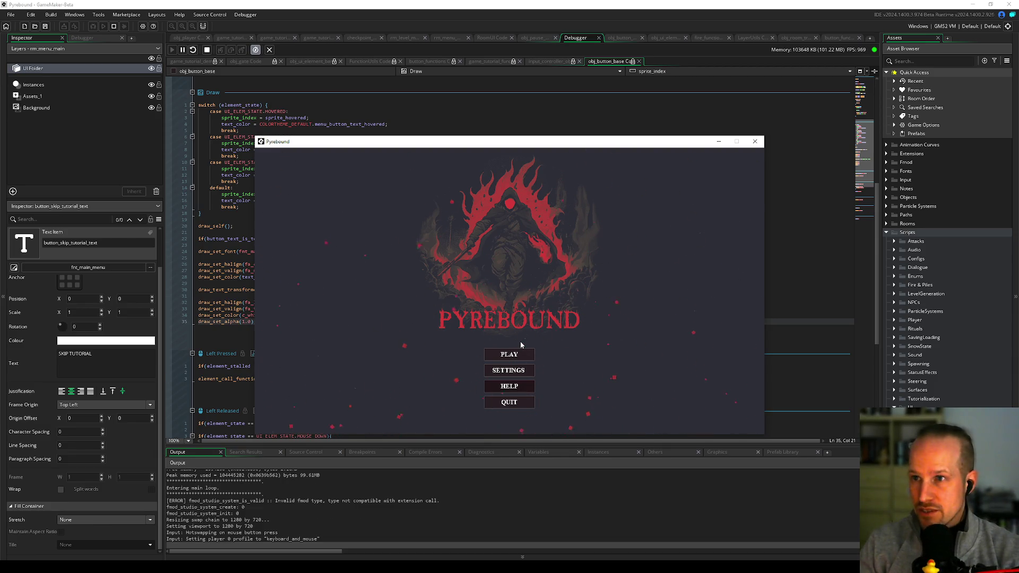
{"action": "key", "text": "F1"}
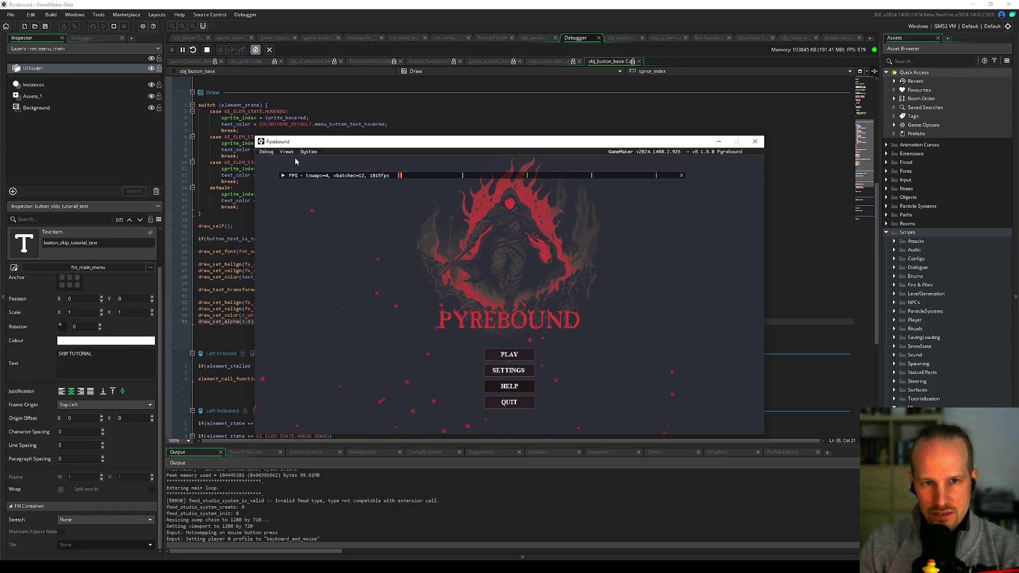
{"action": "left_click", "coordinate": [285, 153]}
{"action": "left_click", "coordinate": [290, 160]}
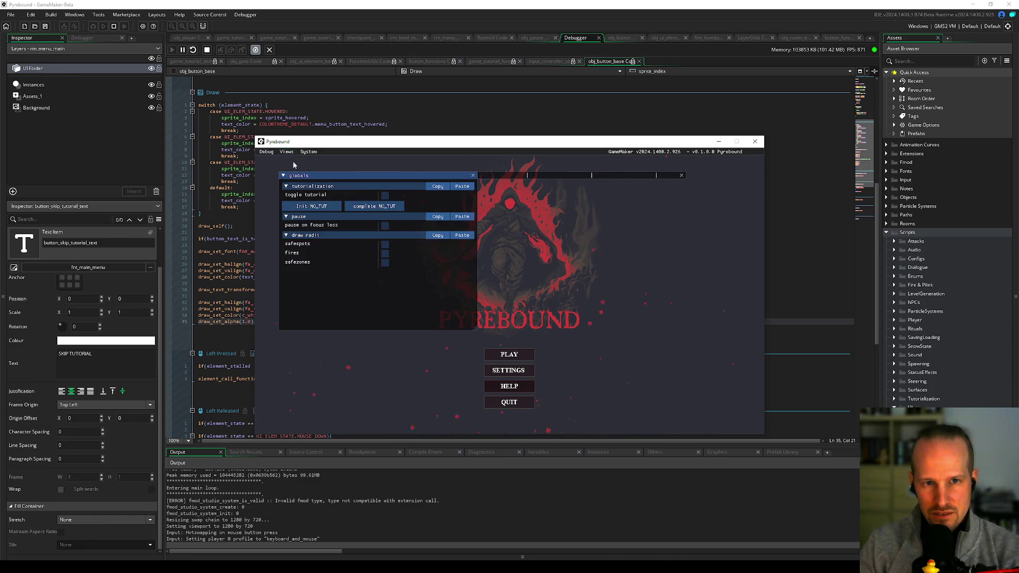
{"action": "key", "text": "F1"}
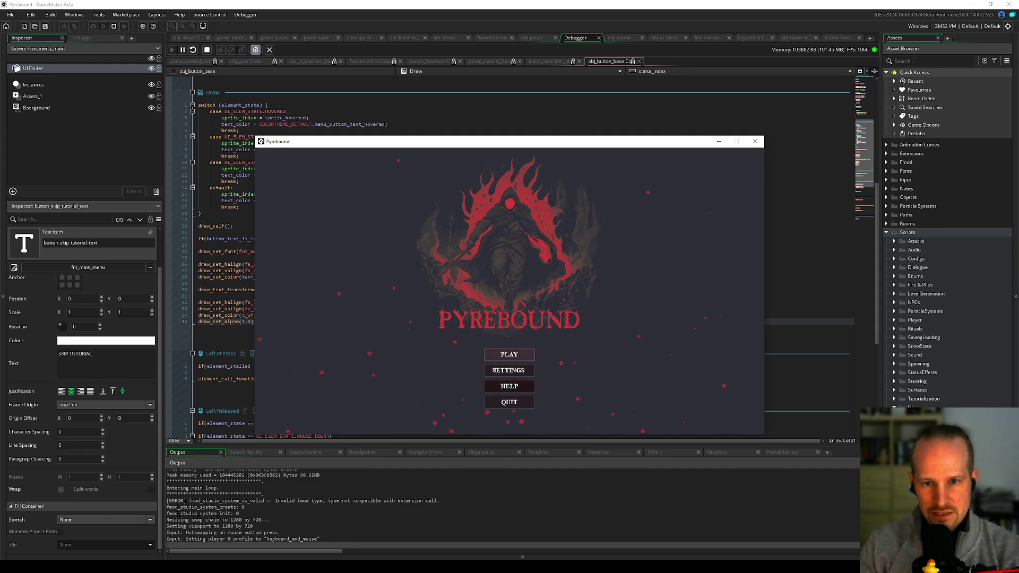
{"action": "key", "text": "Return"}
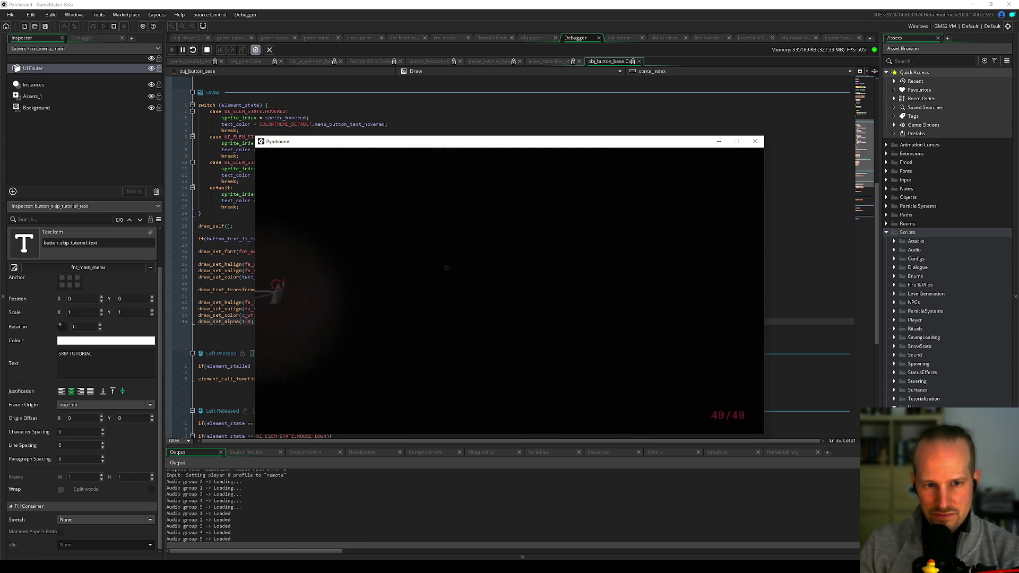
Step: Walk right, pause and resume the game, pause again, then return to the code editor
{"action": "key", "text": "d"}
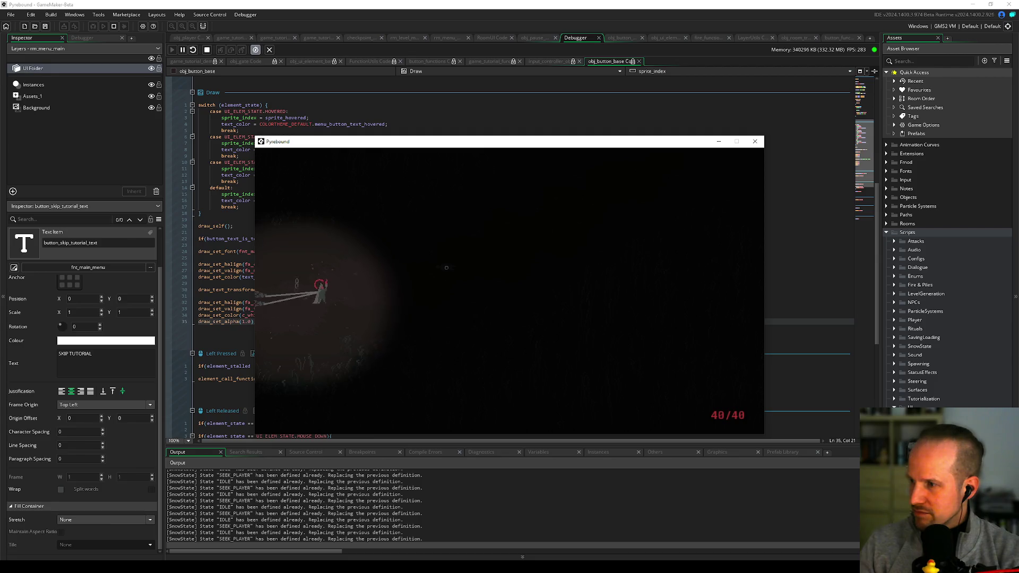
{"action": "key", "text": "Escape"}
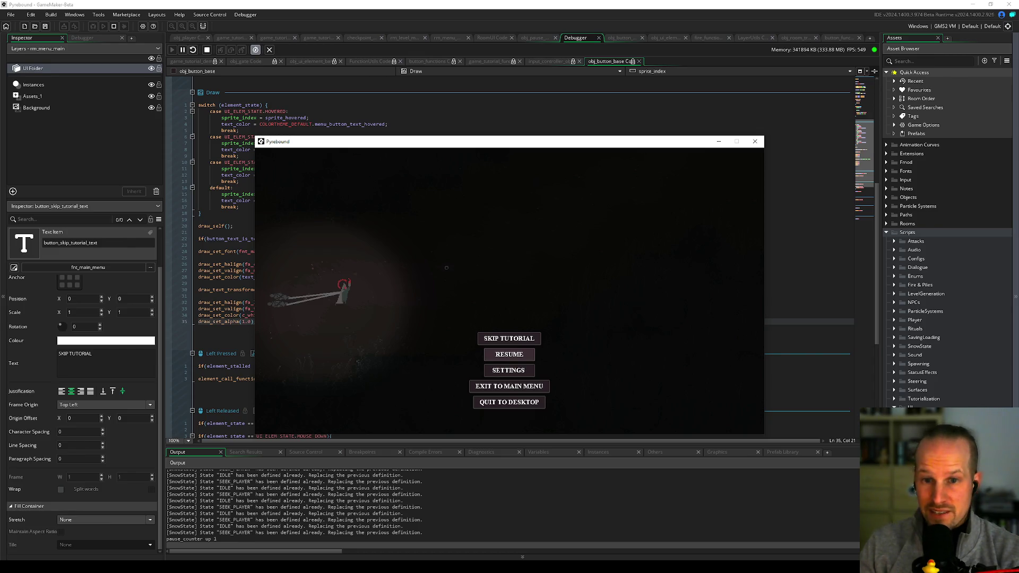
{"action": "left_click", "coordinate": [506, 339]}
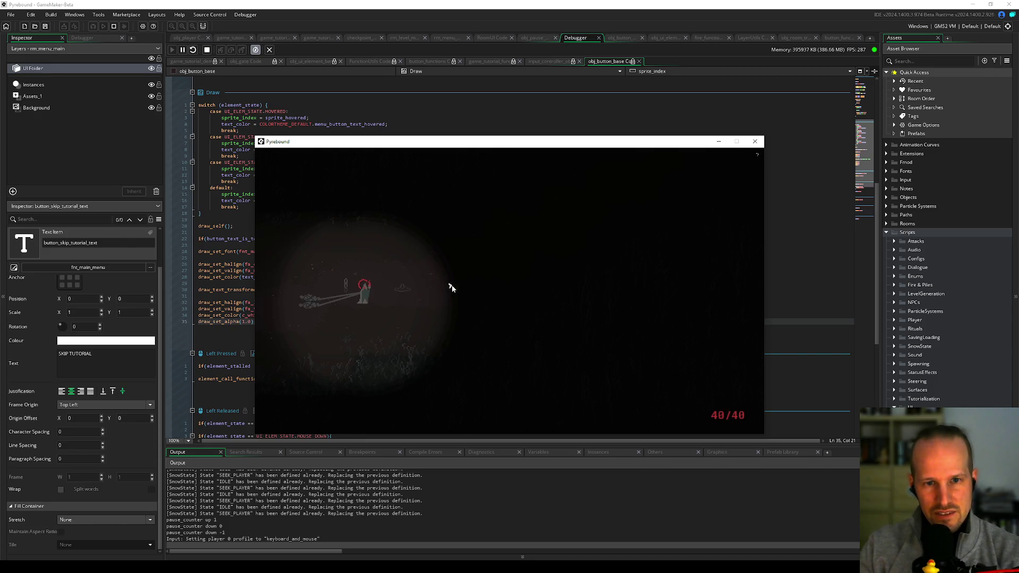
{"action": "key", "text": "Escape"}
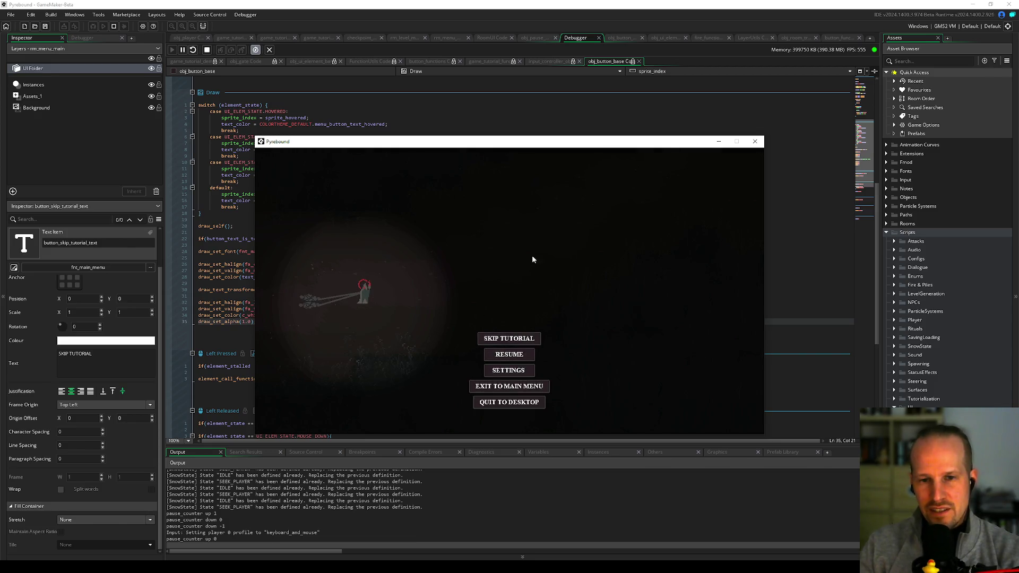
{"action": "left_click", "coordinate": [303, 232]}
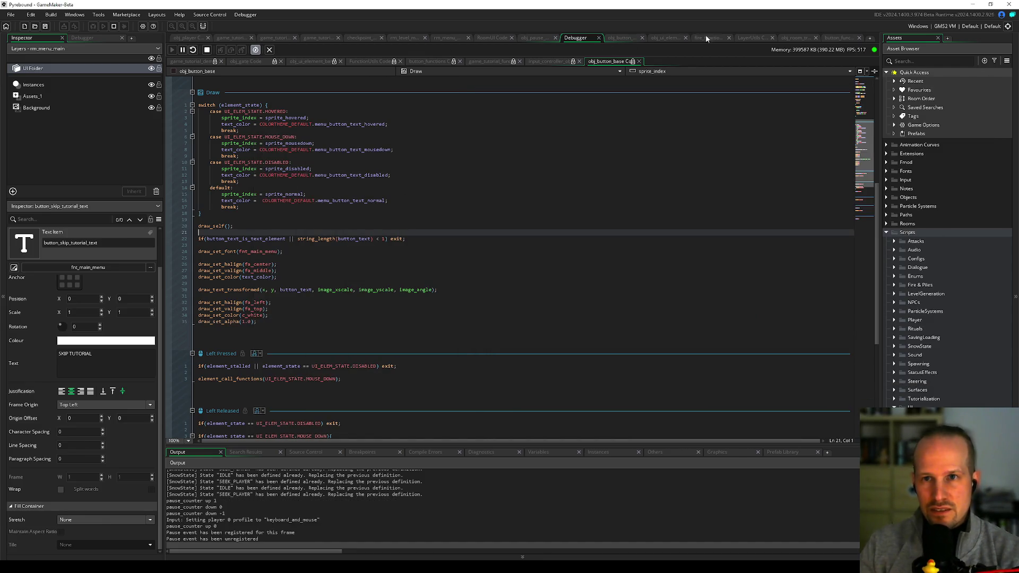
Step: Set a breakpoint on line 12 of button_functions, hit it from the pause menu, and continue
{"action": "left_click", "coordinate": [840, 37]}
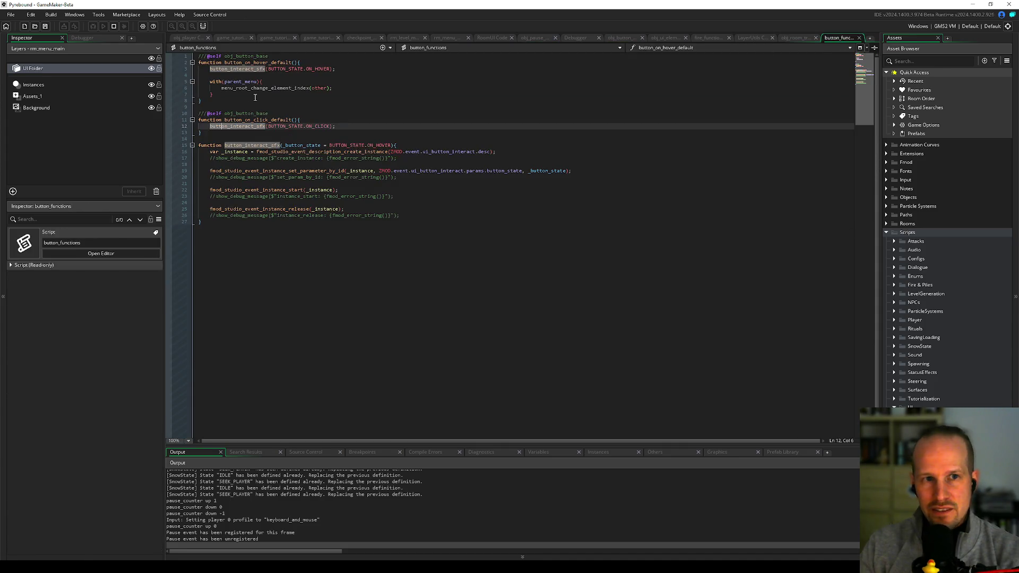
{"action": "left_click", "coordinate": [180, 128]}
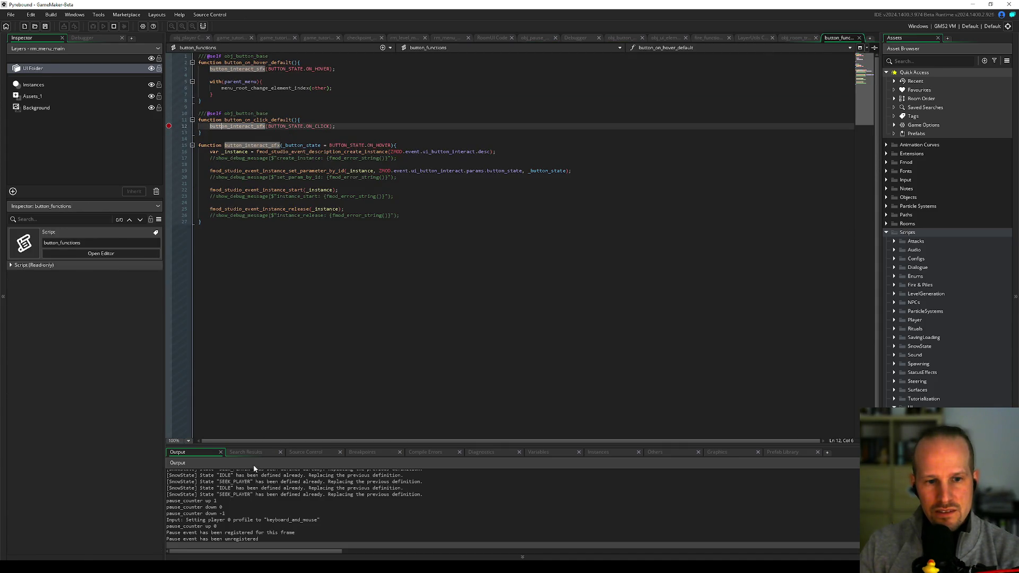
{"action": "key", "text": "alt+Tab"}
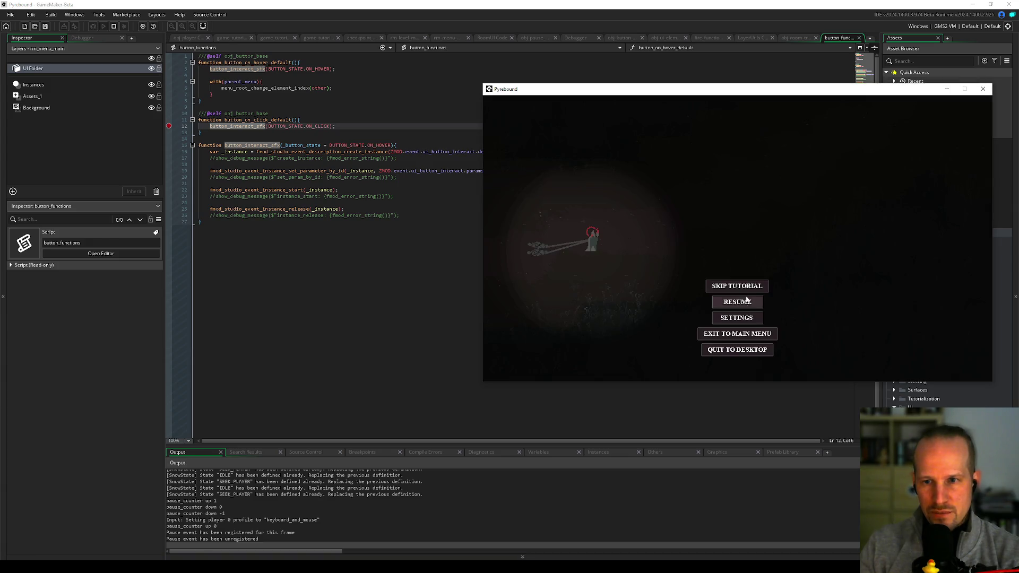
{"action": "key", "text": "Return"}
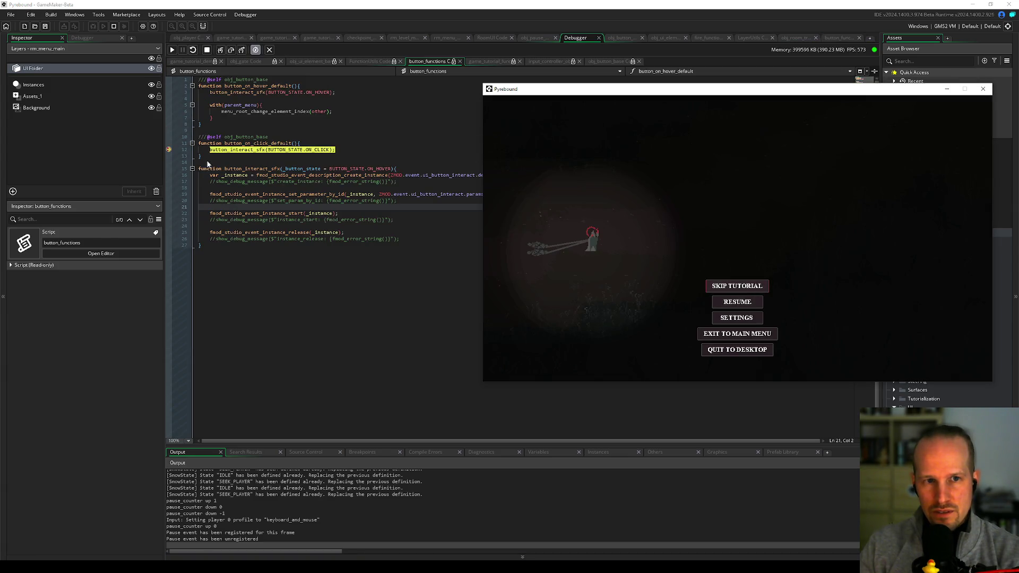
{"action": "left_click", "coordinate": [172, 50]}
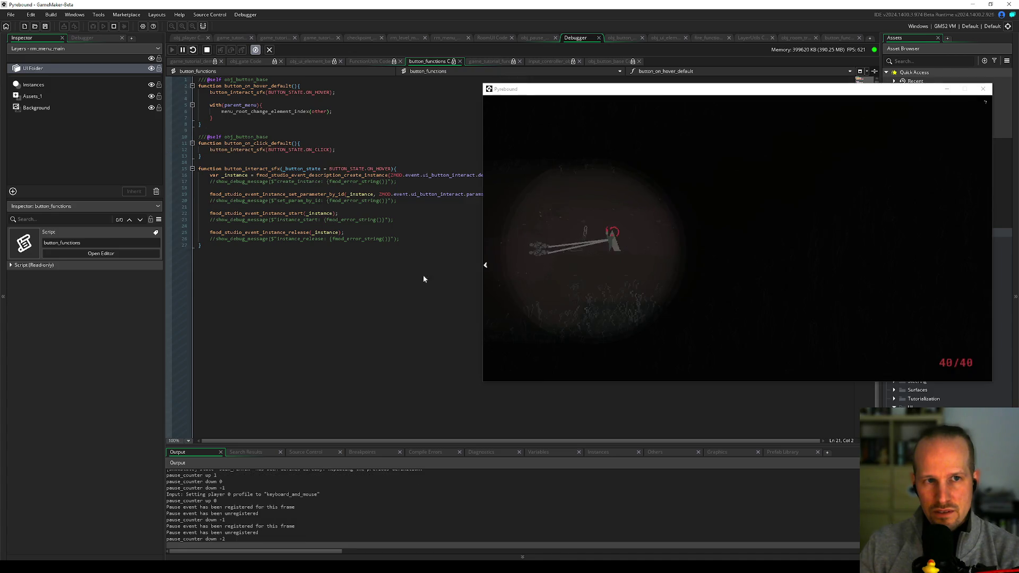
{"action": "left_click", "coordinate": [643, 237]}
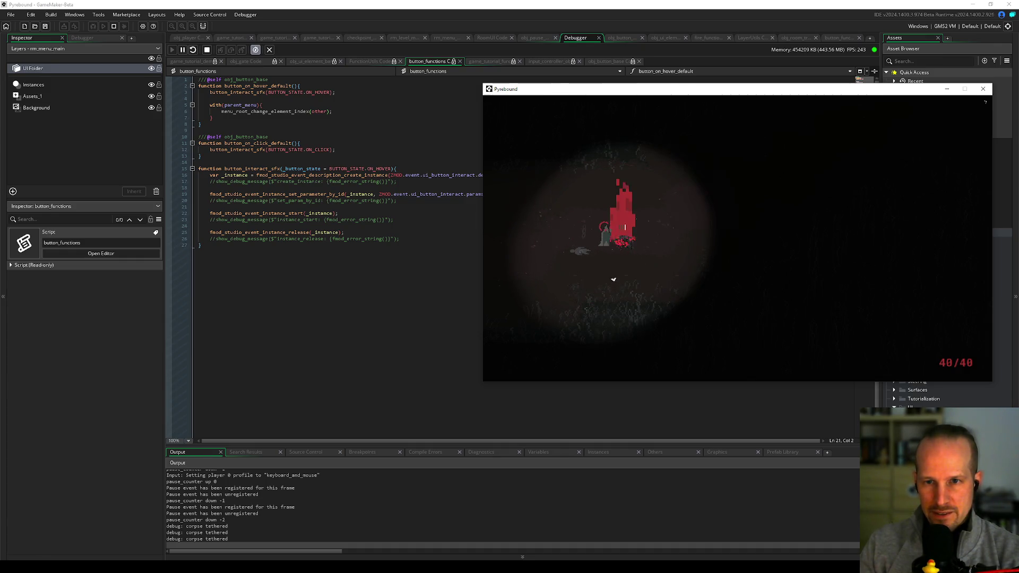
{"action": "key", "text": "Escape"}
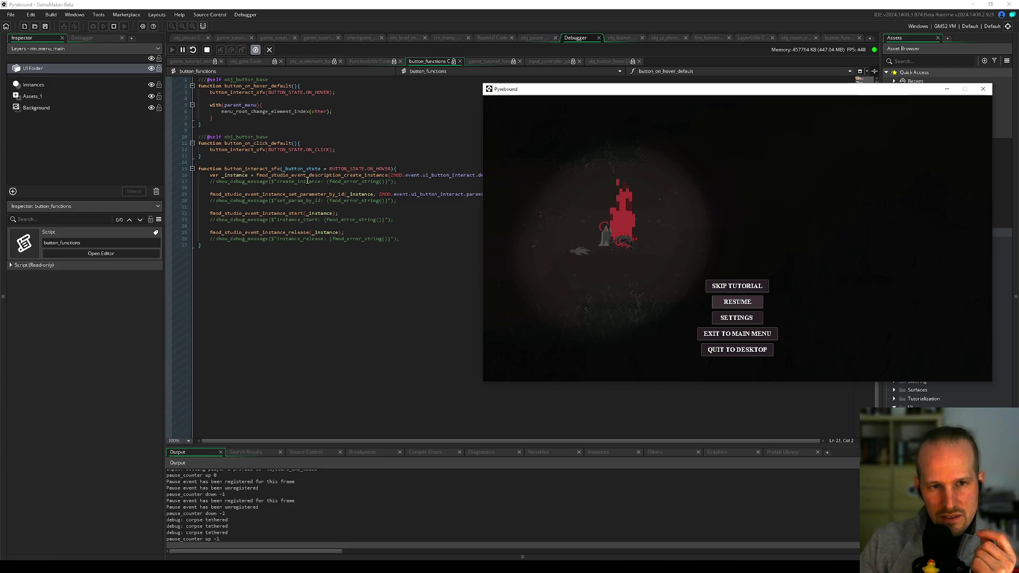
Step: In RoomUI's creation code, place the caret on the element_call_functions call
{"action": "left_click", "coordinate": [244, 157]}
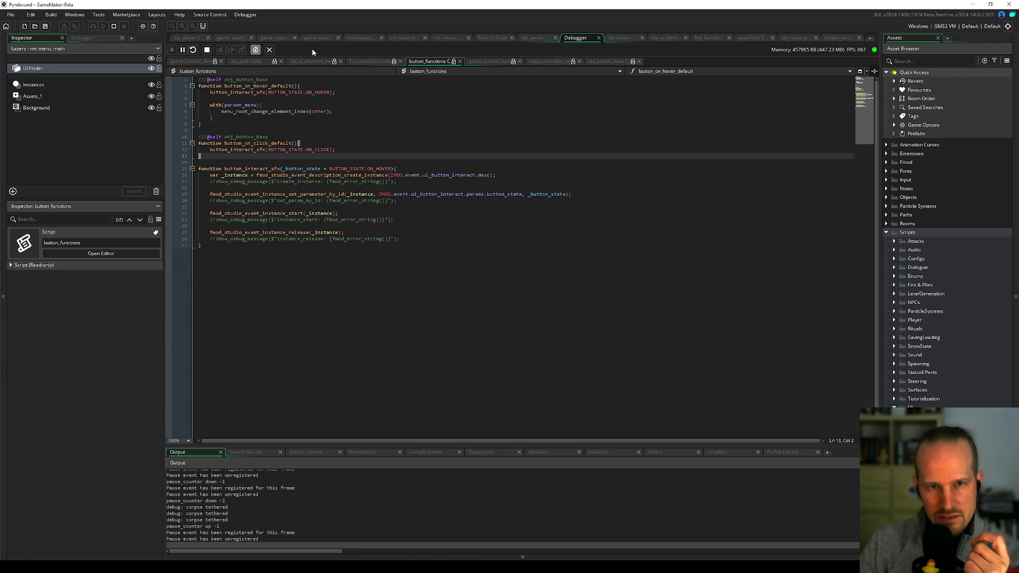
{"action": "left_click", "coordinate": [486, 38]}
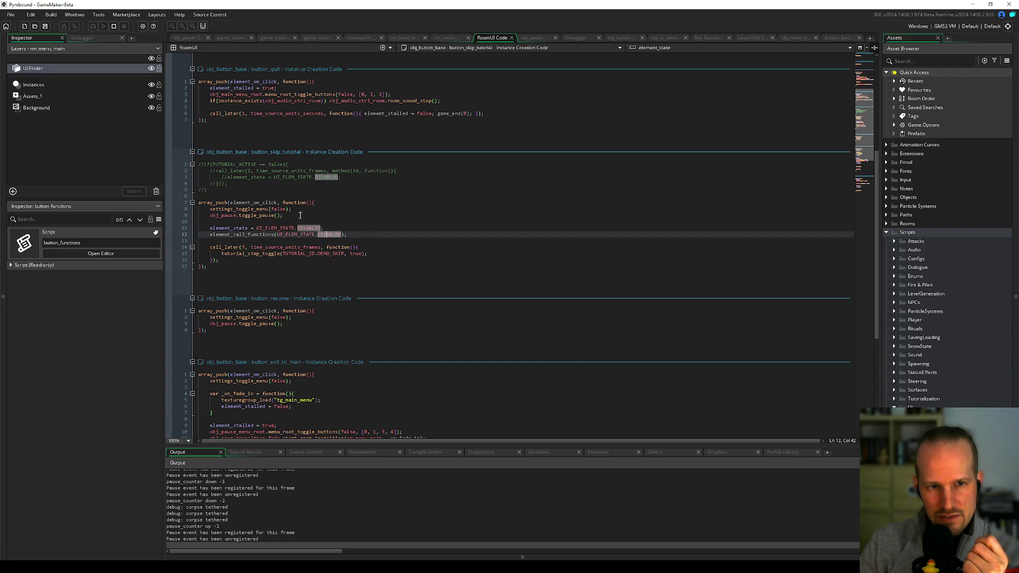
{"action": "left_click", "coordinate": [272, 216]}
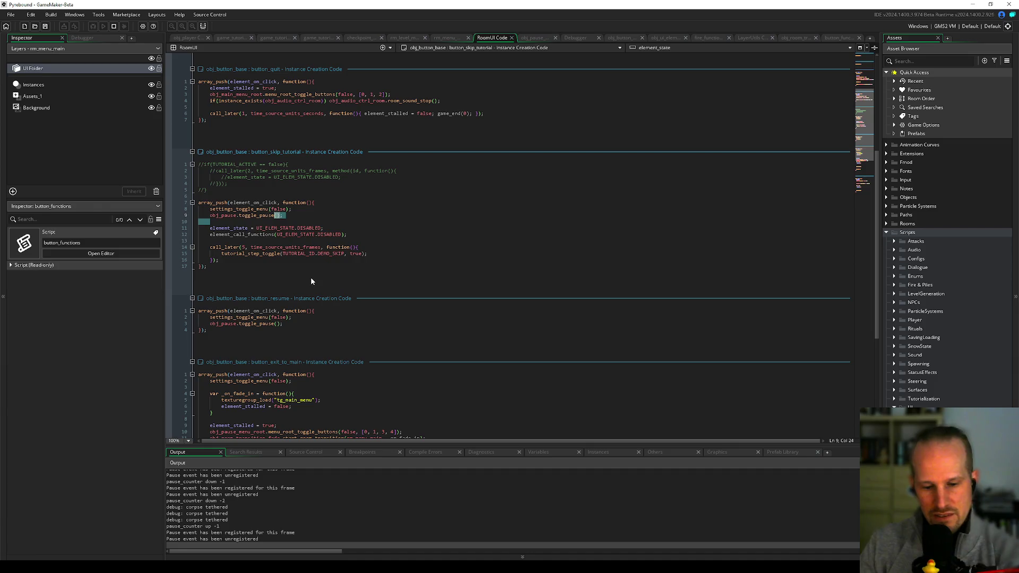
{"action": "left_click", "coordinate": [234, 235]}
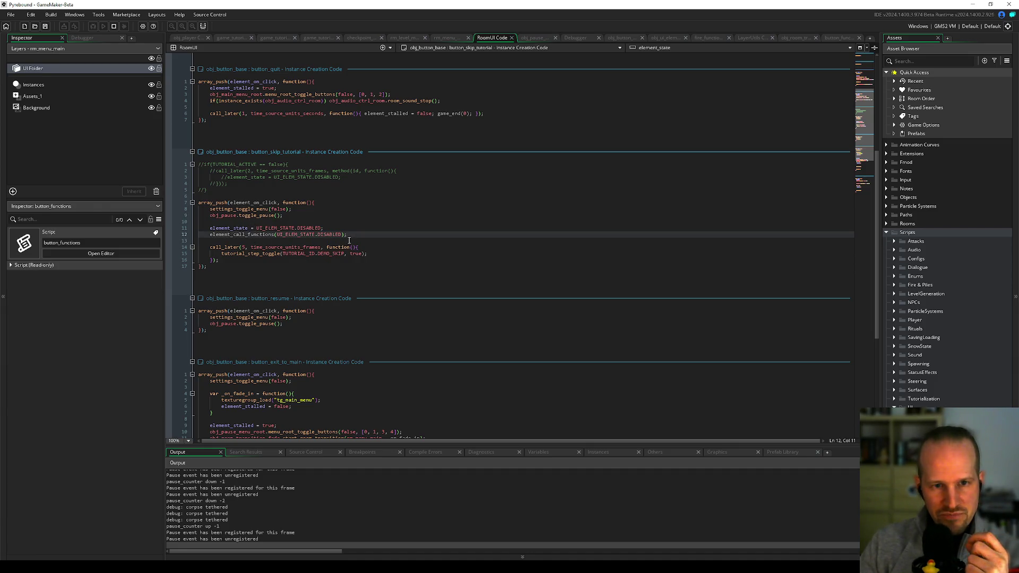
{"action": "left_click", "coordinate": [257, 234]}
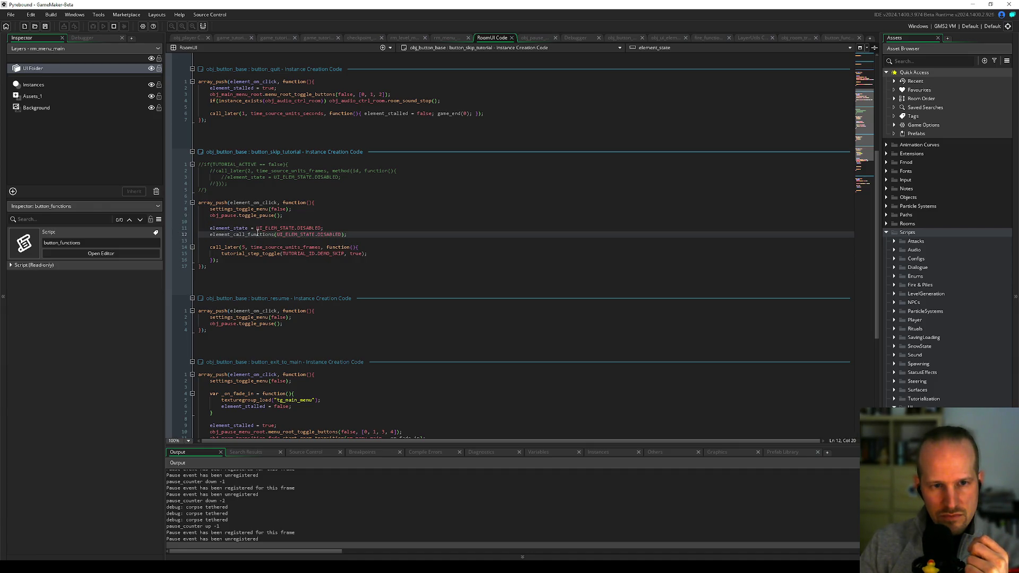
Step: Find all 11 uses of element_call_functions and set a breakpoint on line 32 of obj_ui_element_base Create
{"action": "key", "text": "ctrl+shift+f"}
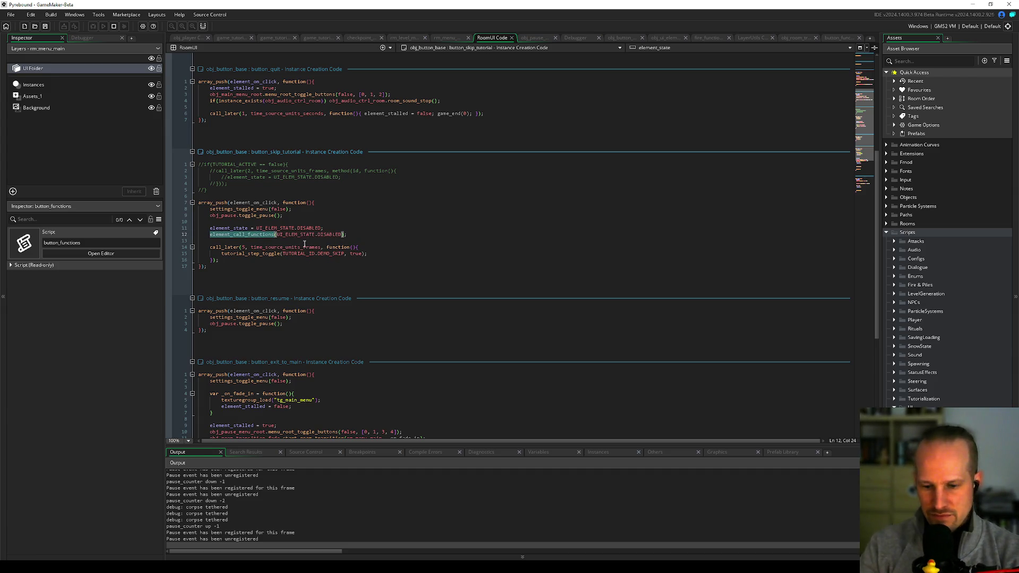
{"action": "key", "text": "Return"}
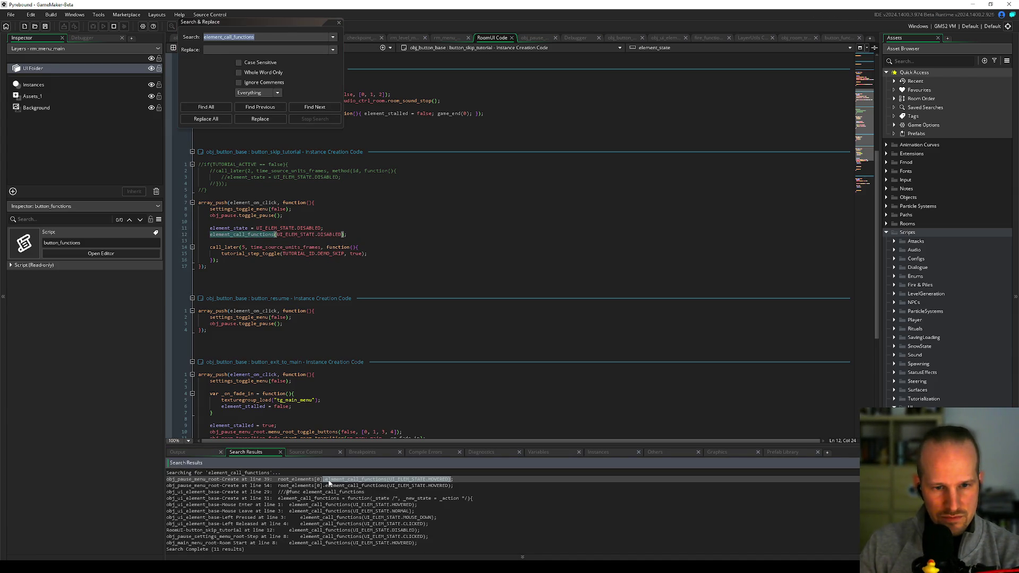
{"action": "double_click", "coordinate": [310, 499]}
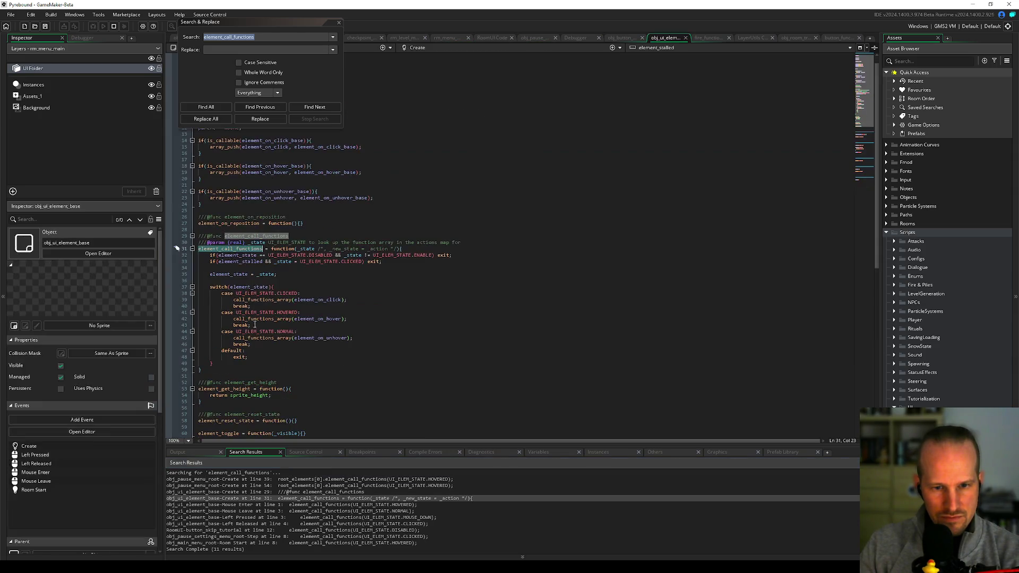
{"action": "left_click", "coordinate": [169, 255]}
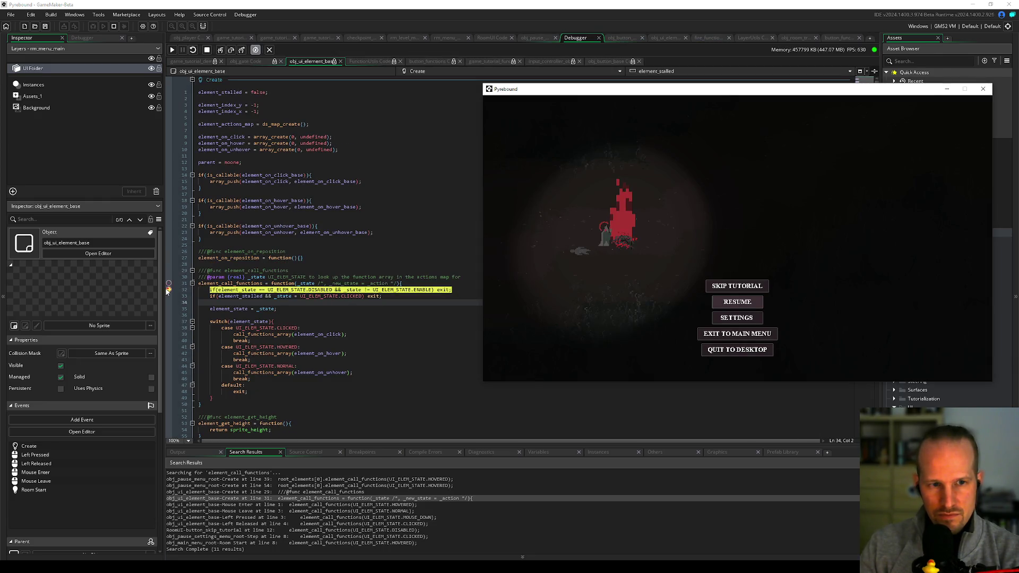
Step: Continue past the line-32 breakpoint, trigger Skip Tutorial, and step into call_functions_array
{"action": "left_click", "coordinate": [170, 290]}
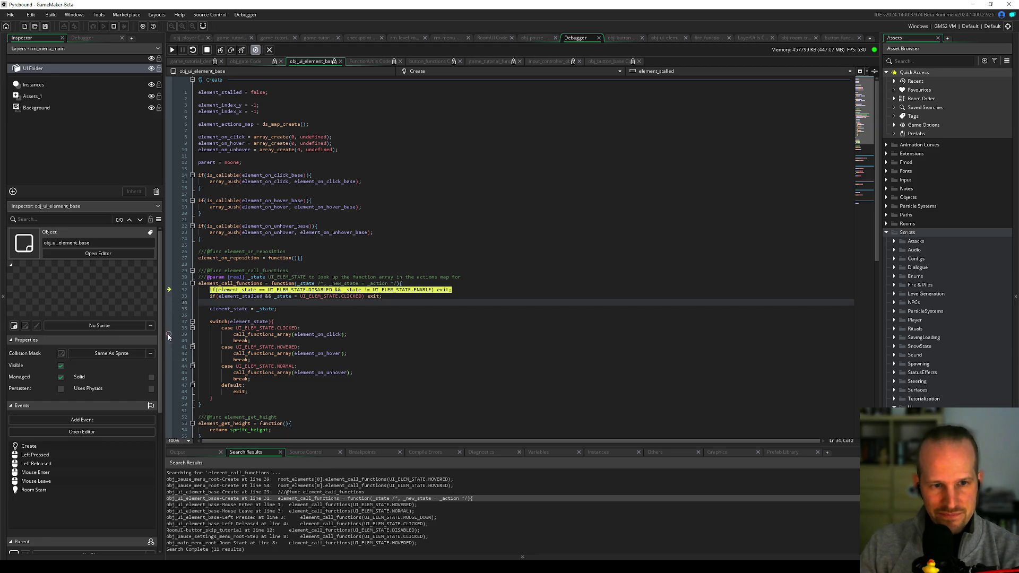
{"action": "left_click", "coordinate": [172, 50]}
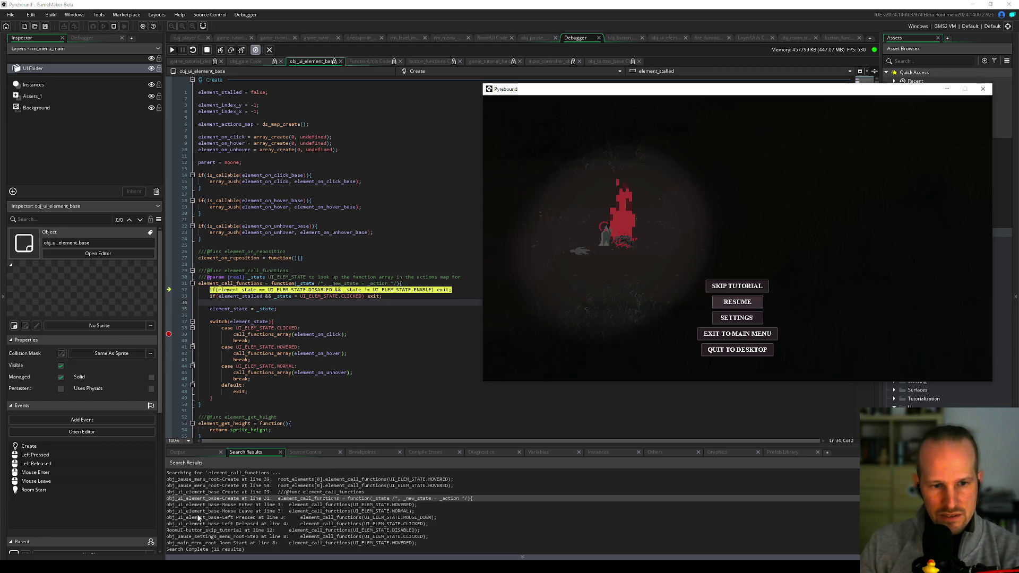
{"action": "left_click", "coordinate": [172, 49]}
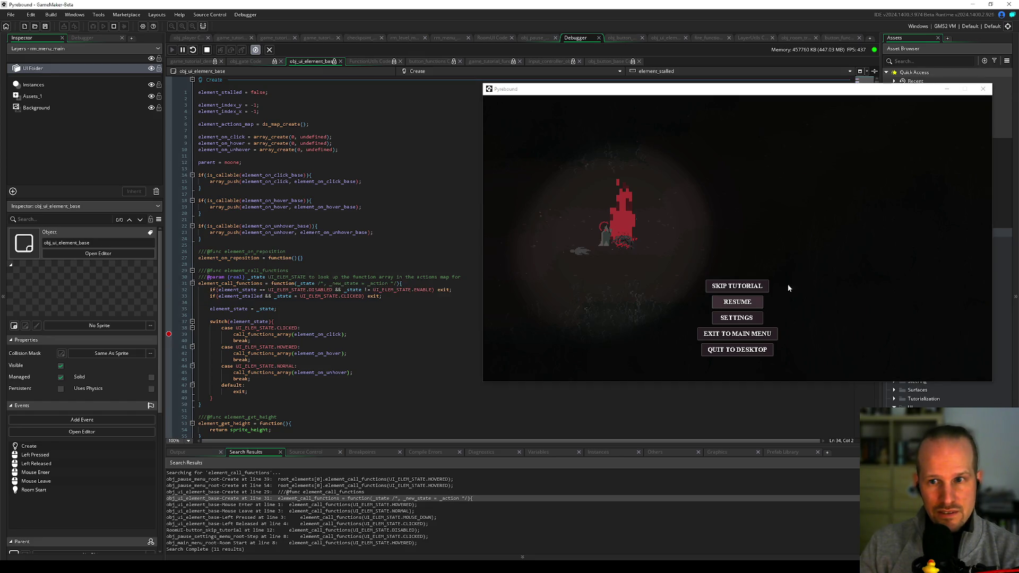
{"action": "left_click", "coordinate": [716, 287]}
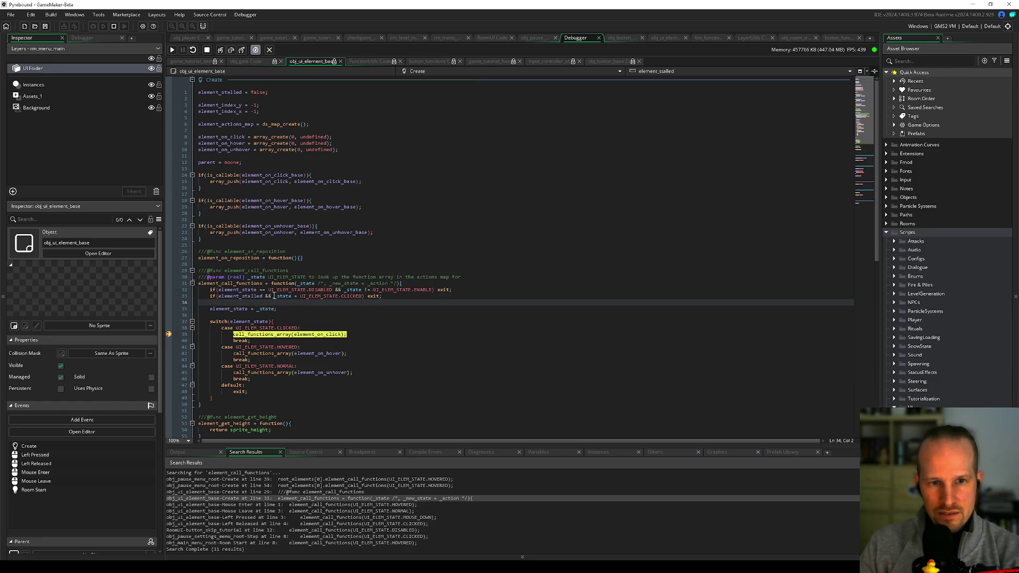
{"action": "left_click", "coordinate": [221, 50]}
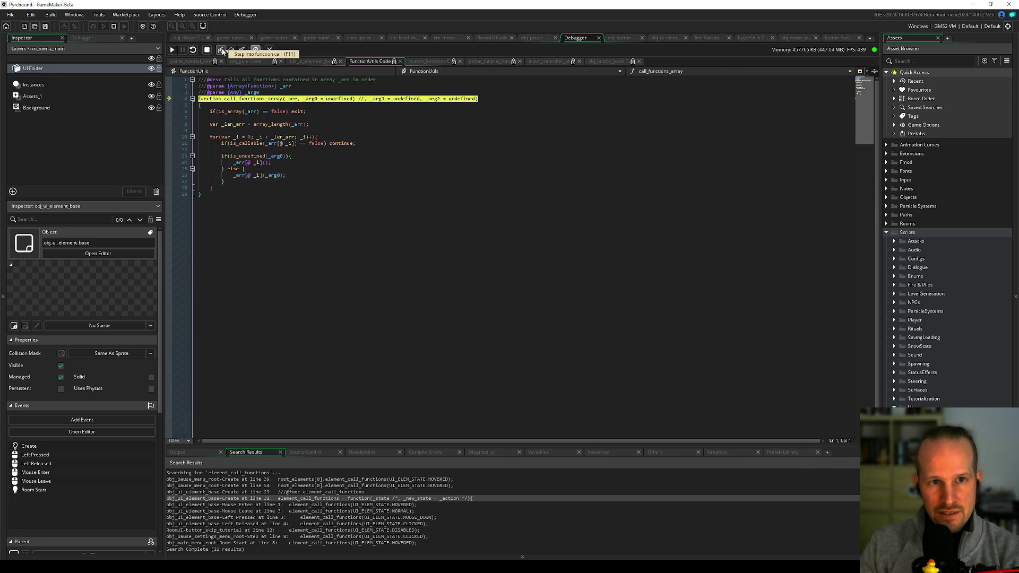
{"action": "left_click", "coordinate": [221, 49]}
{"action": "left_click", "coordinate": [221, 50]}
{"action": "left_click", "coordinate": [221, 49]}
{"action": "left_click", "coordinate": [221, 49]}
{"action": "left_click", "coordinate": [221, 50]}
{"action": "left_click", "coordinate": [222, 49]}
{"action": "left_click", "coordinate": [221, 50]}
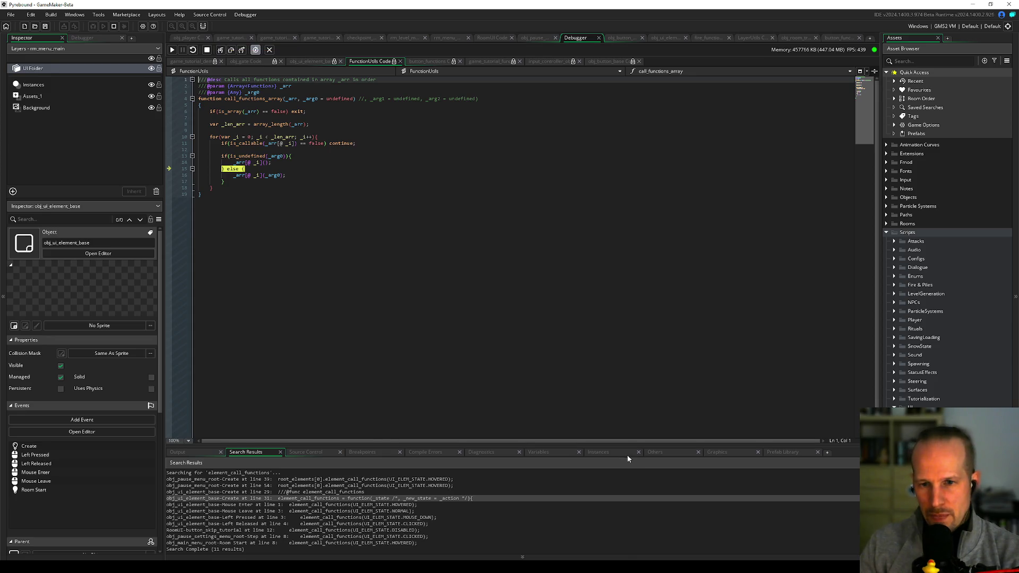
Step: Show the Variables panel taller and inspect the first and third elements of _arr
{"action": "left_click", "coordinate": [564, 452]}
{"action": "left_click_drag", "start_coordinate": [562, 447], "coordinate": [560, 300]}
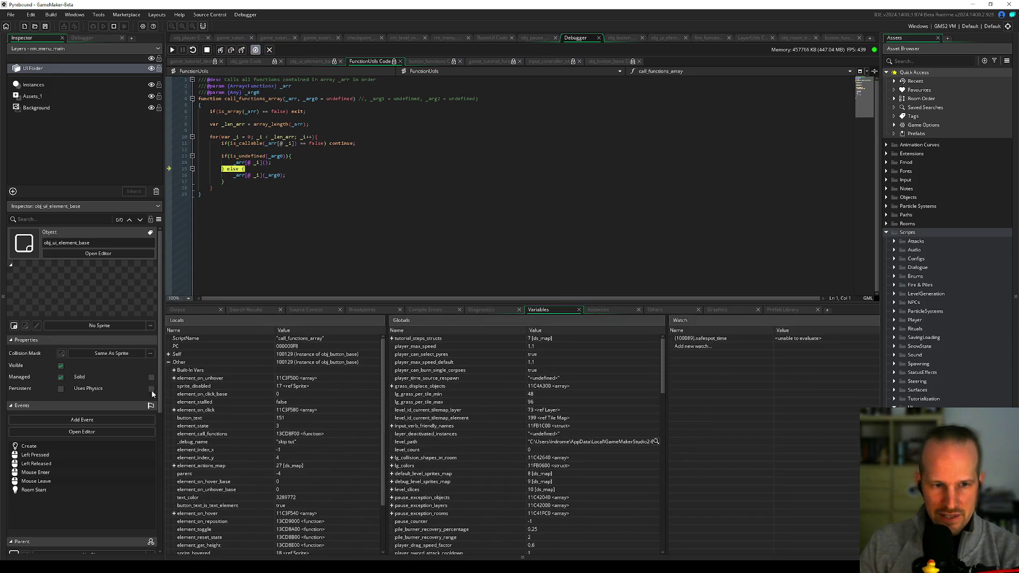
{"action": "left_click", "coordinate": [168, 362]}
{"action": "left_click", "coordinate": [168, 386]}
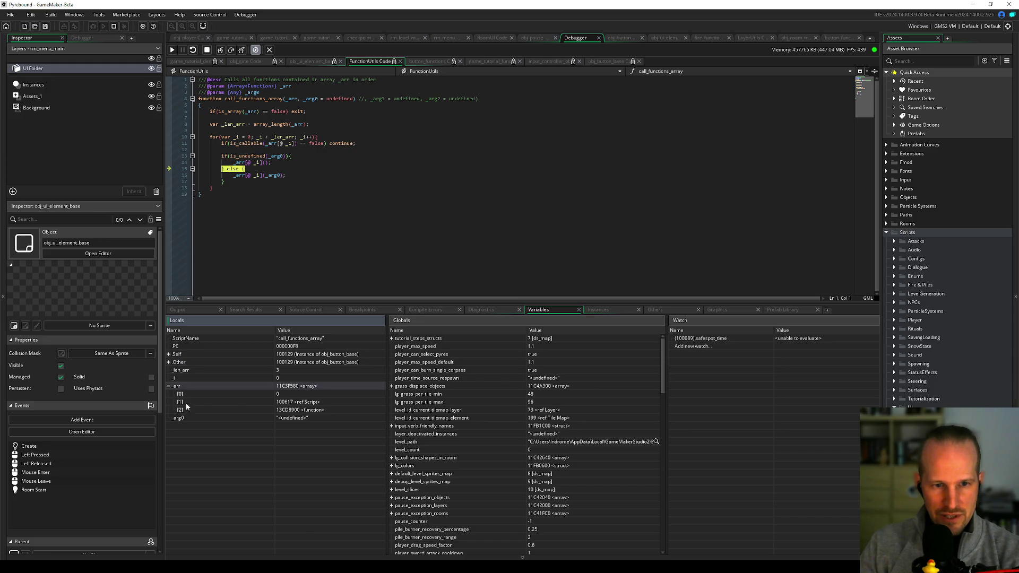
{"action": "left_click", "coordinate": [231, 394]}
{"action": "left_click", "coordinate": [294, 410]}
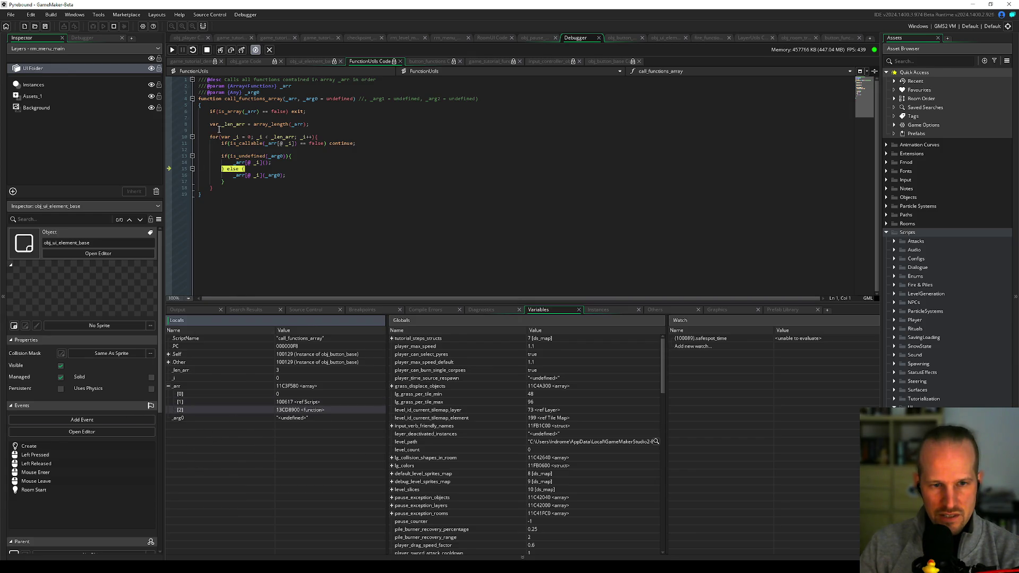
Step: Step through button_interact_sfx and back into the anonymous skip-tutorial handler
{"action": "left_click", "coordinate": [222, 50]}
{"action": "left_click", "coordinate": [221, 51]}
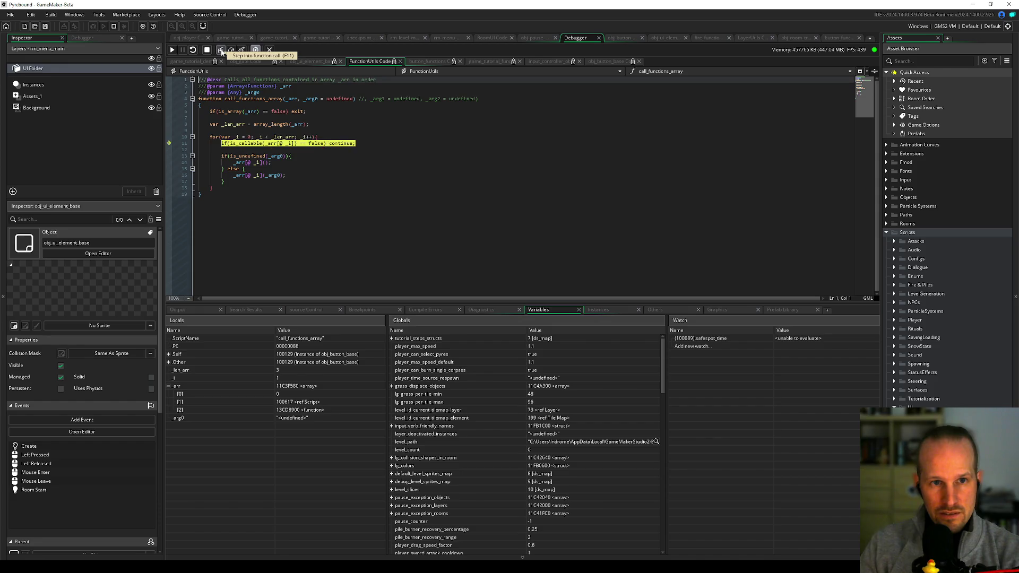
{"action": "left_click", "coordinate": [222, 50]}
{"action": "left_click", "coordinate": [221, 51]}
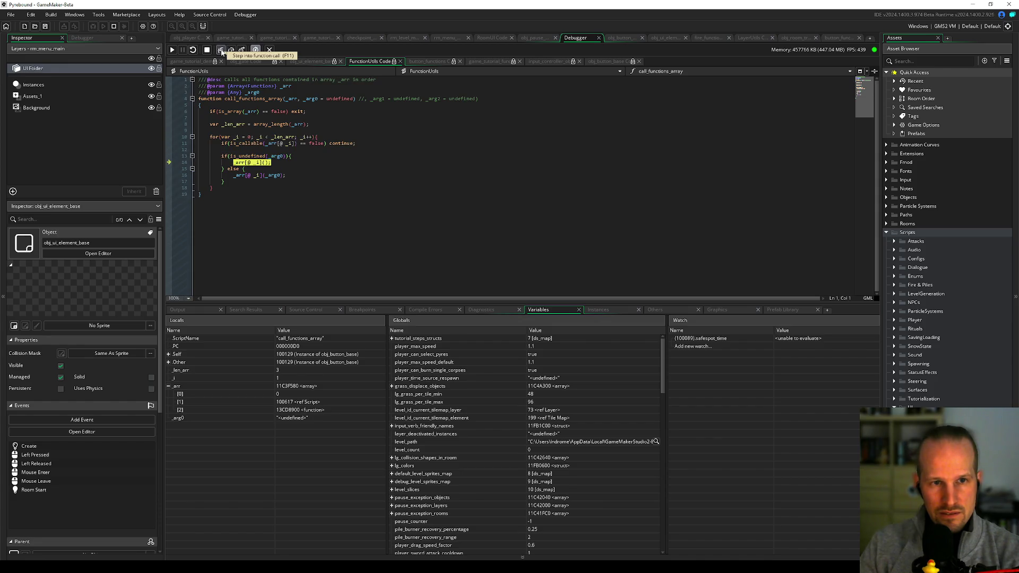
{"action": "left_click", "coordinate": [222, 50]}
{"action": "left_click", "coordinate": [222, 50]}
{"action": "left_click", "coordinate": [222, 51]}
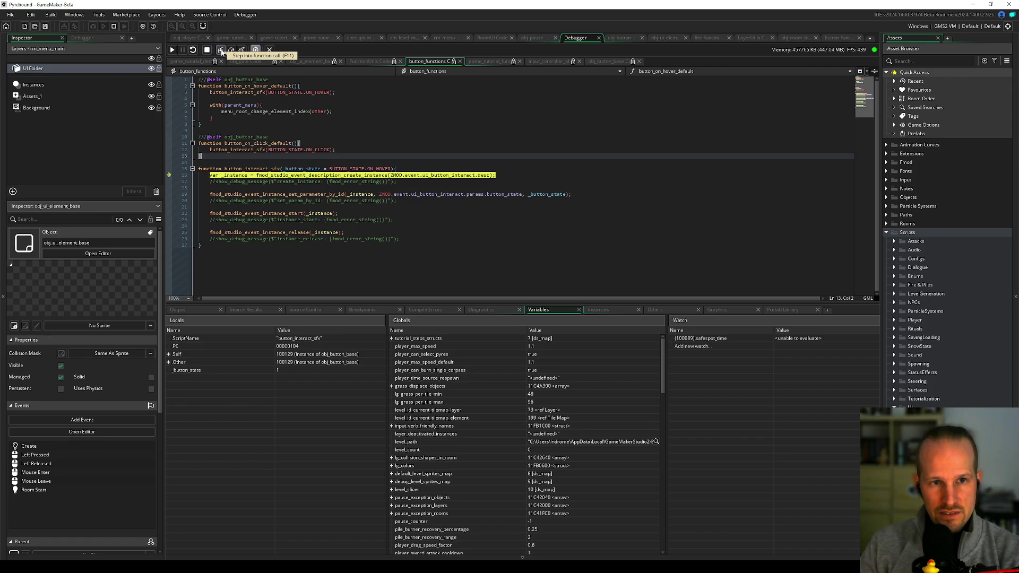
{"action": "left_click", "coordinate": [232, 50]}
{"action": "left_click", "coordinate": [232, 51]}
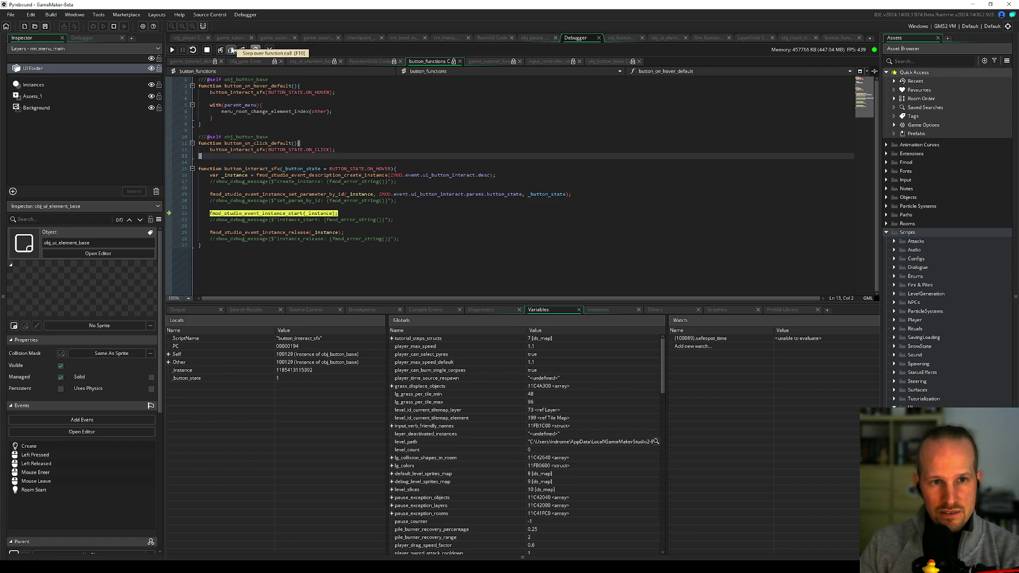
{"action": "left_click", "coordinate": [239, 51]}
{"action": "left_click", "coordinate": [222, 50]}
{"action": "left_click", "coordinate": [222, 50]}
{"action": "left_click", "coordinate": [222, 50]}
{"action": "left_click", "coordinate": [222, 50]}
{"action": "left_click", "coordinate": [222, 50]}
{"action": "left_click", "coordinate": [222, 50]}
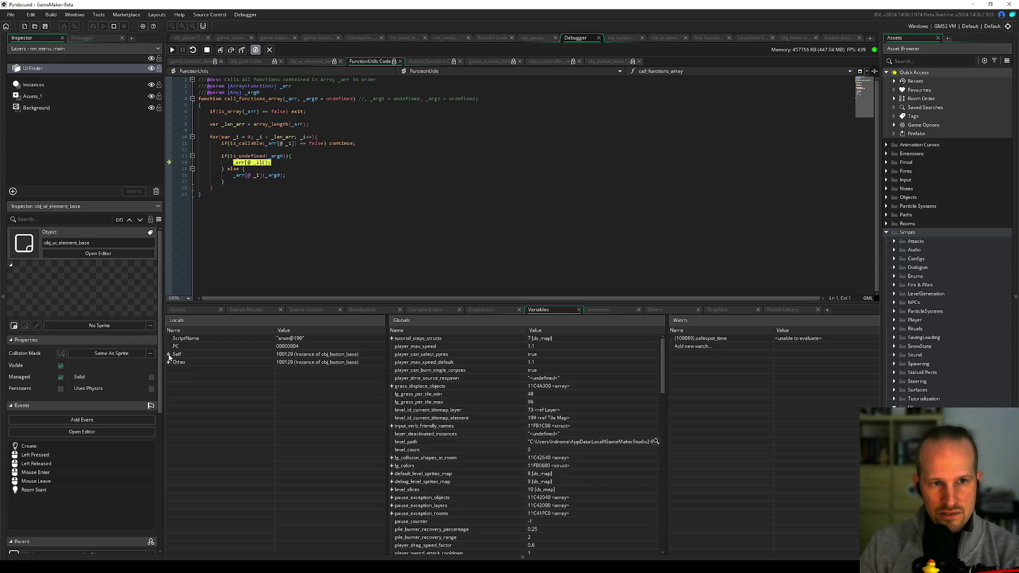
Step: Inspect the button instance's own variables and stop the debug session
{"action": "left_click", "coordinate": [168, 355]}
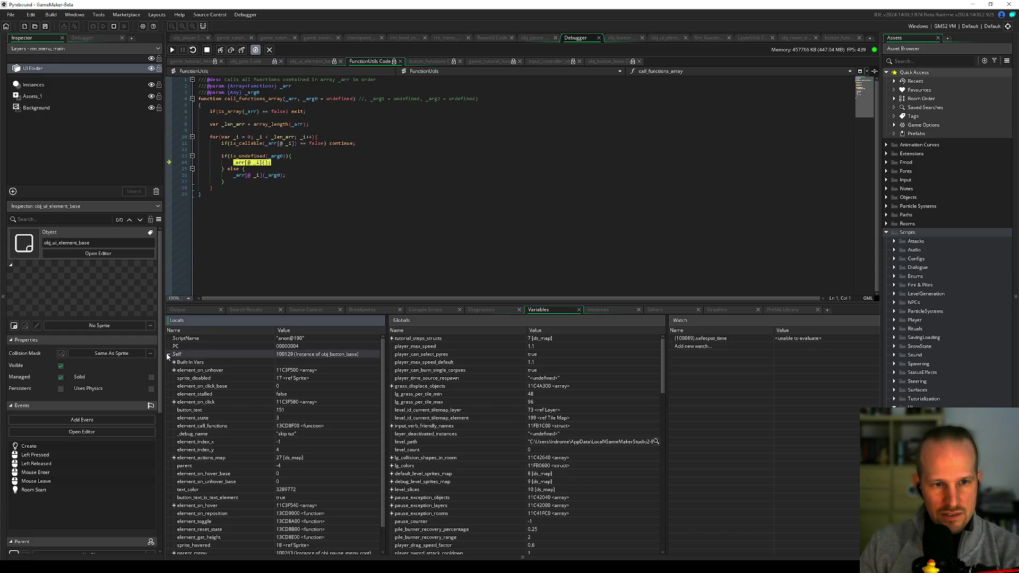
{"action": "left_click", "coordinate": [208, 49]}
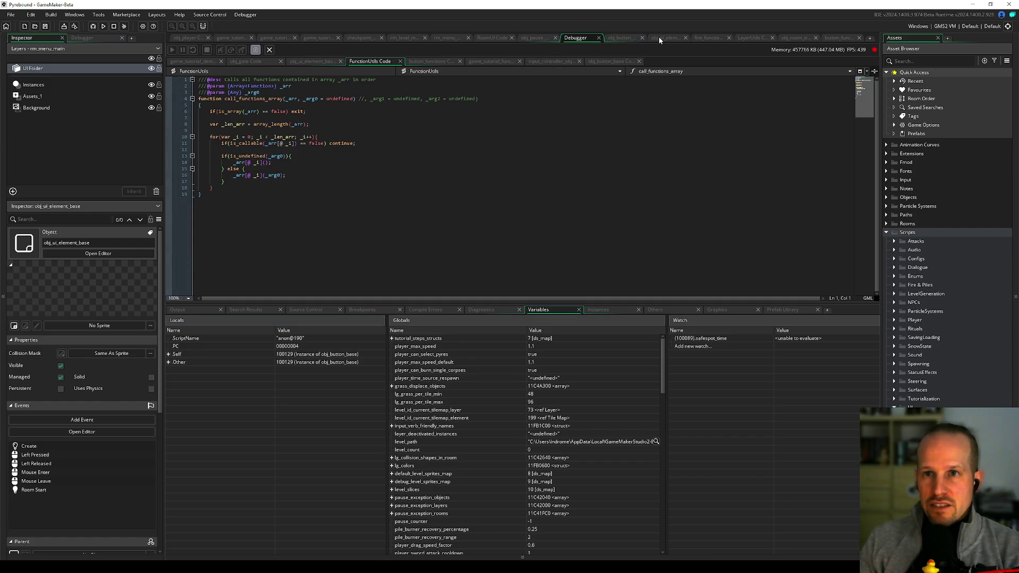
{"action": "left_click", "coordinate": [484, 38]}
Step: Move the skip-tutorial handler body from RoomUI into a new tutorial_skip() function in button_functions
{"action": "left_click", "coordinate": [285, 215]}
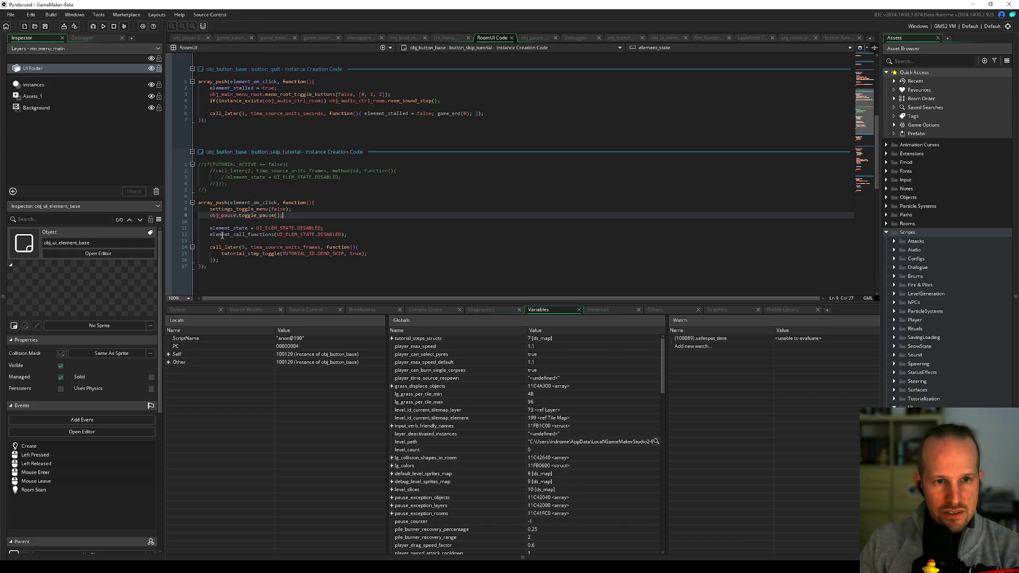
{"action": "left_click_drag", "start_coordinate": [224, 261], "coordinate": [209, 208]}
{"action": "key", "text": "ctrl+c"}
{"action": "key", "text": "BackSpace"}
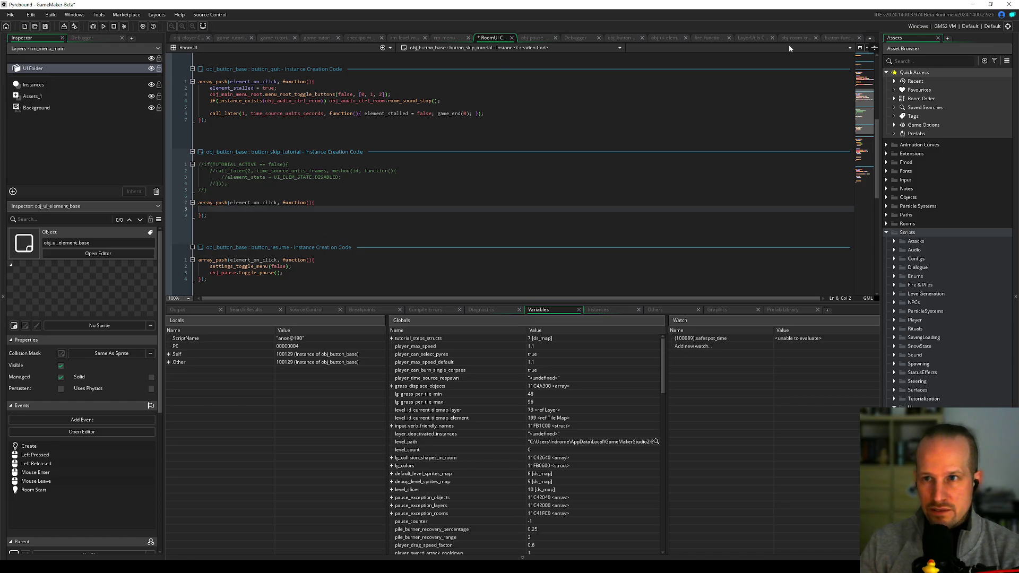
{"action": "left_click", "coordinate": [621, 38]}
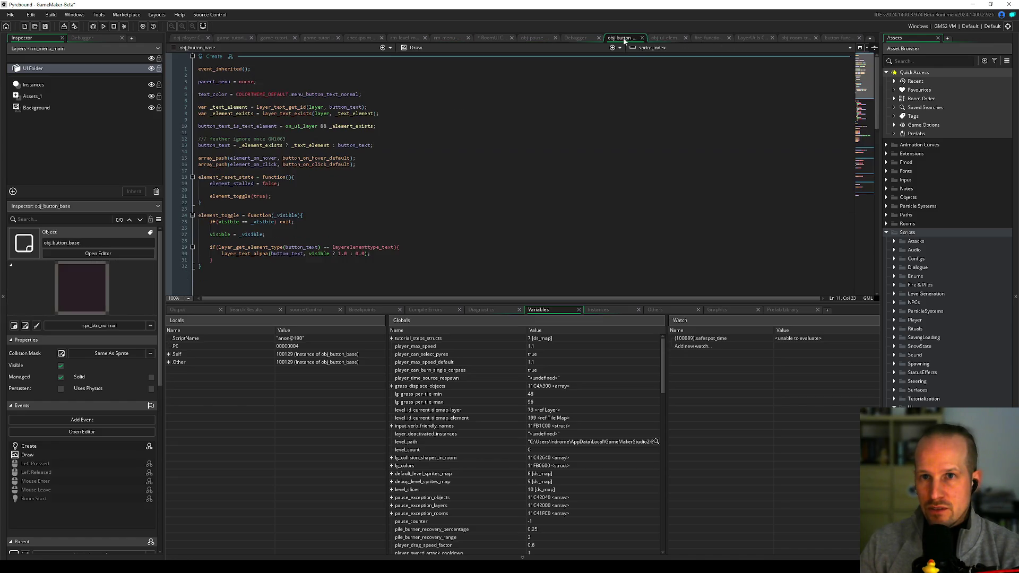
{"action": "left_click", "coordinate": [837, 38]}
{"action": "left_click", "coordinate": [278, 233]}
{"action": "type", "text": "function "}
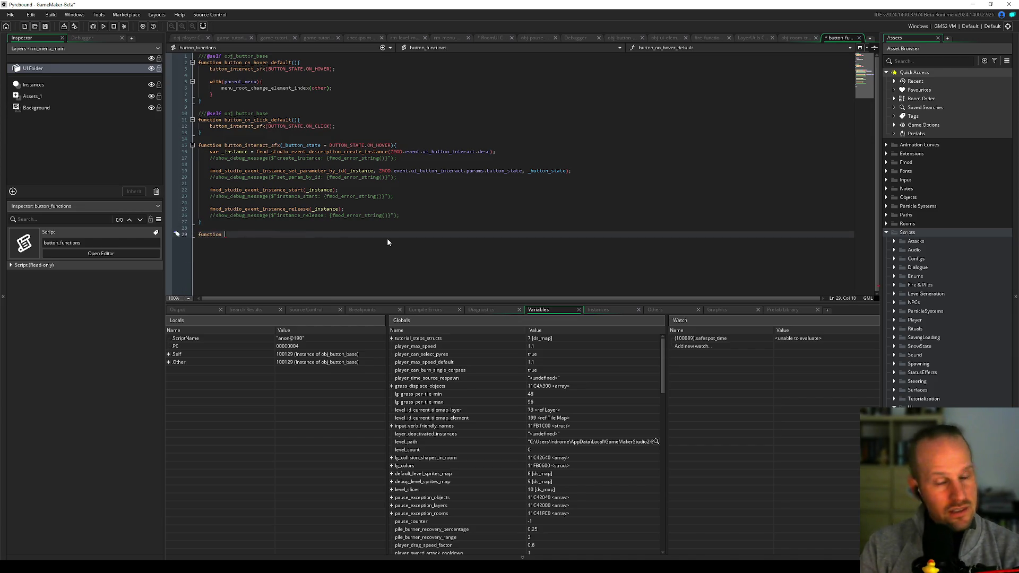
{"action": "type", "text": "tutorial_skip(){"}
{"action": "key", "text": "Return"}
{"action": "key", "text": "ctrl+v"}
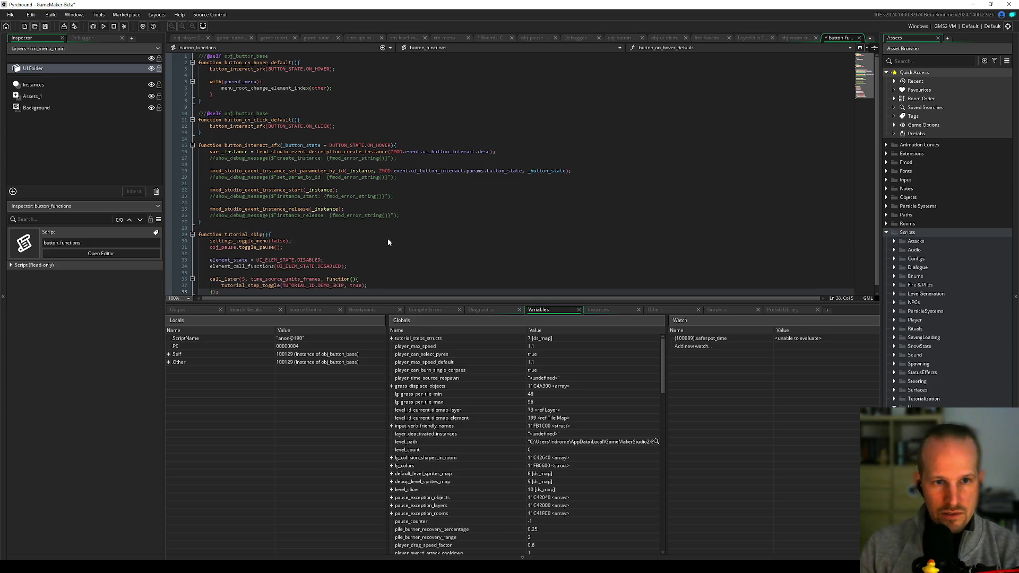
{"action": "scroll", "coordinate": [279, 228], "scroll_direction": "down", "scroll_amount": 1}
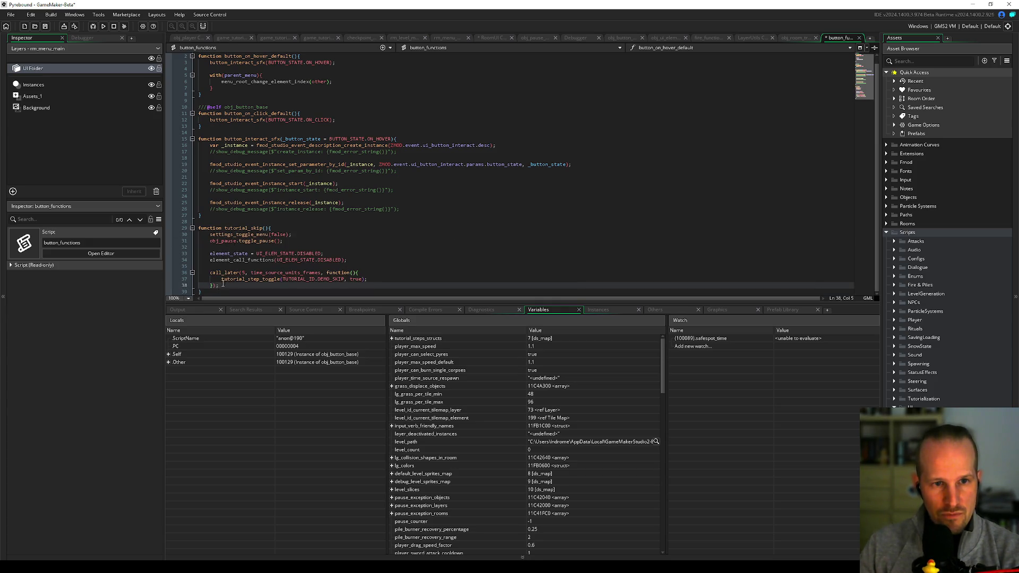
{"action": "double_click", "coordinate": [232, 230]}
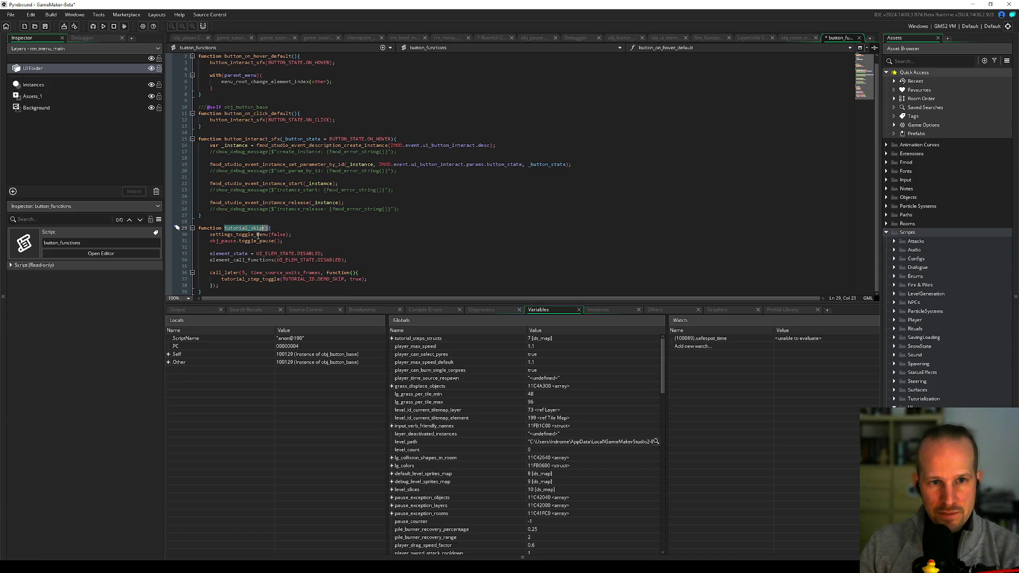
{"action": "left_click", "coordinate": [231, 219]}
{"action": "key", "text": "Return"}
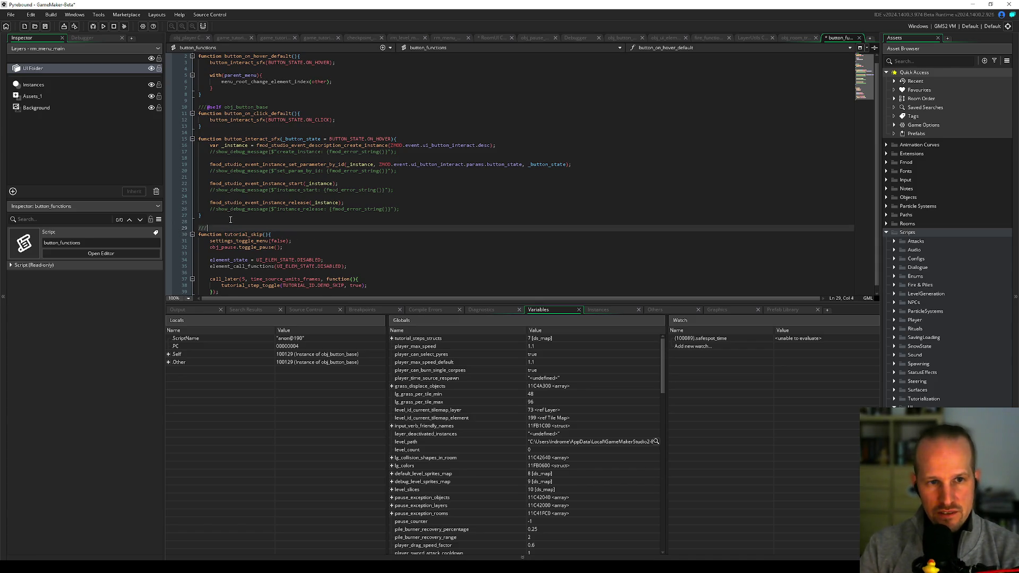
{"action": "type", "text": "@co"}
{"action": "key", "text": "BackSpace"}
{"action": "type", "text": "self"}
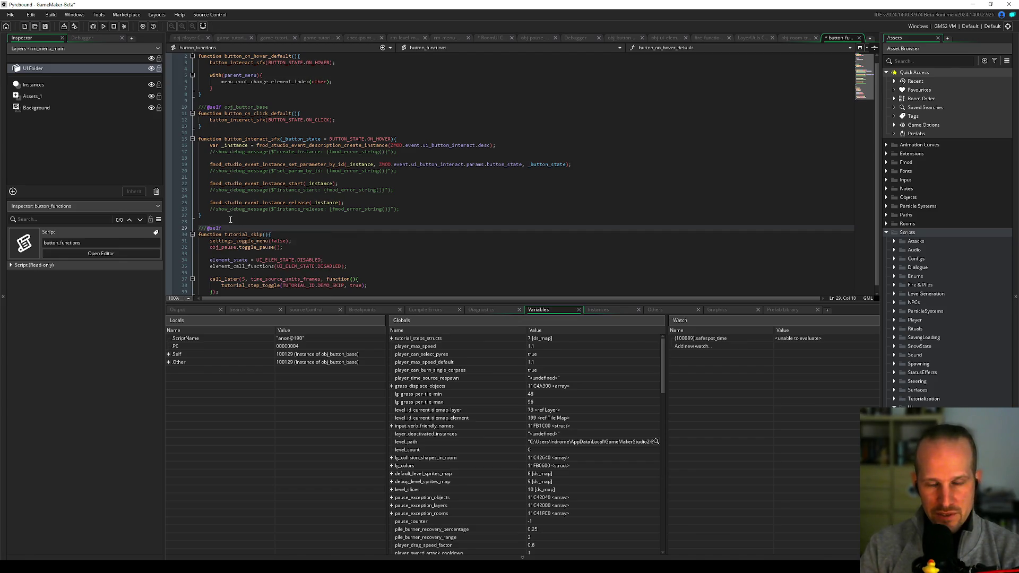
{"action": "type", "text": " a"}
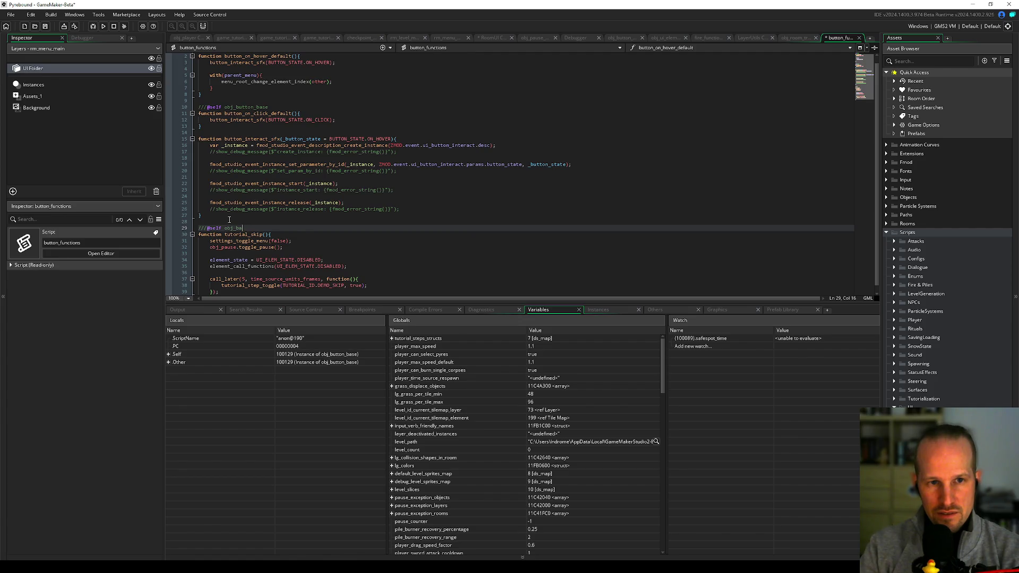
{"action": "type", "text": "ton_"}
{"action": "key", "text": "BackSpace"}
{"action": "key", "text": "BackSpace"}
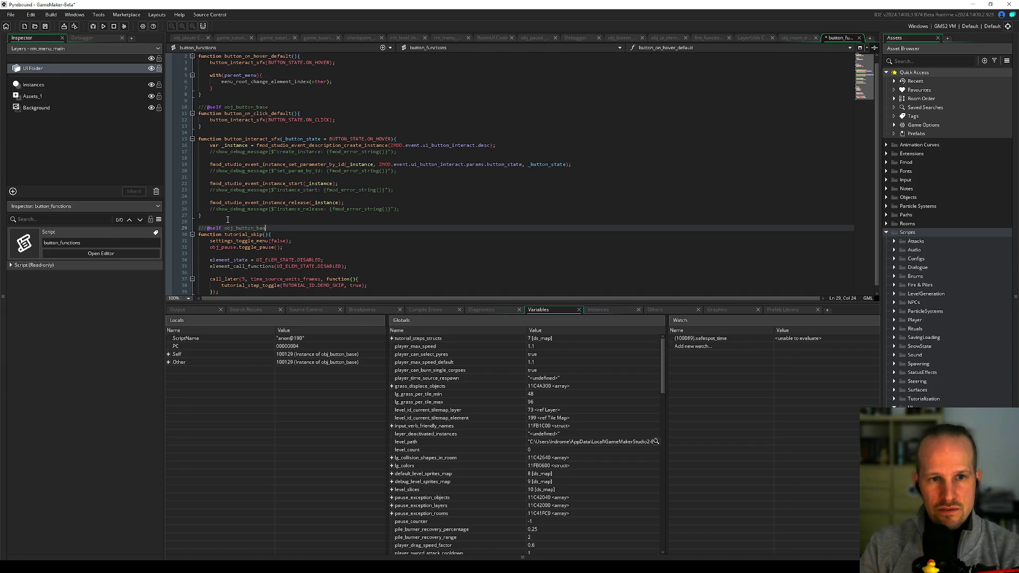
{"action": "left_click", "coordinate": [227, 218]}
Step: Set a breakpoint inside tutorial_skip and copy the function's name
{"action": "scroll", "coordinate": [217, 234], "scroll_direction": "down", "scroll_amount": 1}
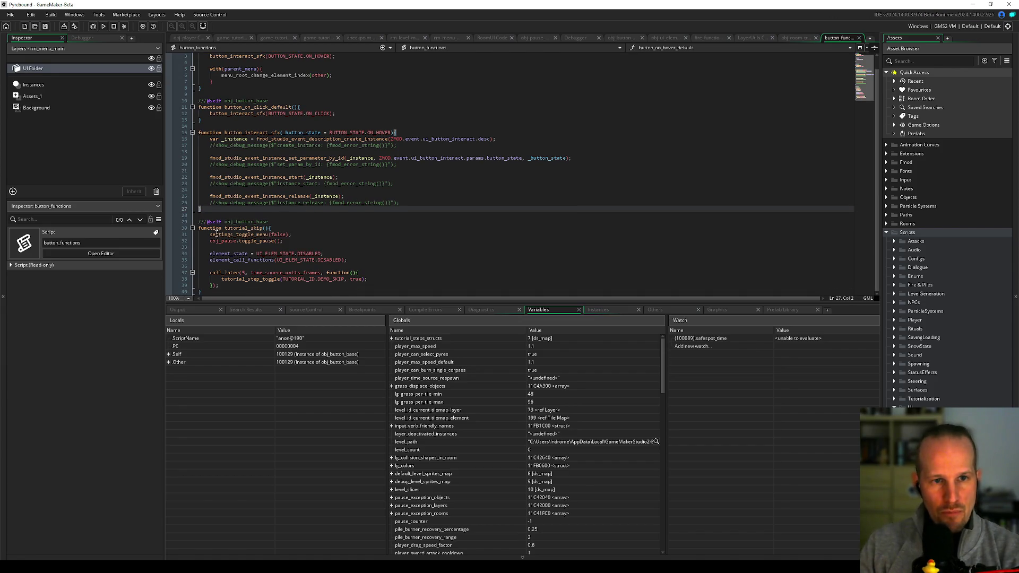
{"action": "left_click", "coordinate": [174, 237]}
{"action": "double_click", "coordinate": [230, 227]}
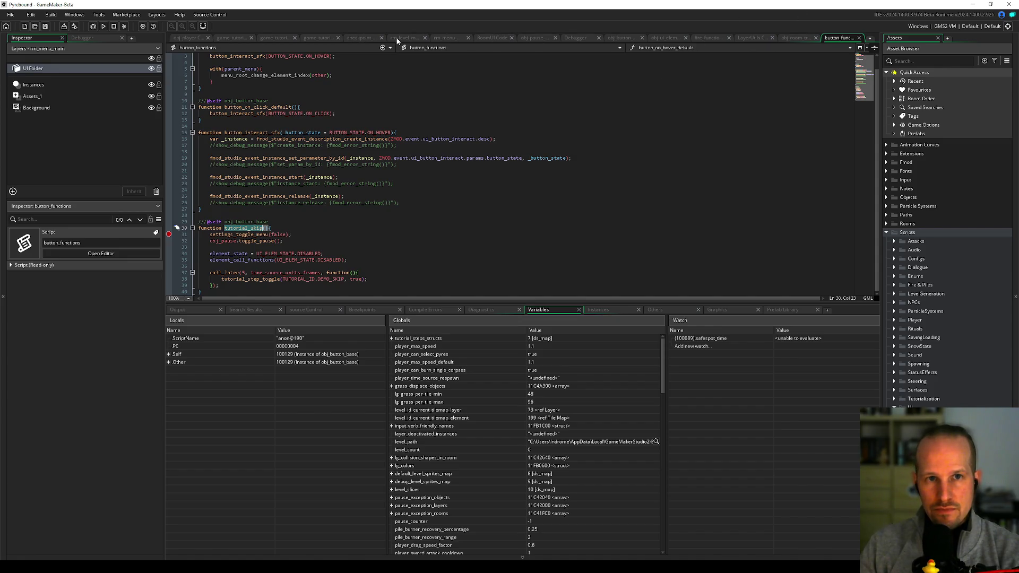
{"action": "left_click", "coordinate": [513, 36]}
Step: Change the handler to array_push(element_on_click, tutorial_skip) and start a debug build
{"action": "type", "text": "tutorial_skip"}
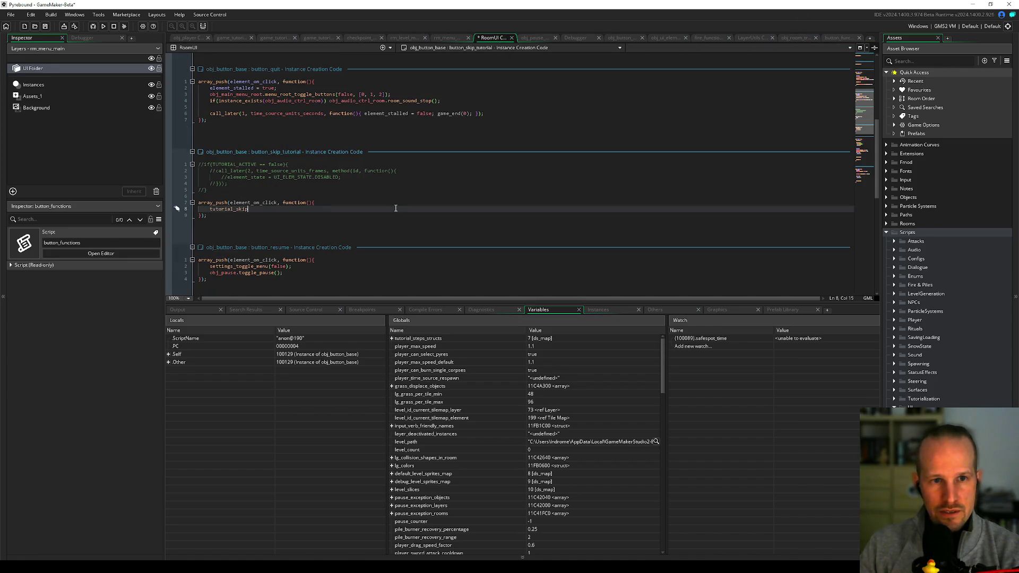
{"action": "key", "text": "shift+Home"}
{"action": "key", "text": "BackSpace"}
{"action": "key", "text": "Up"}
{"action": "key", "text": "ctrl+Right"}
{"action": "key", "text": "ctrl+Right"}
{"action": "key", "text": "ctrl+Right"}
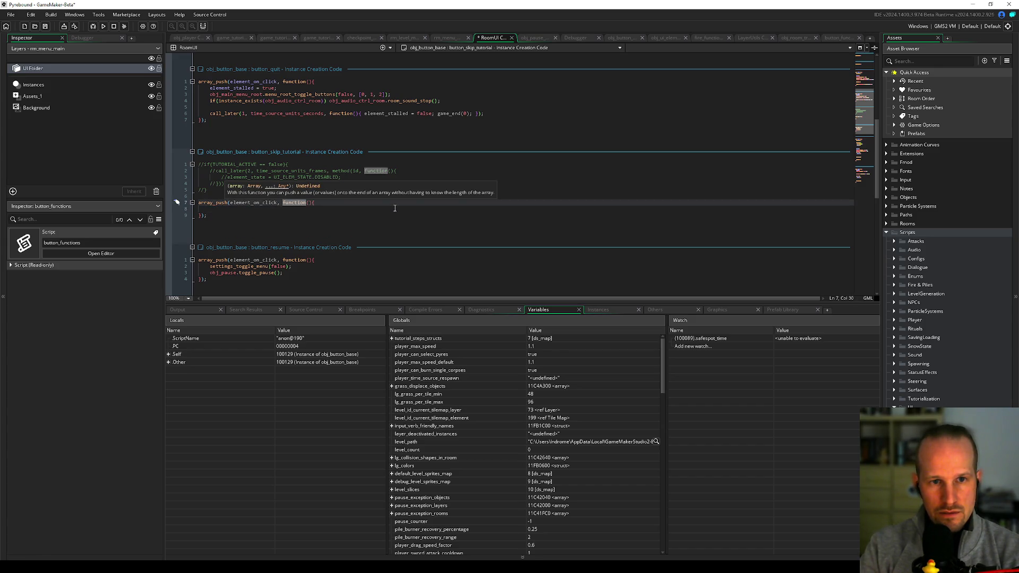
{"action": "key", "text": "shift+Down"}
{"action": "key", "text": "shift+Down"}
{"action": "key", "text": "shift+Left"}
{"action": "type", "text": "tutoria"}
{"action": "key", "text": "BackSpace"}
{"action": "type", "text": "i"}
{"action": "key", "text": "Return"}
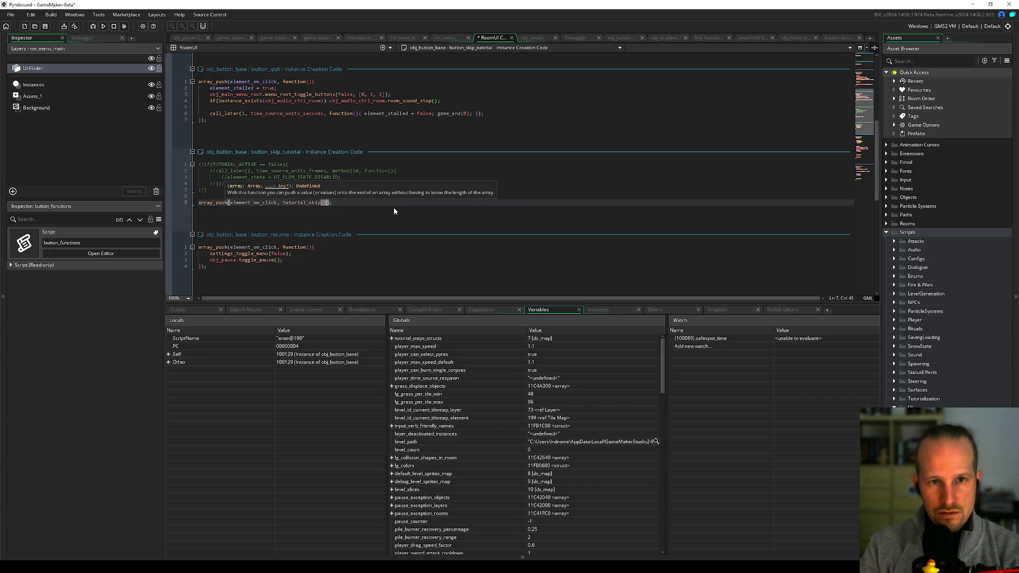
{"action": "key", "text": "BackSpace"}
{"action": "key", "text": "F6"}
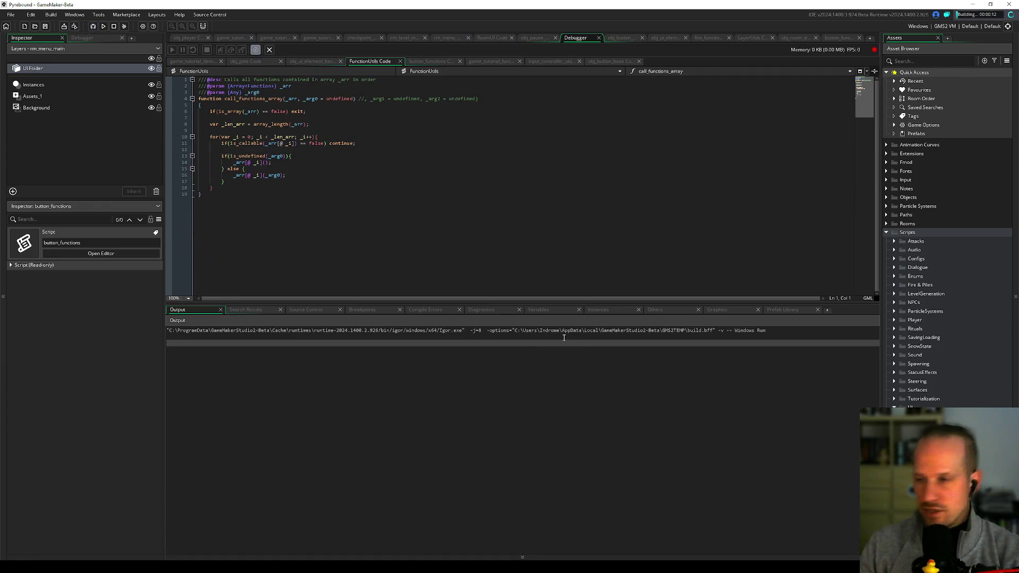
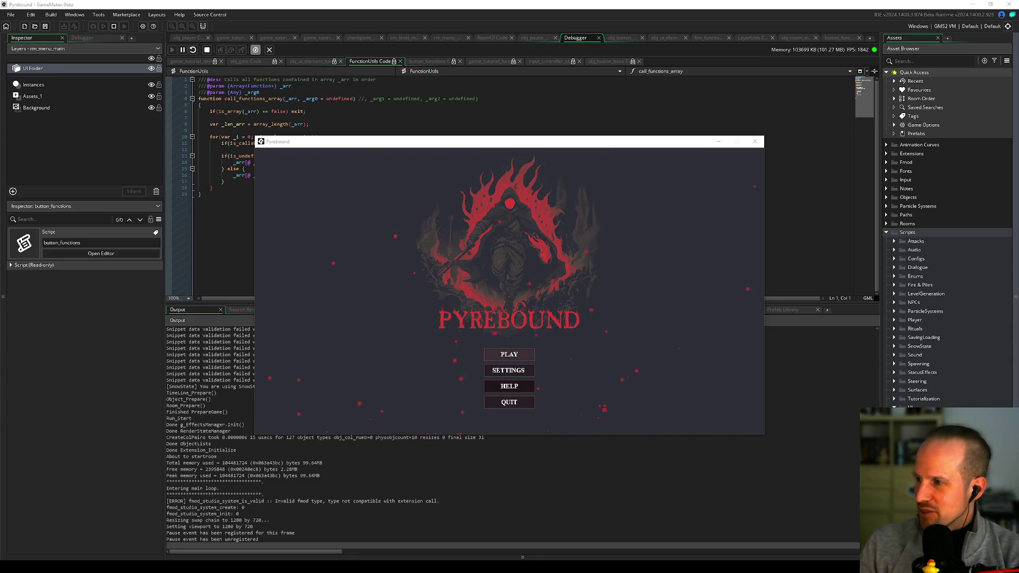
Step: Toggle Pyrebound's debug overlay on and off again with F1
{"action": "left_click", "coordinate": [509, 354]}
{"action": "key", "text": "F1"}
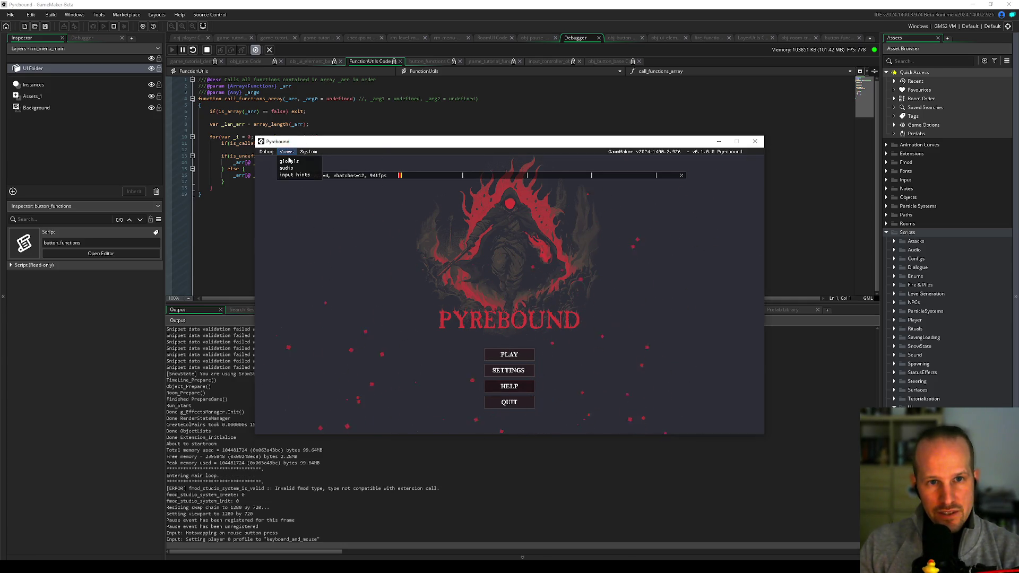
{"action": "key", "text": "F1"}
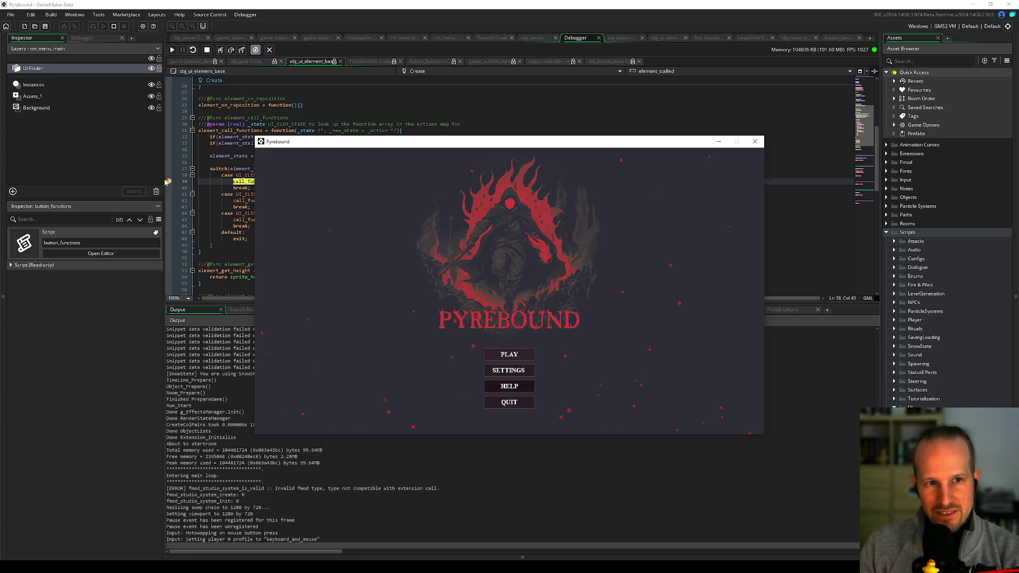
Step: Resume the game, pause it with Escape, and bring up the button_functions script
{"action": "left_click", "coordinate": [172, 49]}
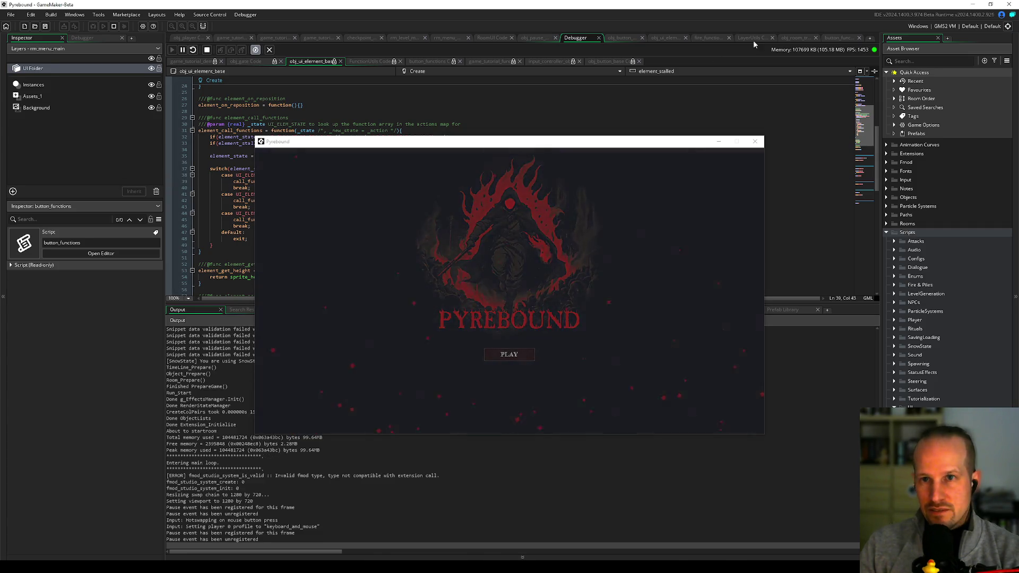
{"action": "left_click", "coordinate": [396, 147]}
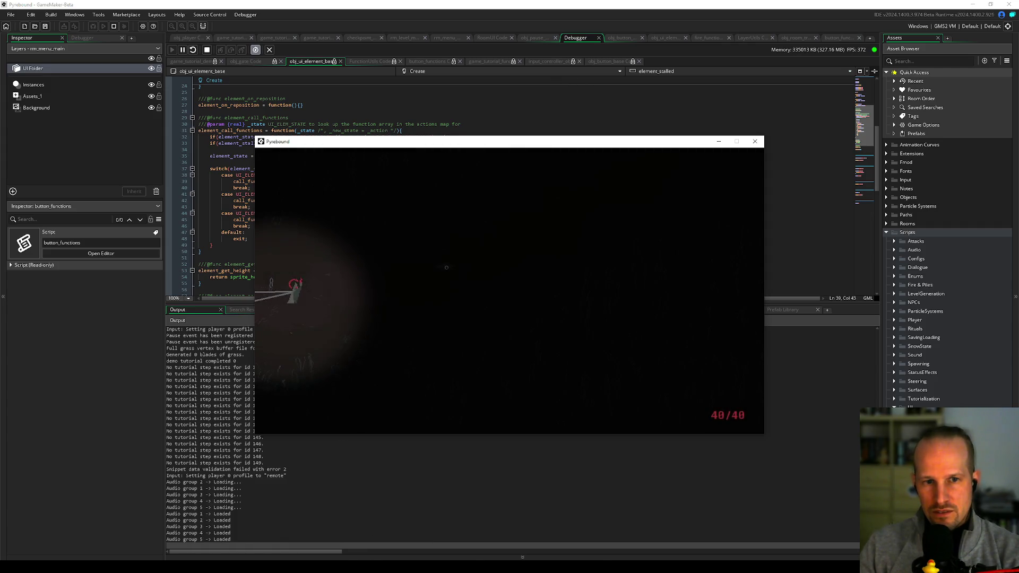
{"action": "key", "text": "Escape"}
{"action": "left_click", "coordinate": [839, 37]}
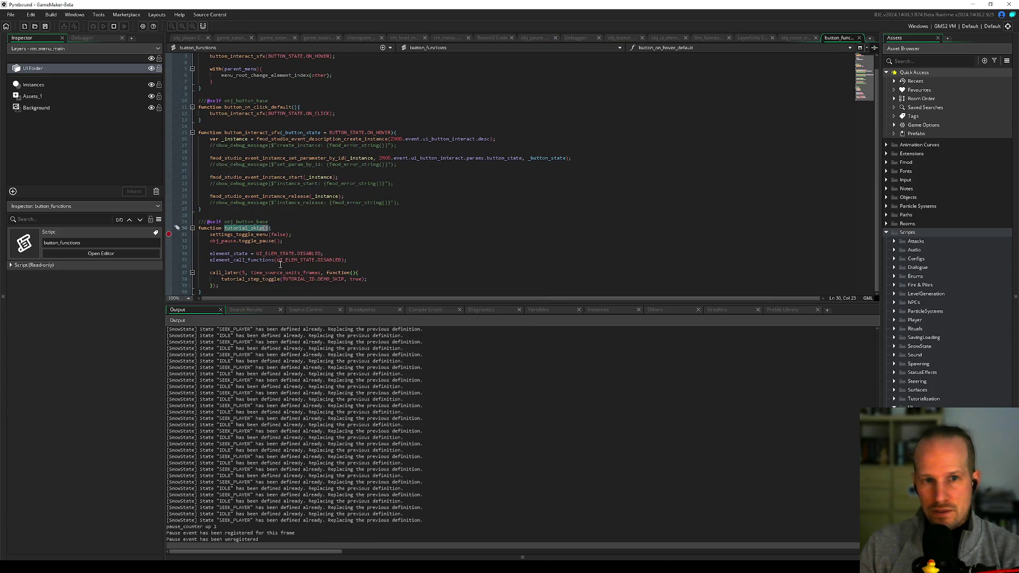
Step: Choose Skip Tutorial in the paused game to hit the tutorial_skip breakpoint
{"action": "key", "text": "alt+Tab"}
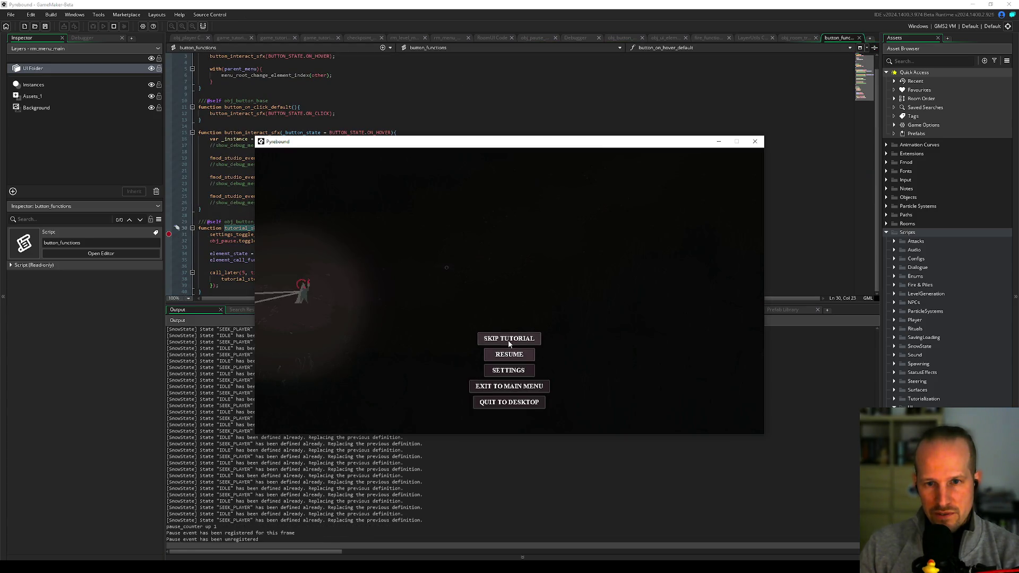
{"action": "left_click", "coordinate": [508, 340]}
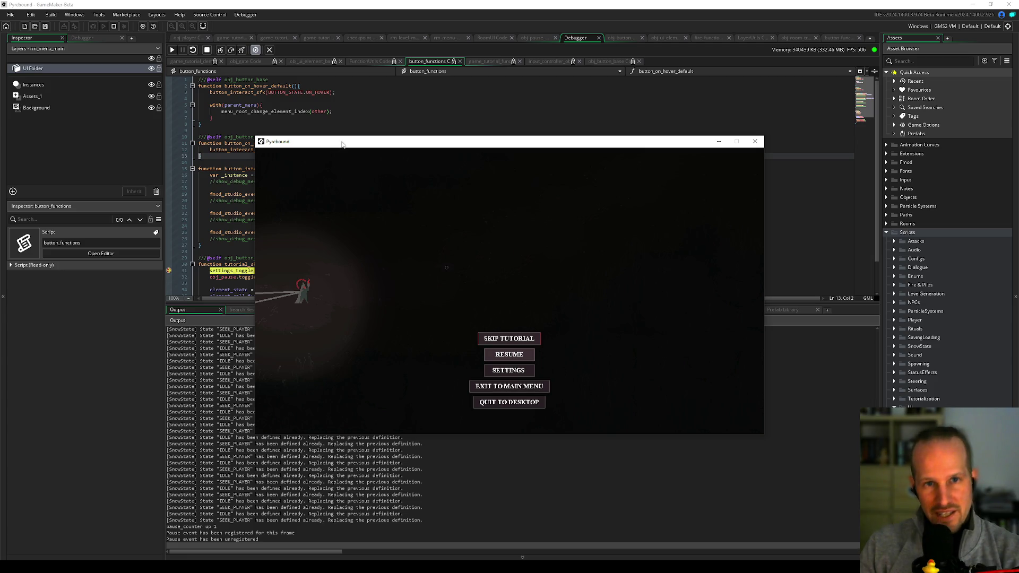
{"action": "left_click_drag", "start_coordinate": [281, 141], "coordinate": [493, 129]}
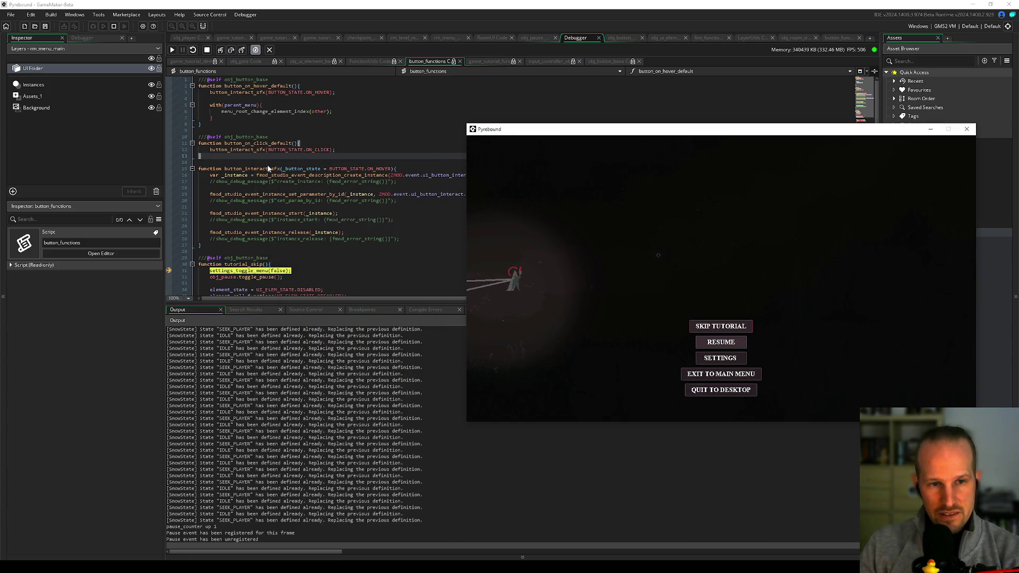
Step: Step over tutorial_skip's lines to the element_call_functions call and step into it
{"action": "scroll", "coordinate": [267, 168], "scroll_direction": "down", "scroll_amount": 2}
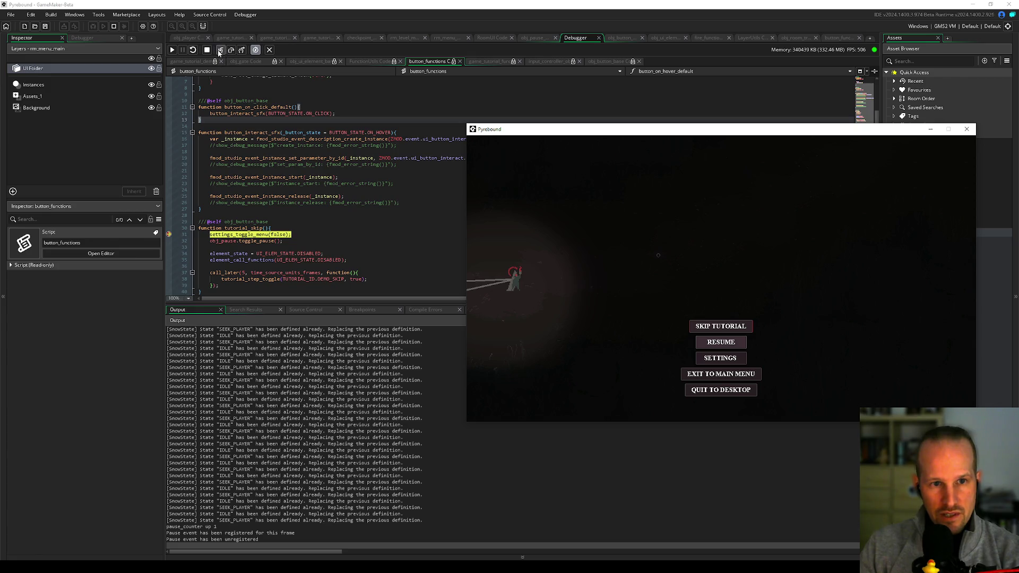
{"action": "left_click", "coordinate": [231, 50]}
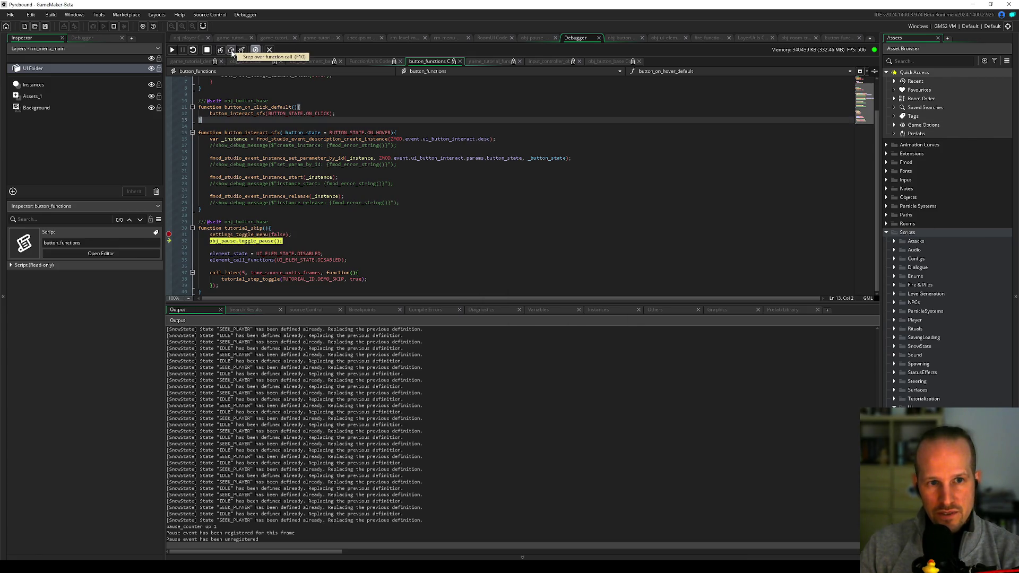
{"action": "left_click", "coordinate": [231, 51]}
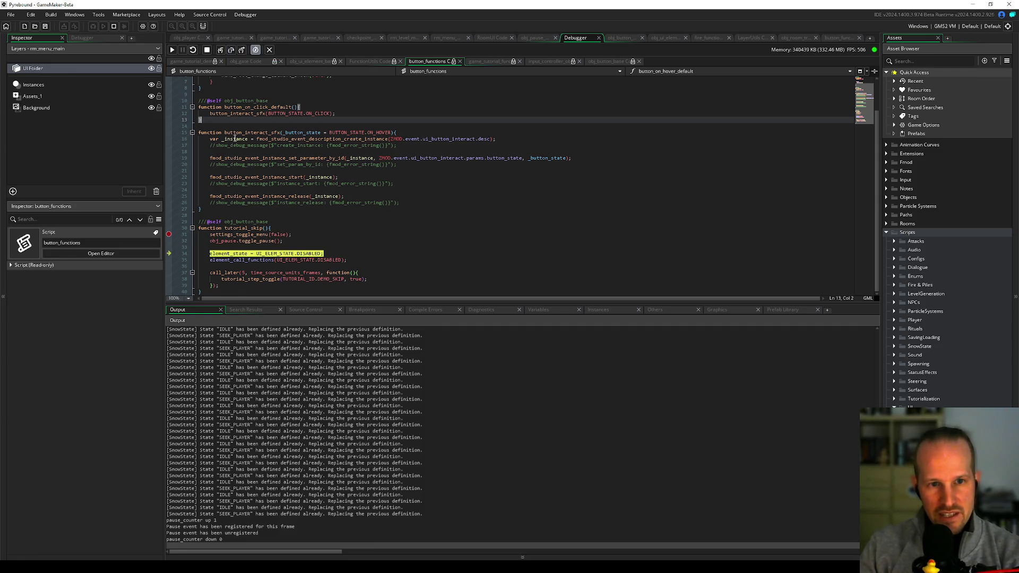
{"action": "left_click", "coordinate": [232, 50]}
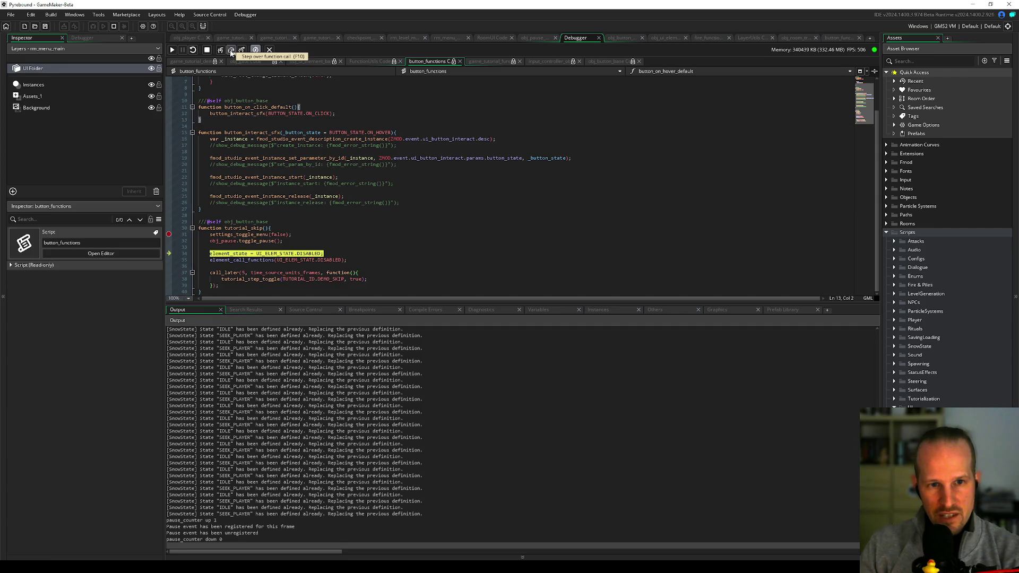
{"action": "left_click", "coordinate": [231, 50]}
{"action": "left_click", "coordinate": [220, 50]}
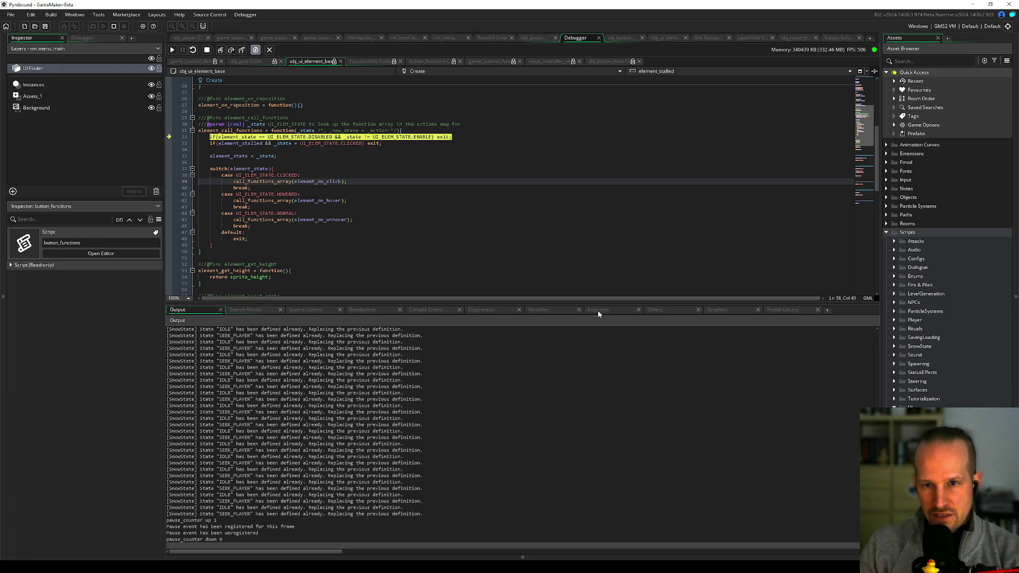
Step: Enlarge the Variables panel, expand Self in Locals, and go to CLICKED's definition
{"action": "left_click", "coordinate": [557, 311]}
{"action": "left_click_drag", "start_coordinate": [557, 303], "coordinate": [559, 273]}
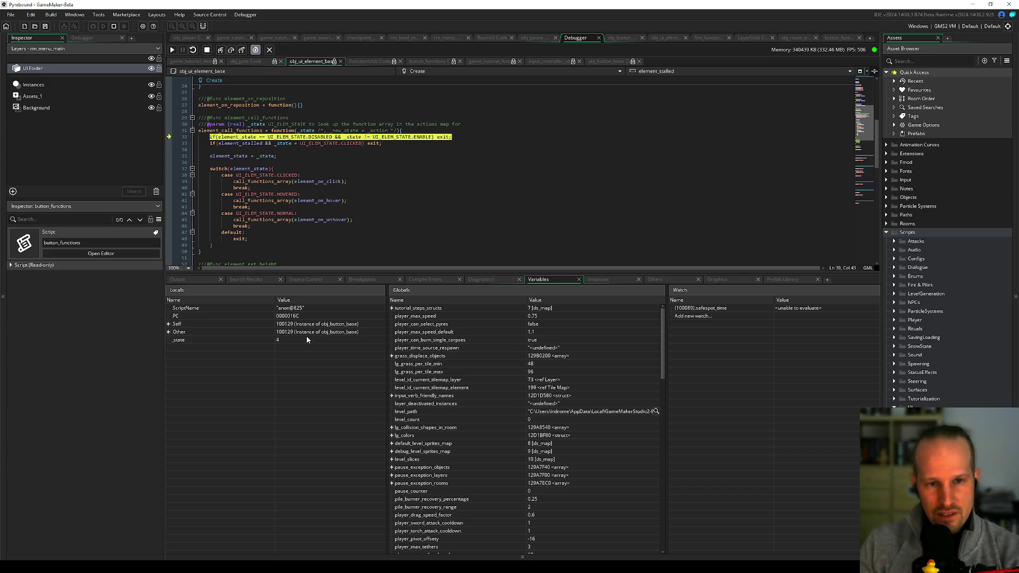
{"action": "left_click", "coordinate": [169, 324]}
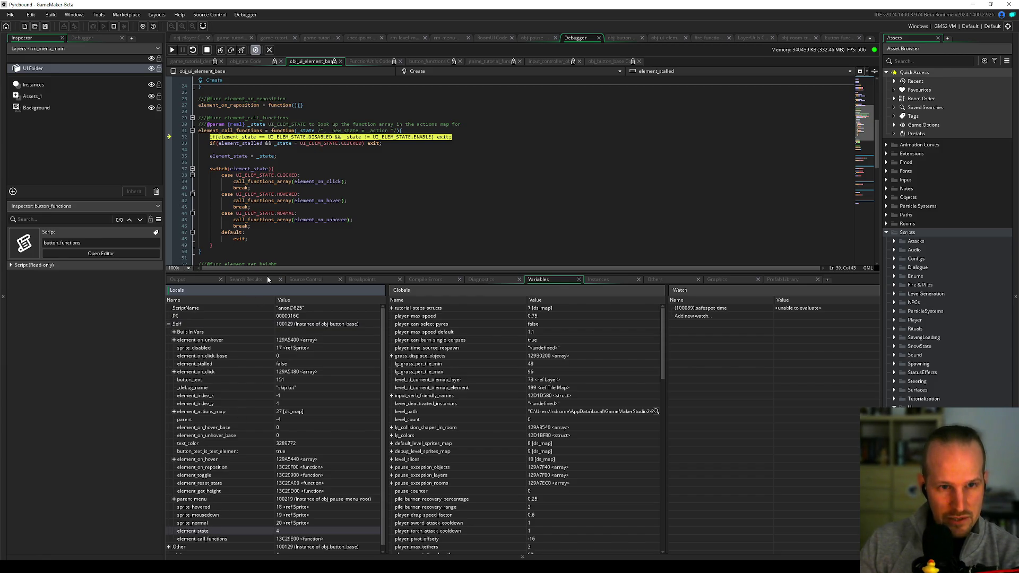
{"action": "middle_click", "coordinate": [285, 177]}
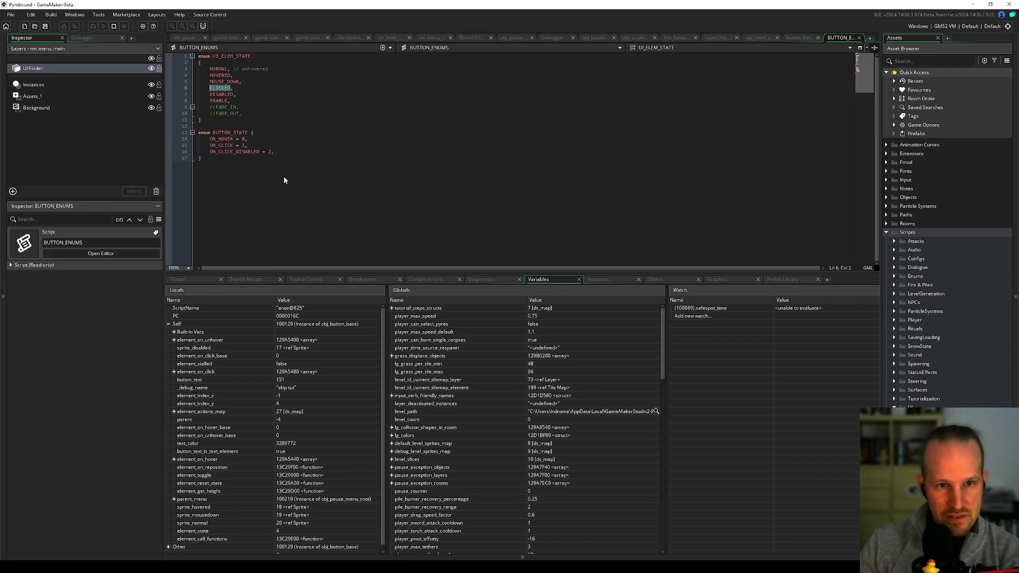
Step: Review the MOUSE_DOWN and CLICKED enum entries, then go back via button_functions to the debugger
{"action": "double_click", "coordinate": [223, 81]}
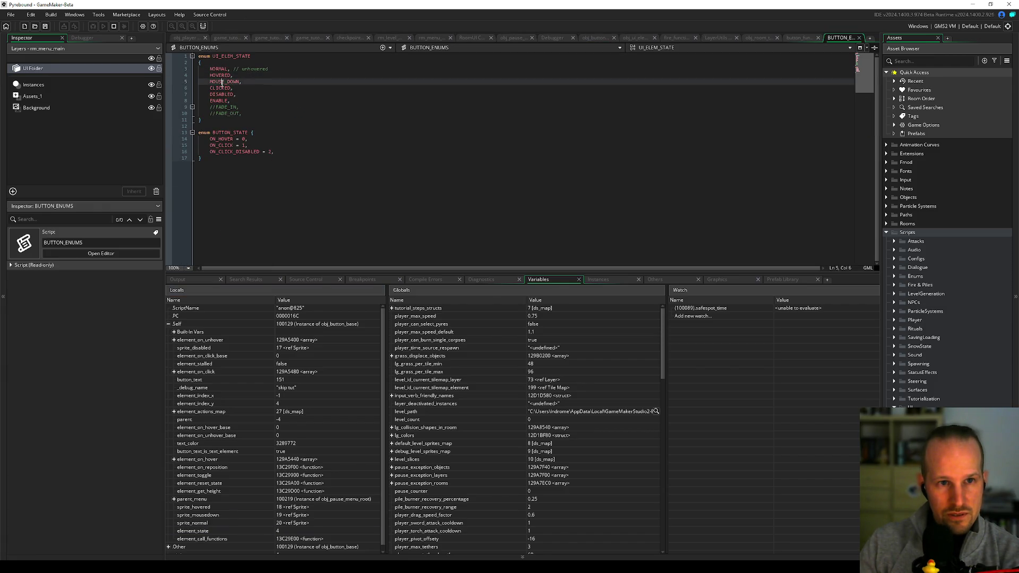
{"action": "left_click", "coordinate": [222, 87]}
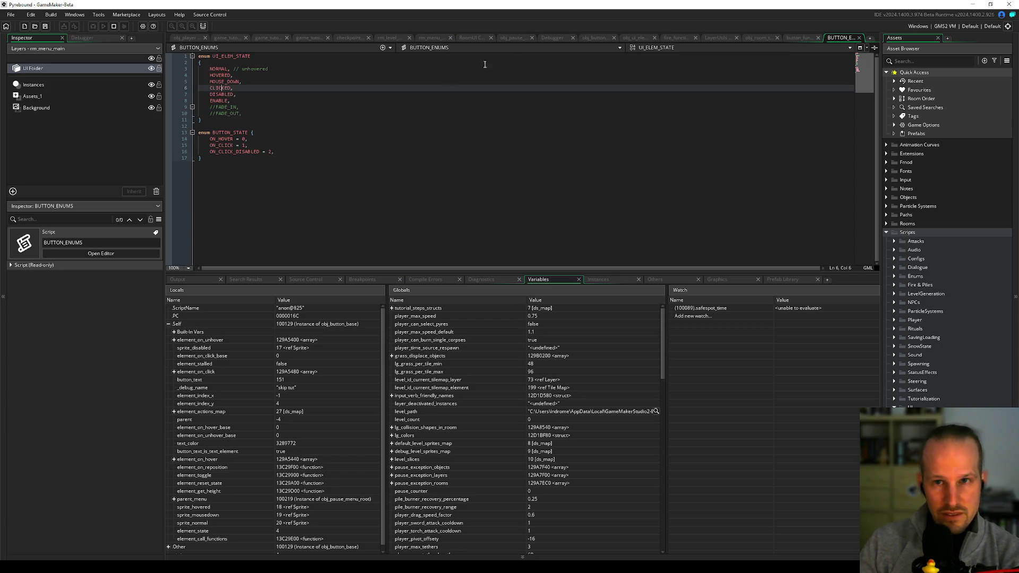
{"action": "left_click", "coordinate": [798, 37]}
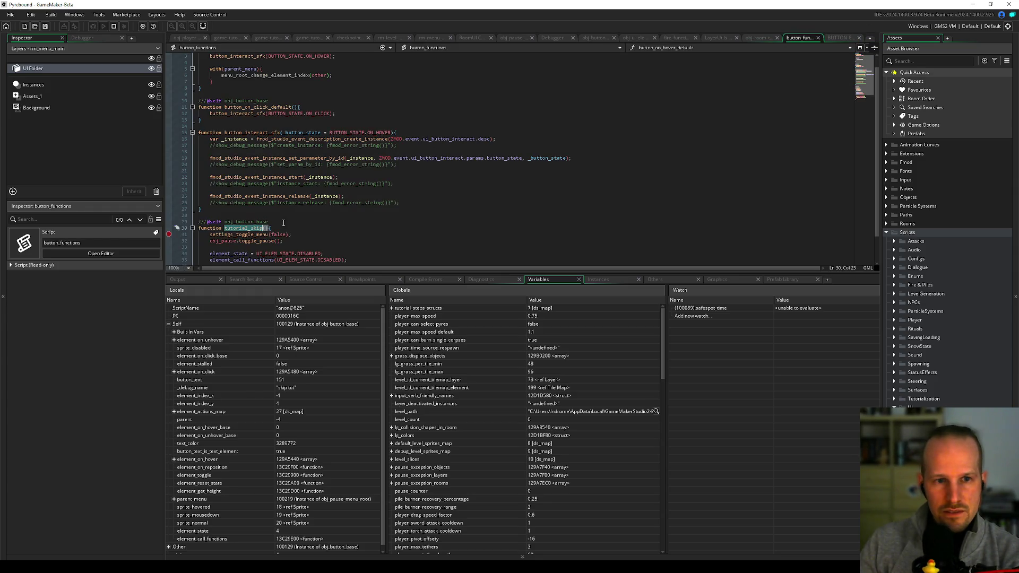
{"action": "scroll", "coordinate": [284, 222], "scroll_direction": "down", "scroll_amount": 2}
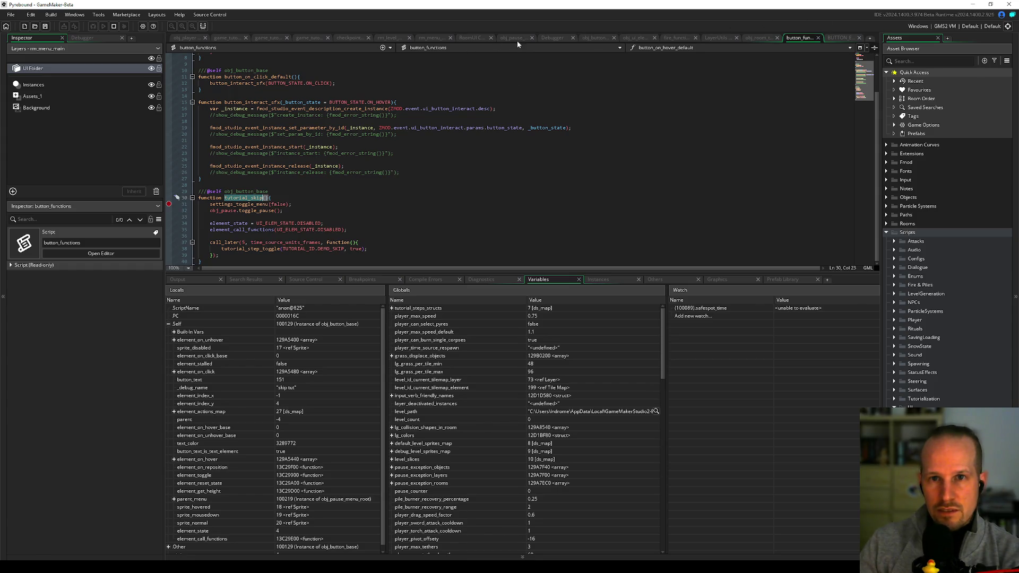
{"action": "left_click", "coordinate": [563, 38]}
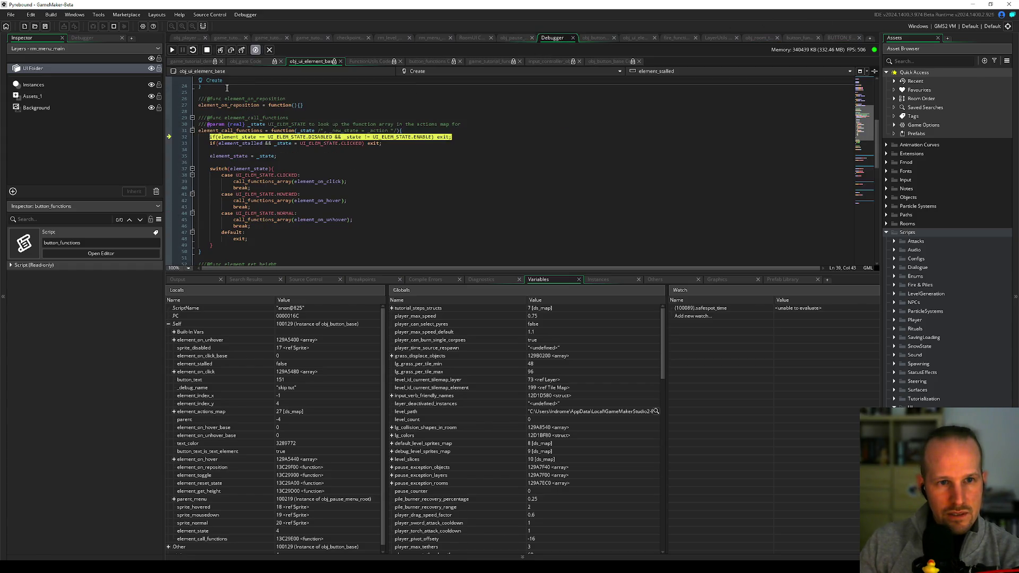
Step: Stop debugging, delete the element_state = UI_ELEM_STATE.DISABLED line, and start a rebuild
{"action": "left_click", "coordinate": [231, 50]}
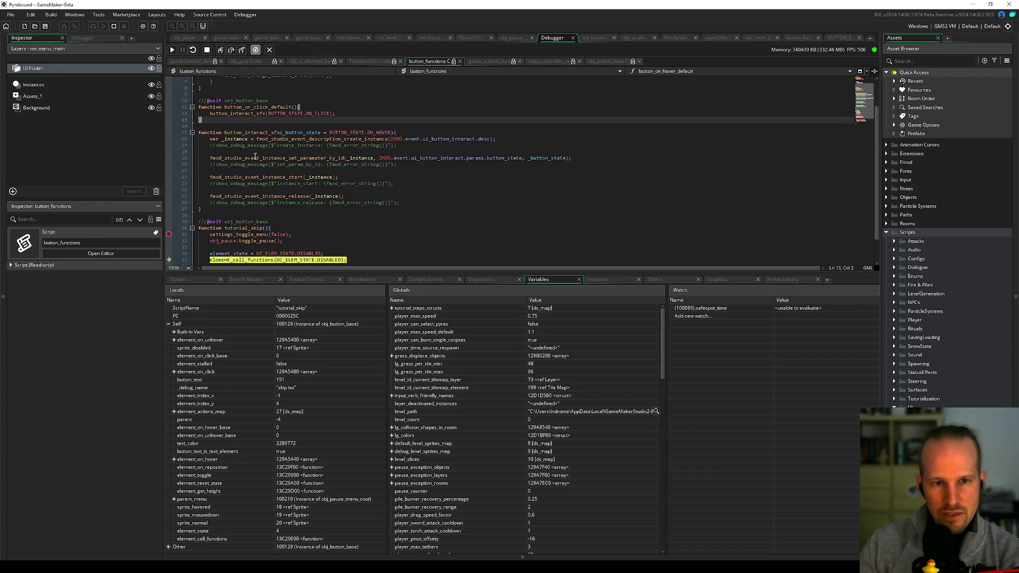
{"action": "left_click", "coordinate": [207, 50]}
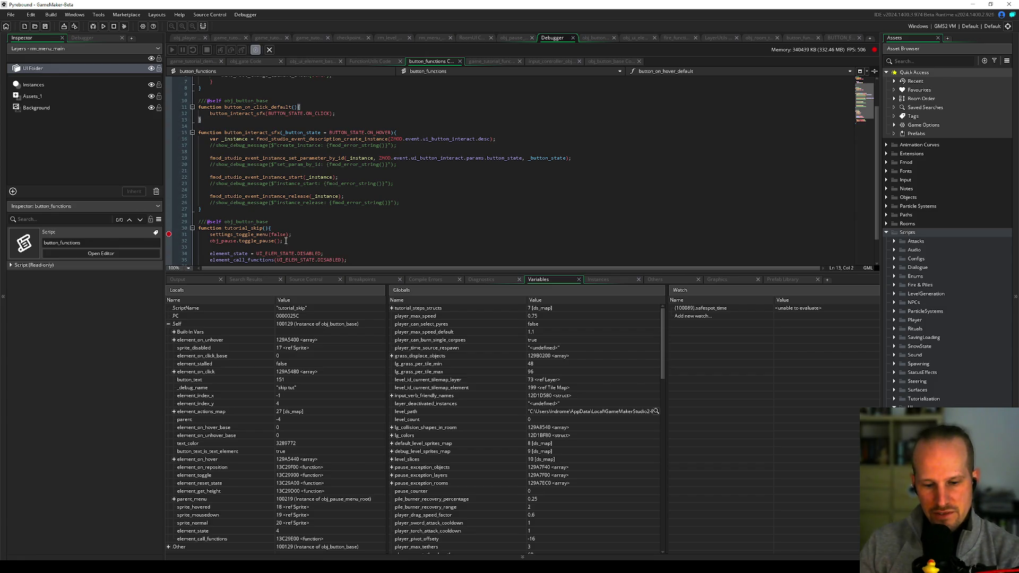
{"action": "left_click", "coordinate": [285, 253]}
{"action": "key", "text": "ctrl+d"}
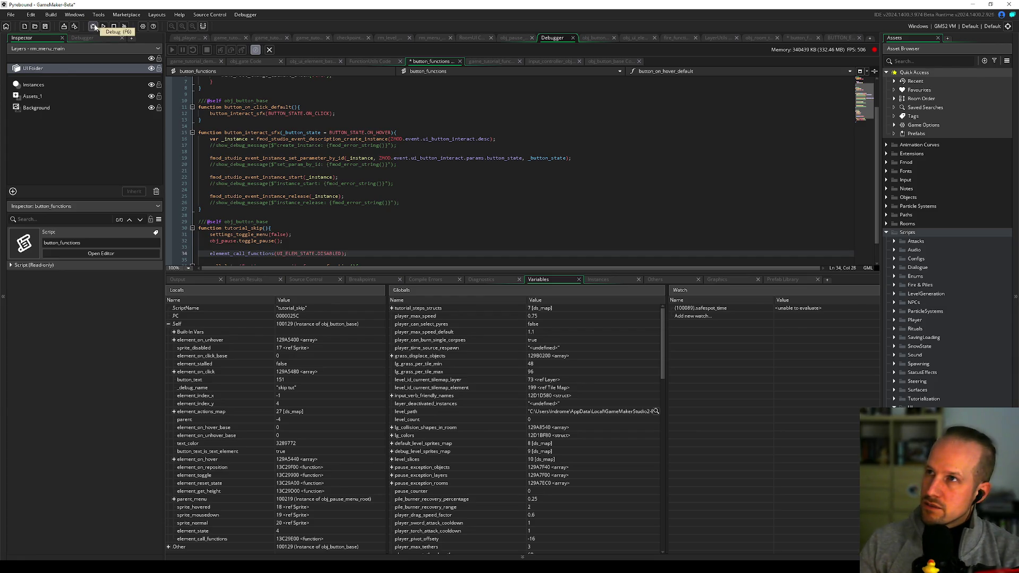
{"action": "left_click", "coordinate": [93, 27]}
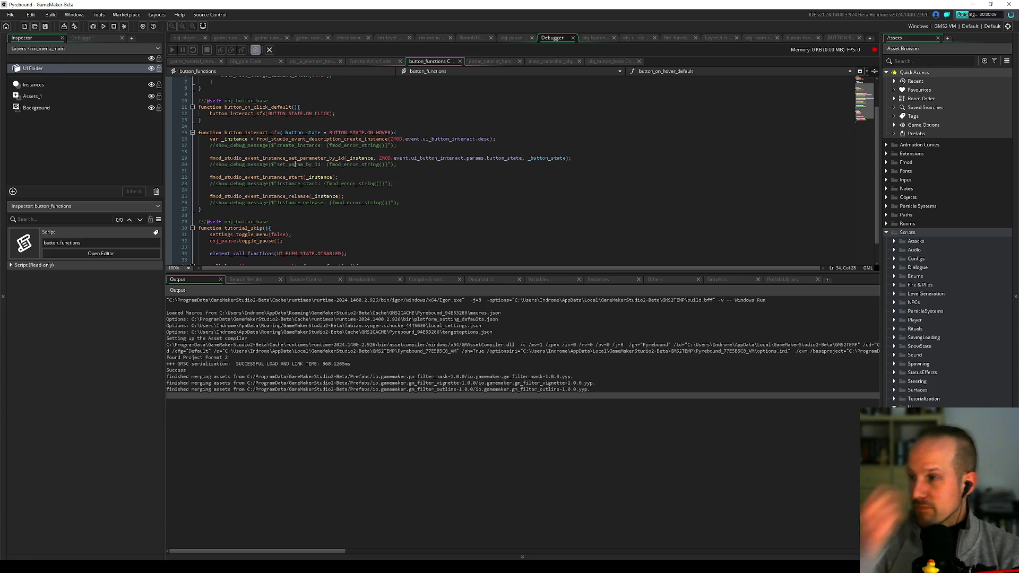
Step: Move the caret among lines 20–22 of the script while the build compiles
{"action": "left_click", "coordinate": [496, 180]}
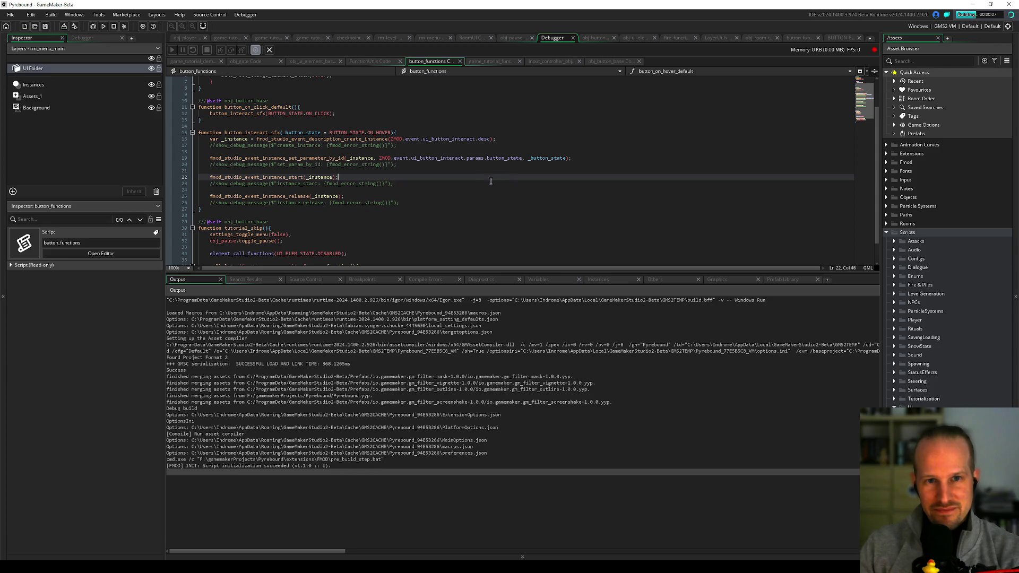
{"action": "left_click", "coordinate": [439, 169]}
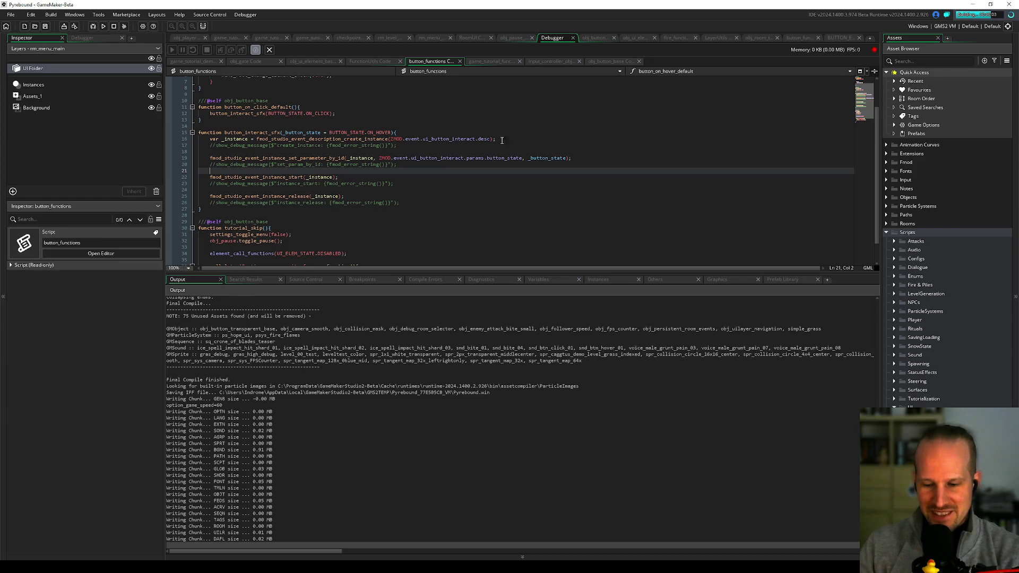
{"action": "left_click", "coordinate": [427, 166]}
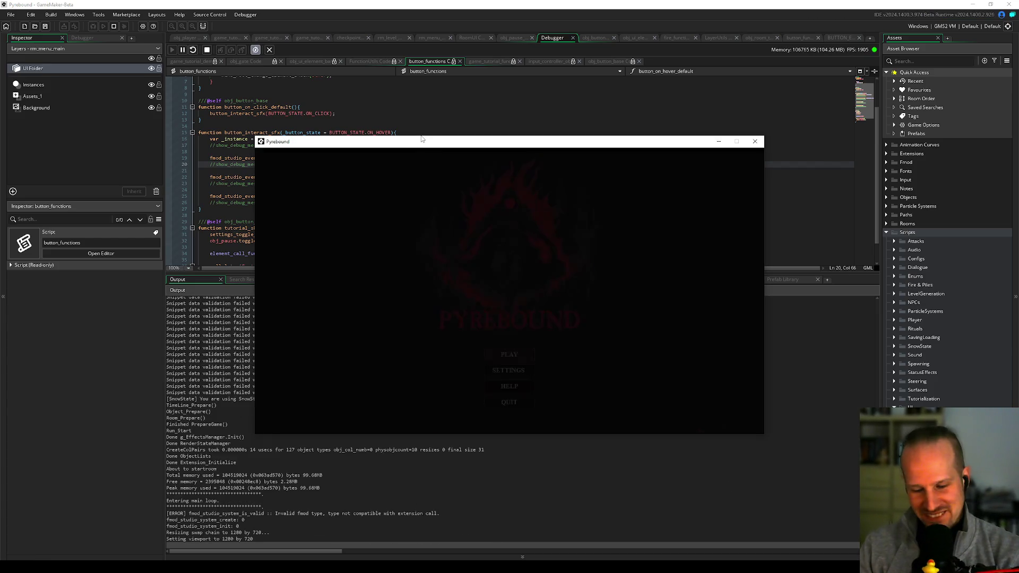
Step: Show the globals panel in the game's debug overlay, then hide the overlay
{"action": "left_click", "coordinate": [494, 269]}
{"action": "key", "text": "F1"}
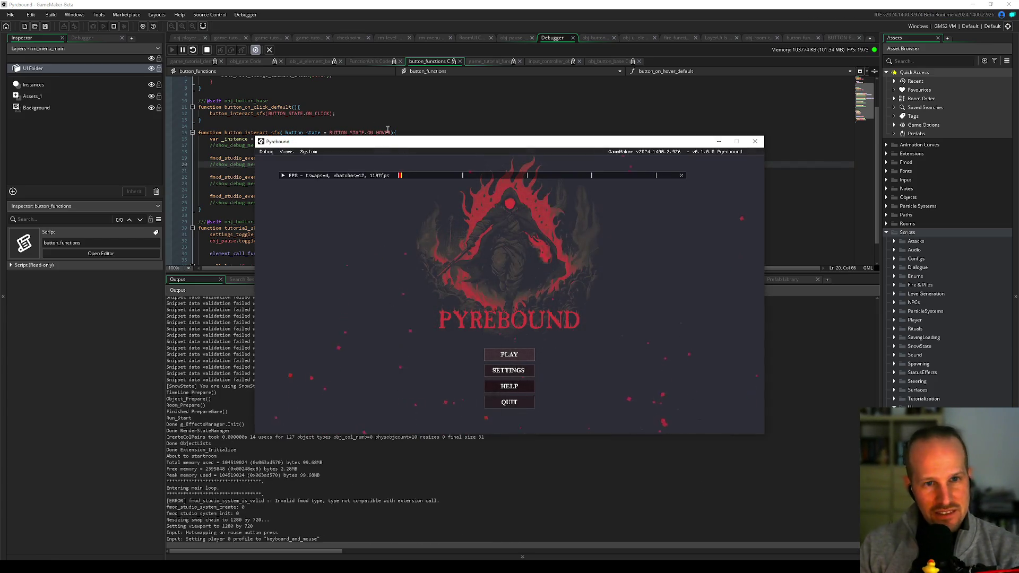
{"action": "left_click", "coordinate": [289, 155]}
{"action": "left_click", "coordinate": [289, 164]}
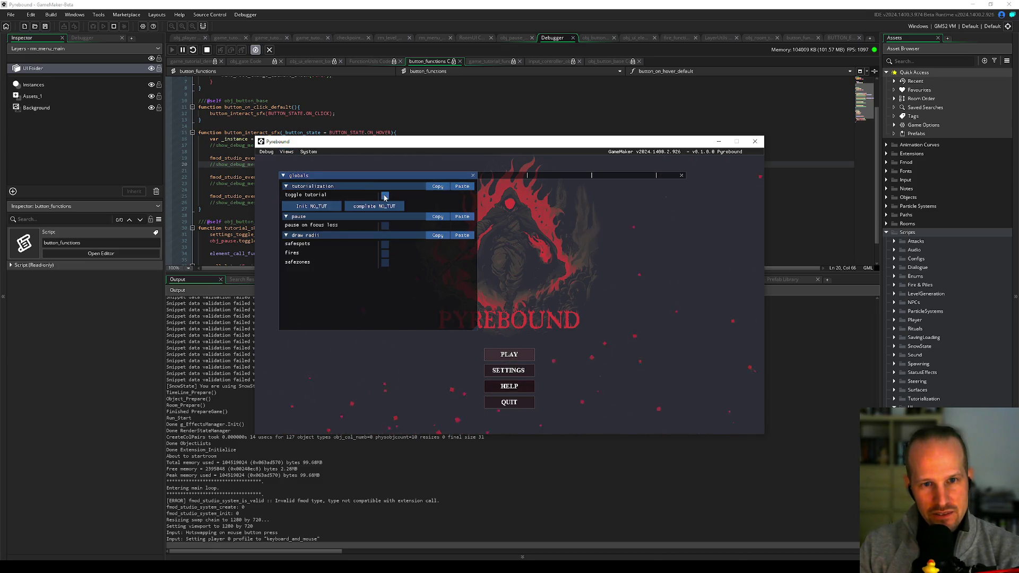
{"action": "key", "text": "F1"}
Step: Start play, test Resume and Skip Tutorial in the pause menu, then close the game
{"action": "key", "text": "Return"}
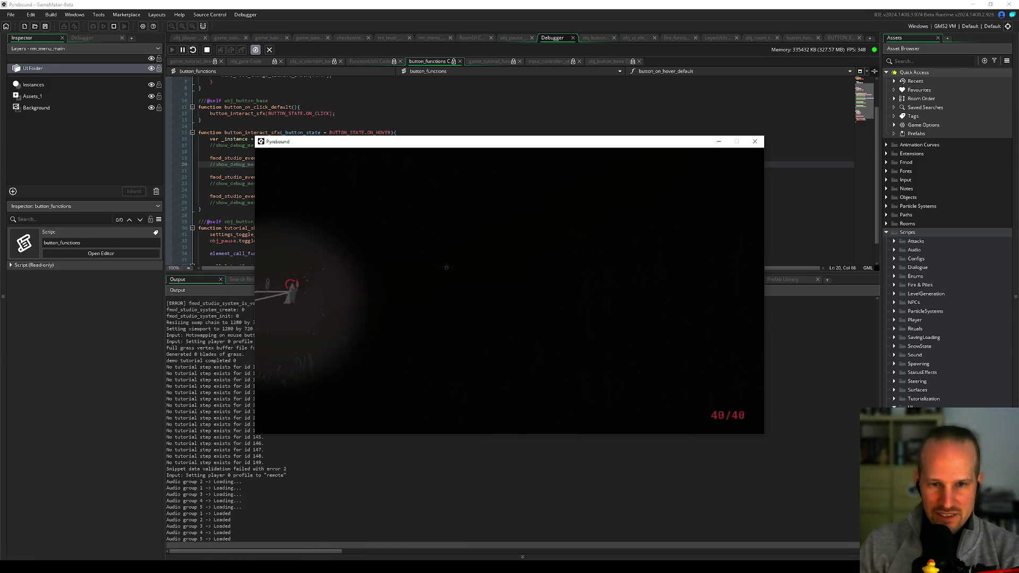
{"action": "key", "text": "Escape"}
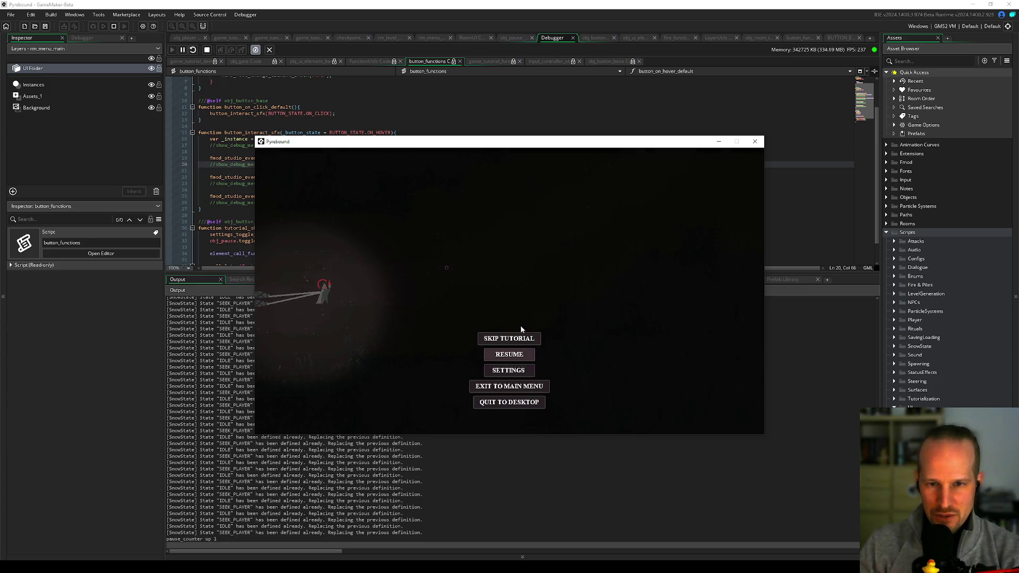
{"action": "left_click", "coordinate": [519, 339]}
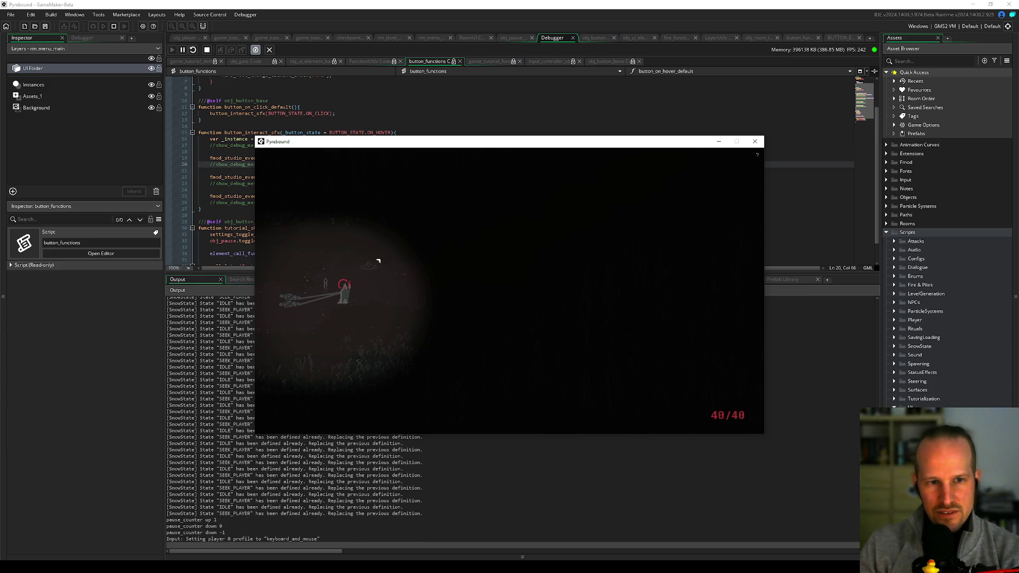
{"action": "key", "text": "Escape"}
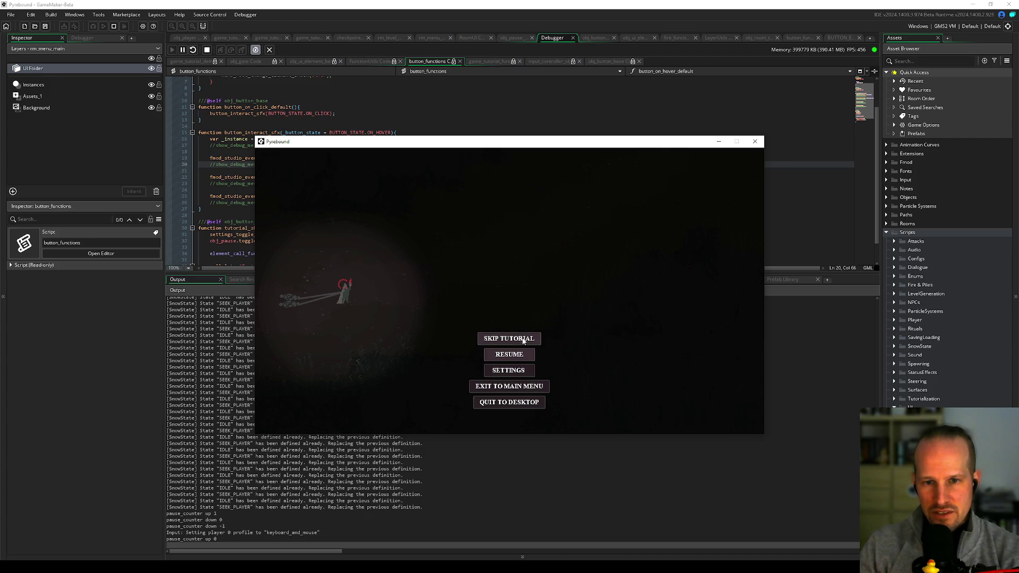
{"action": "left_click", "coordinate": [520, 338]}
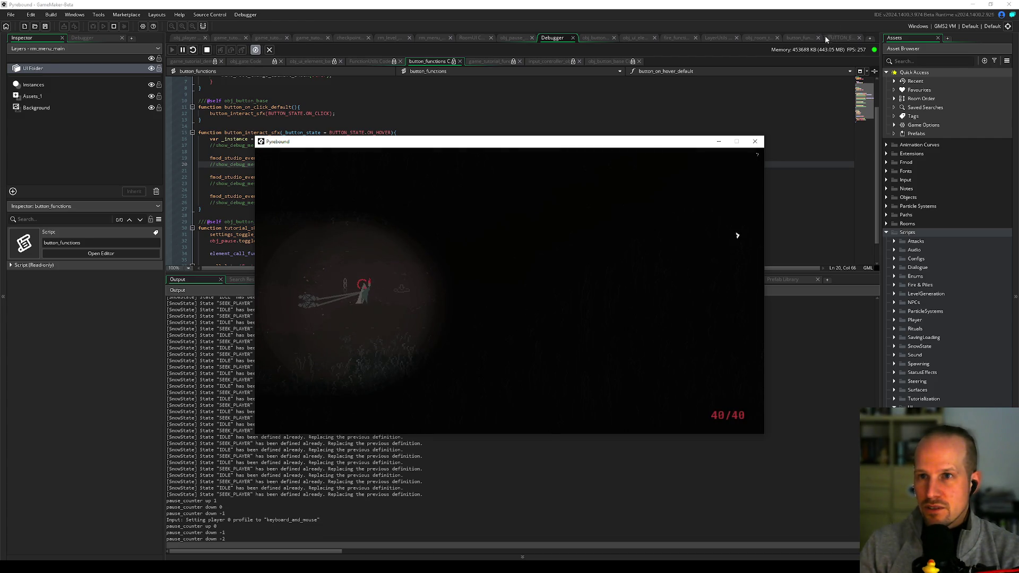
{"action": "key", "text": "alt+F4"}
Step: Add a breakpoint on tutorial_skip line 31, relaunch with F6, and choose Skip Tutorial
{"action": "left_click", "coordinate": [169, 211]}
{"action": "key", "text": "F6"}
{"action": "key", "text": "Escape"}
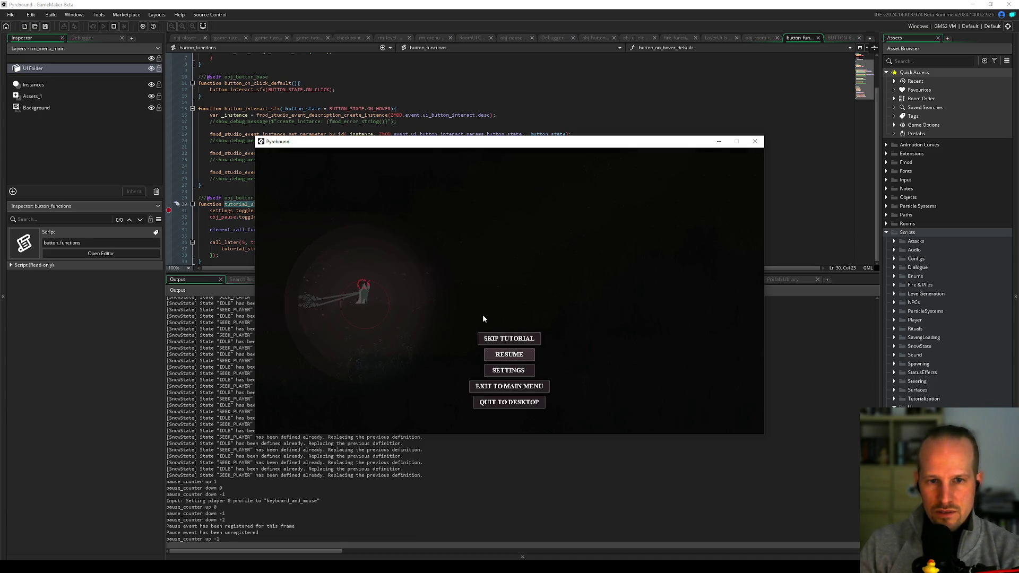
{"action": "left_click", "coordinate": [509, 338]}
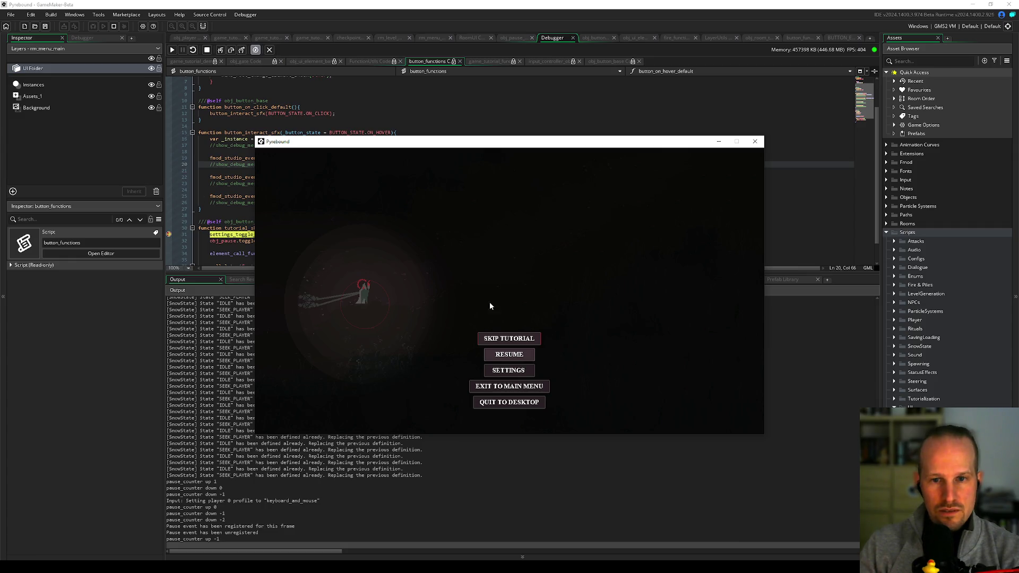
Step: Enlarge the code editor, step over two tutorial_skip lines, and step into element_call_functions
{"action": "left_click", "coordinate": [238, 228]}
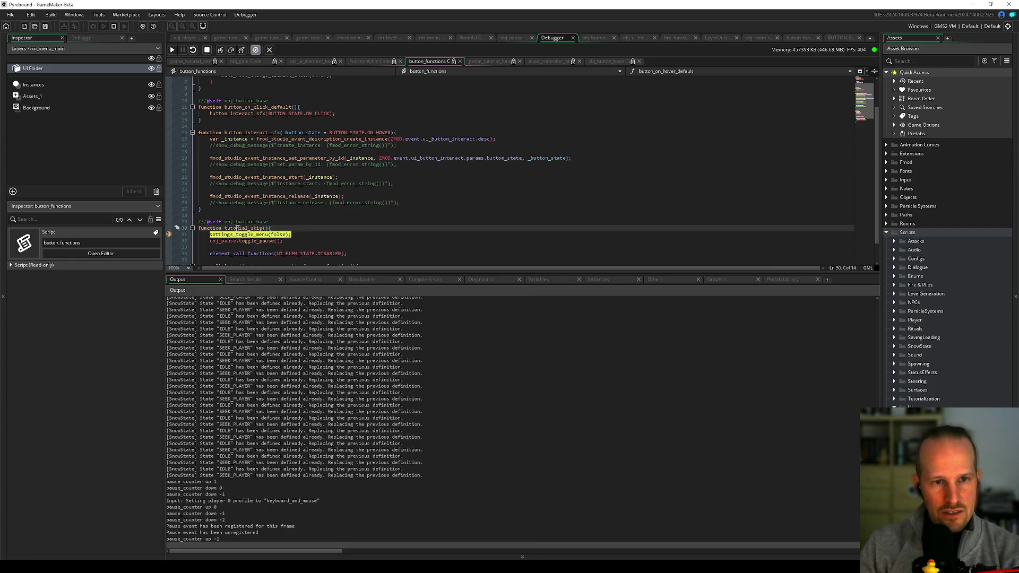
{"action": "scroll", "coordinate": [262, 262], "scroll_direction": "down", "scroll_amount": 1}
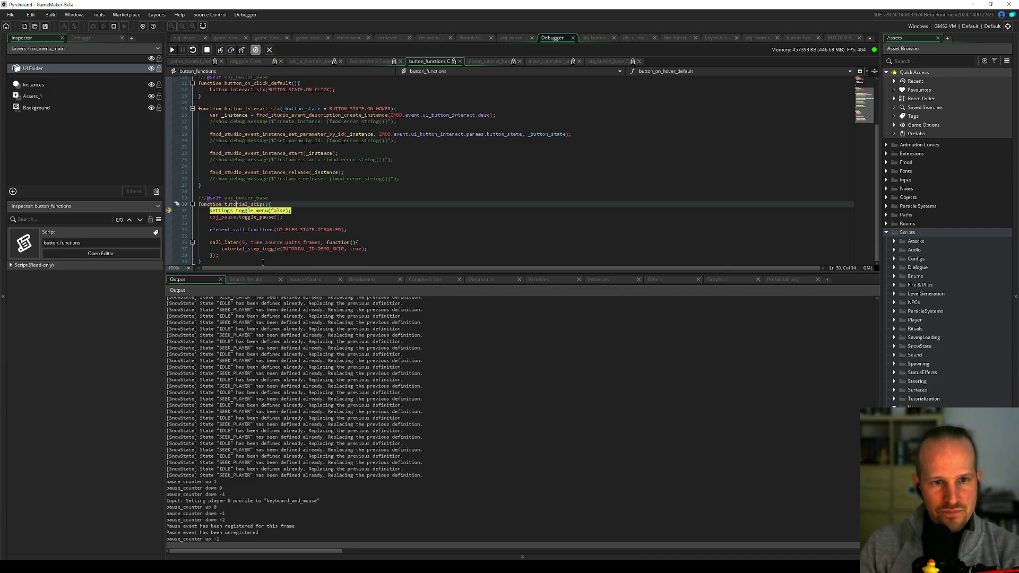
{"action": "left_click_drag", "start_coordinate": [262, 273], "coordinate": [265, 344]}
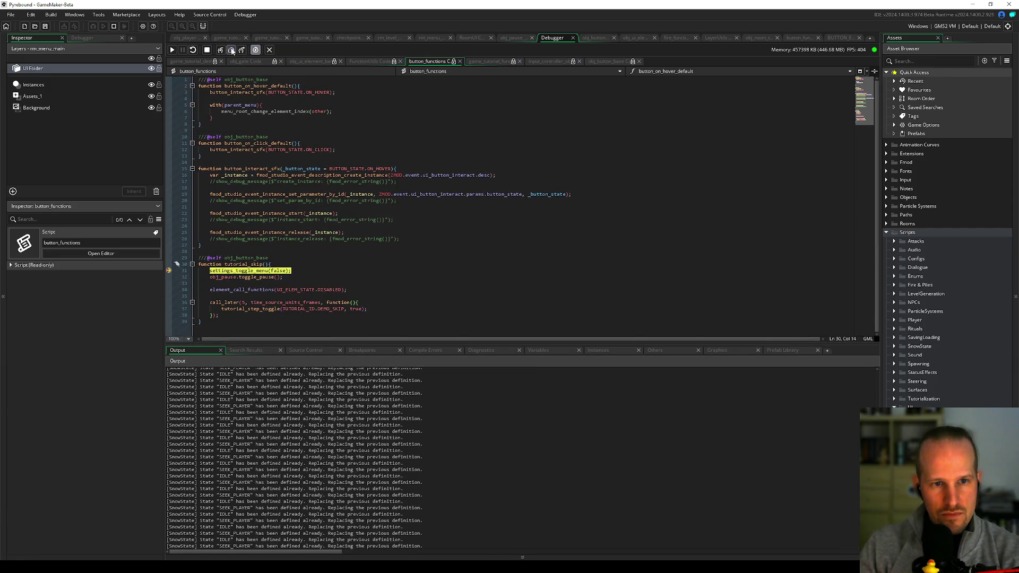
{"action": "left_click", "coordinate": [232, 50]}
{"action": "left_click", "coordinate": [232, 50]}
{"action": "left_click", "coordinate": [221, 50]}
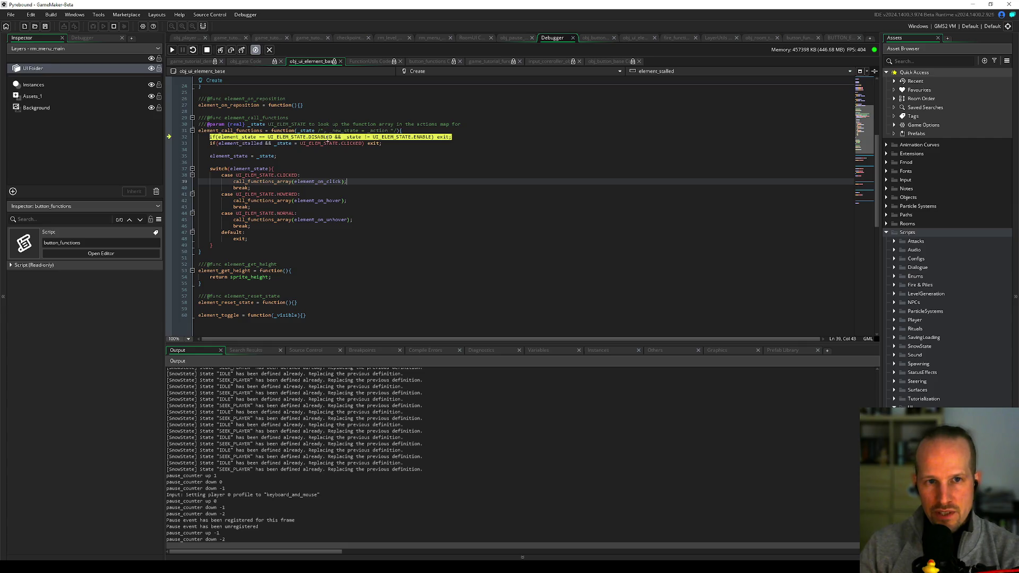
Step: Check DISABLED's definition, step to the switch on element_state, and show the Variables list
{"action": "middle_click", "coordinate": [318, 137]}
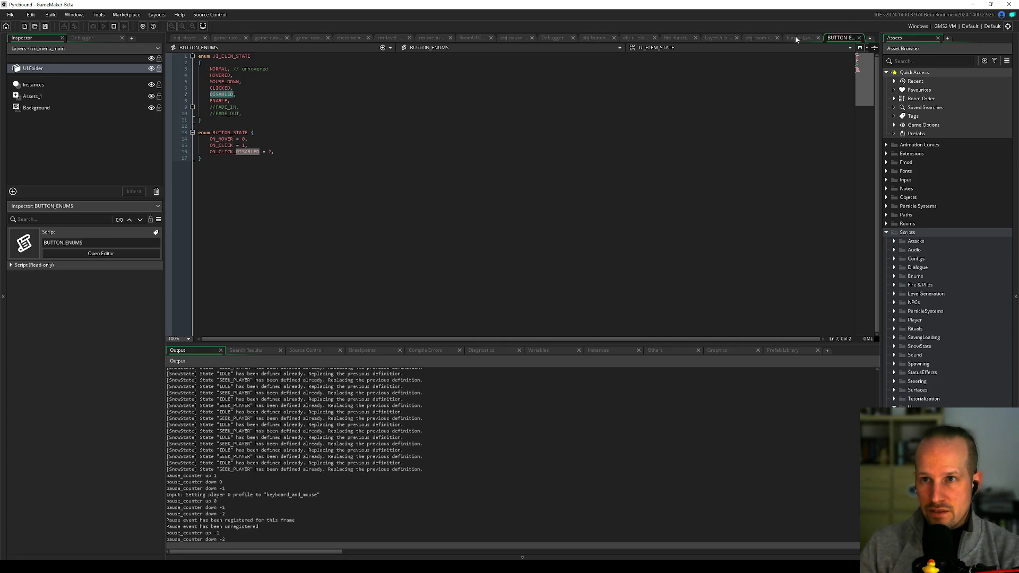
{"action": "left_click", "coordinate": [551, 38]}
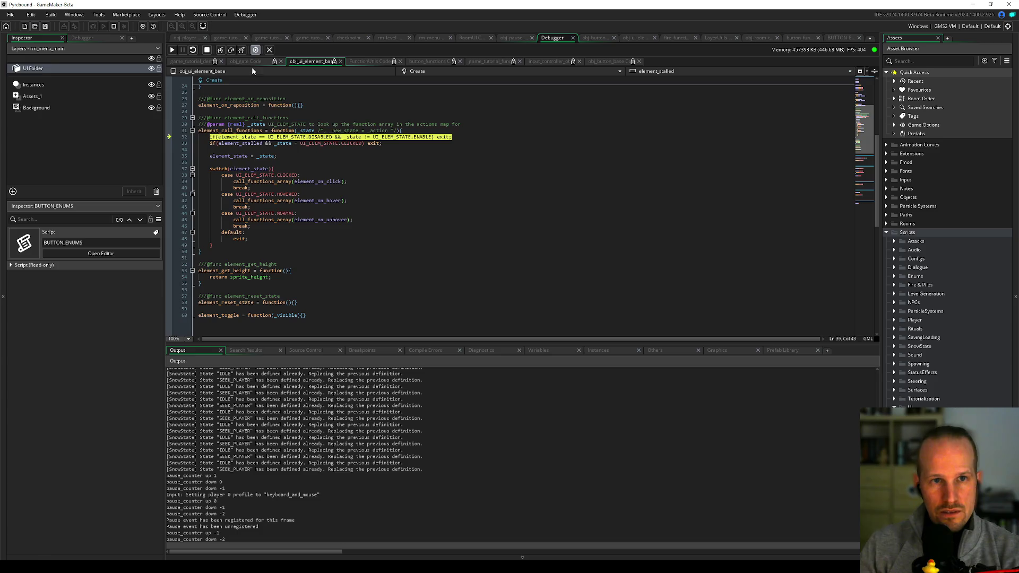
{"action": "left_click", "coordinate": [233, 51]}
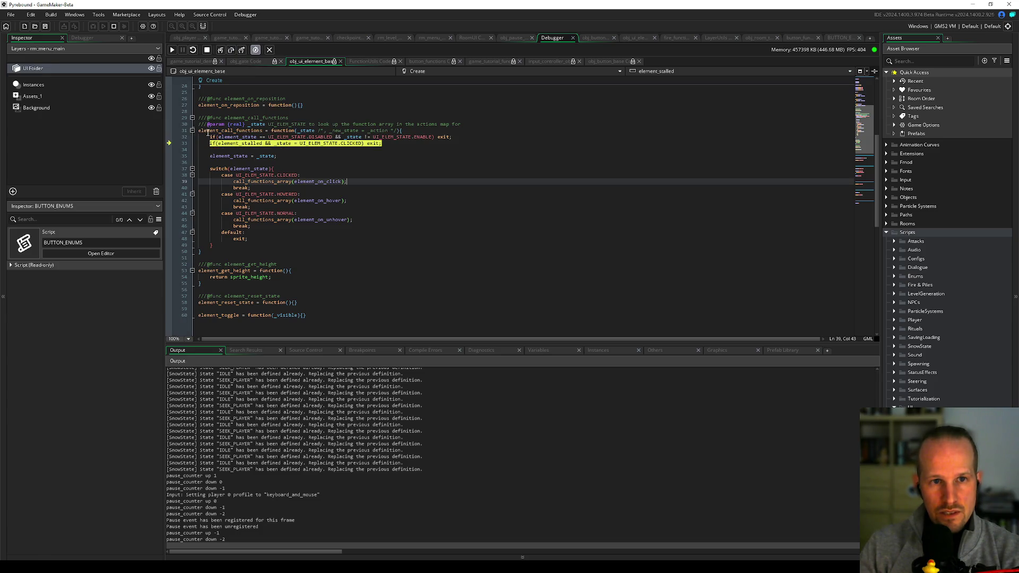
{"action": "left_click", "coordinate": [231, 51]}
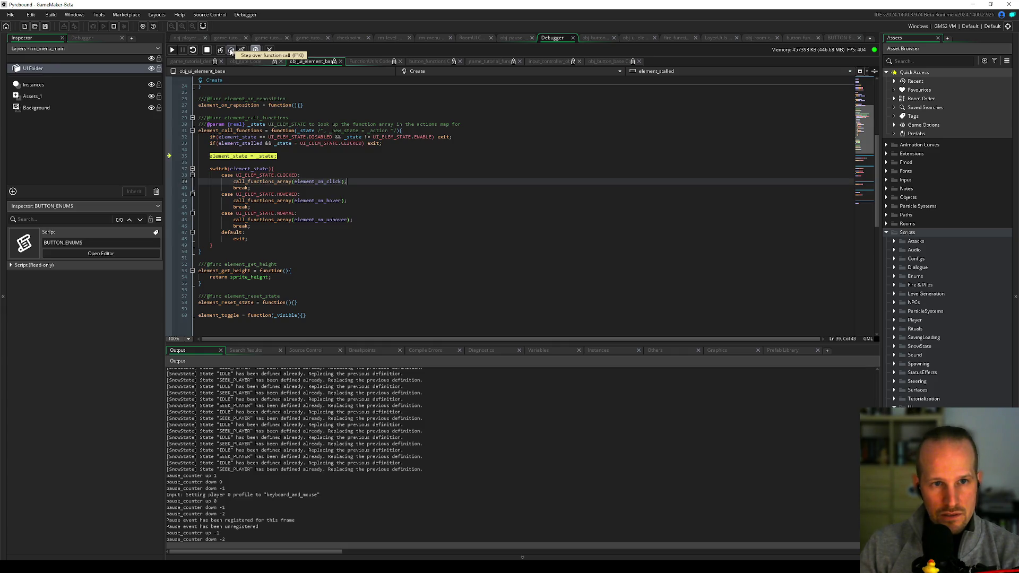
{"action": "left_click", "coordinate": [231, 51]}
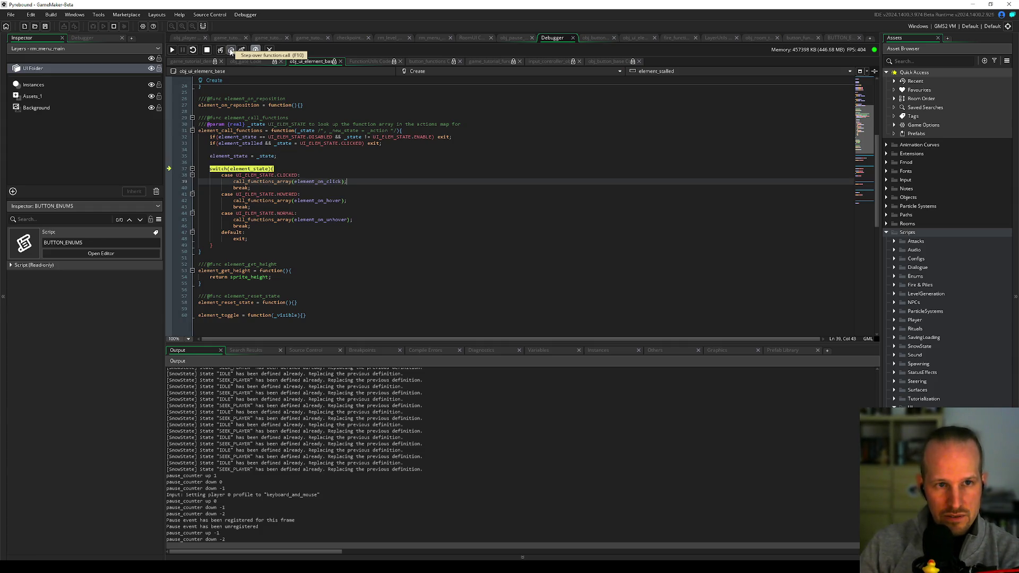
{"action": "left_click", "coordinate": [547, 351]}
{"action": "scroll", "coordinate": [179, 500], "scroll_direction": "down", "scroll_amount": 3}
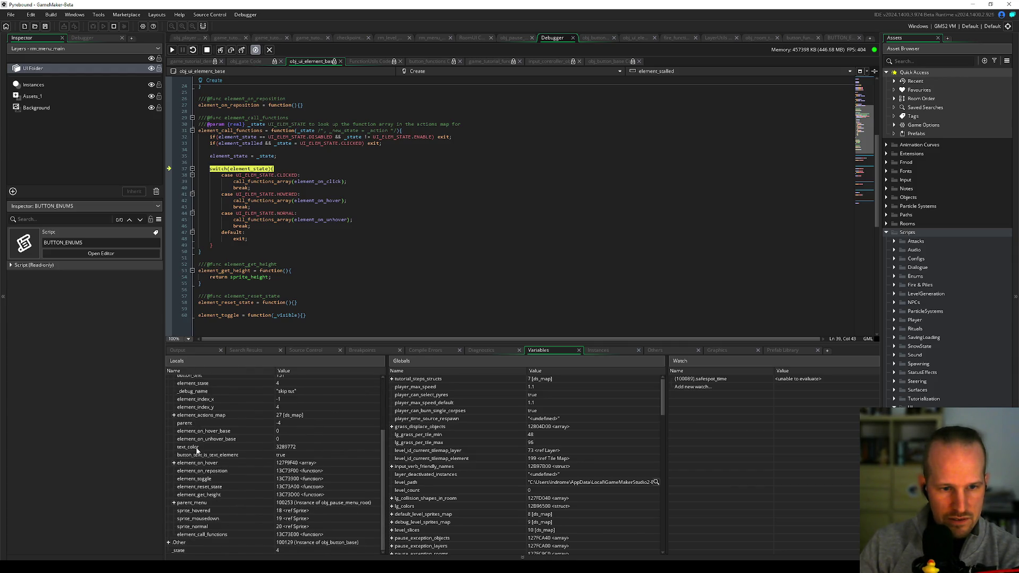
{"action": "scroll", "coordinate": [202, 468], "scroll_direction": "up", "scroll_amount": 1}
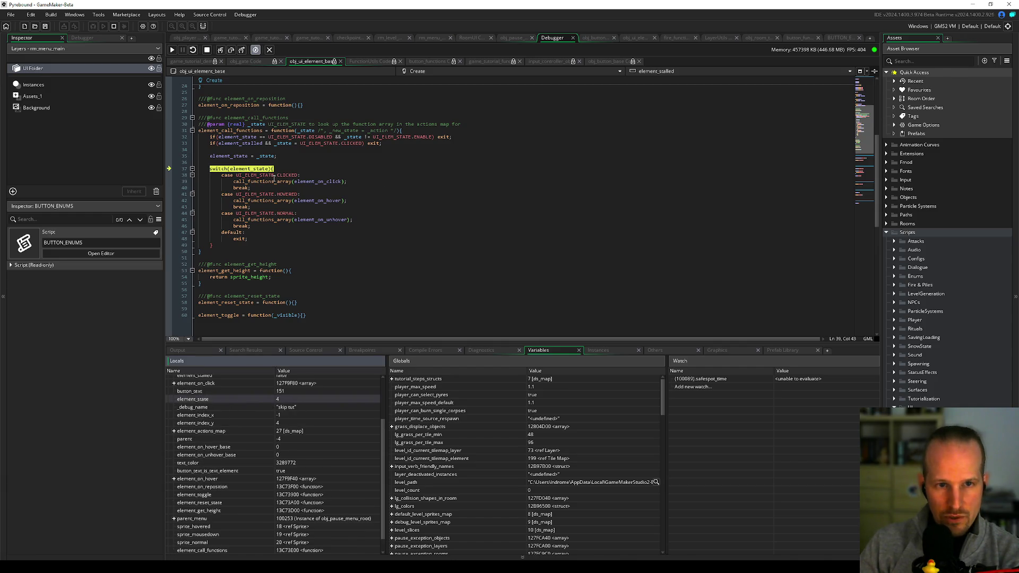
{"action": "middle_click", "coordinate": [289, 176]}
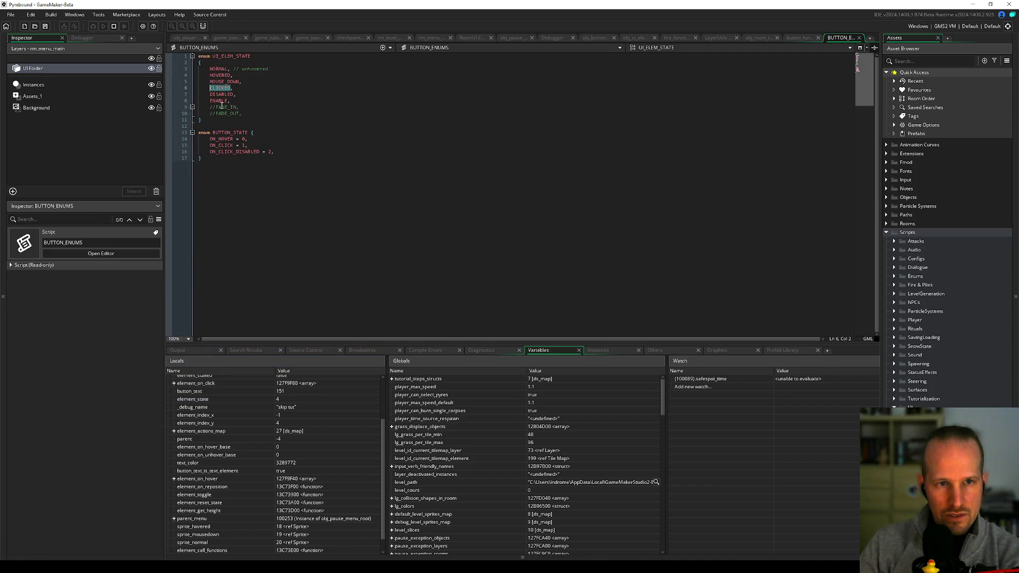
{"action": "left_click", "coordinate": [220, 95]}
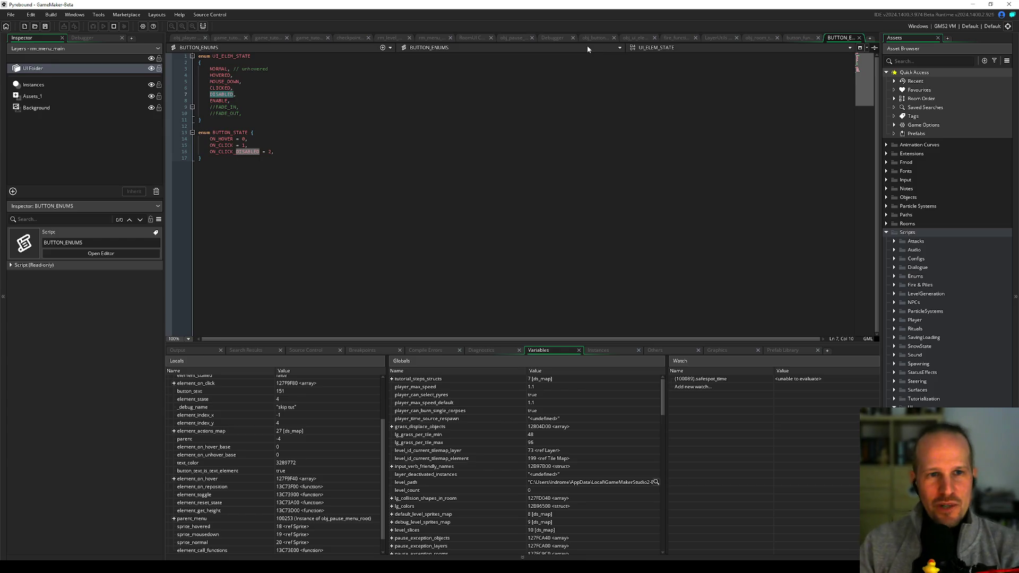
{"action": "left_click", "coordinate": [268, 93]}
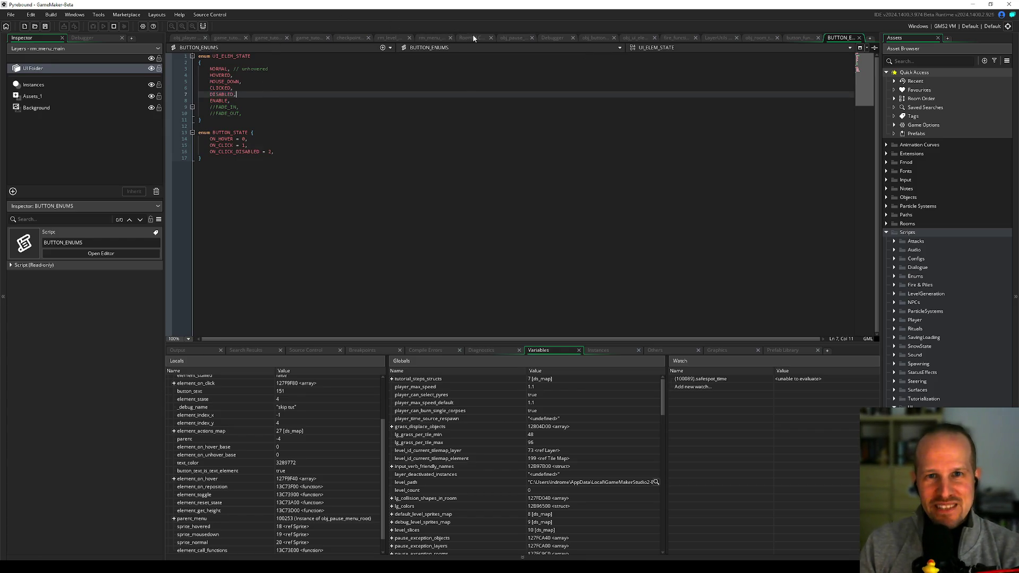
{"action": "left_click", "coordinate": [552, 38]}
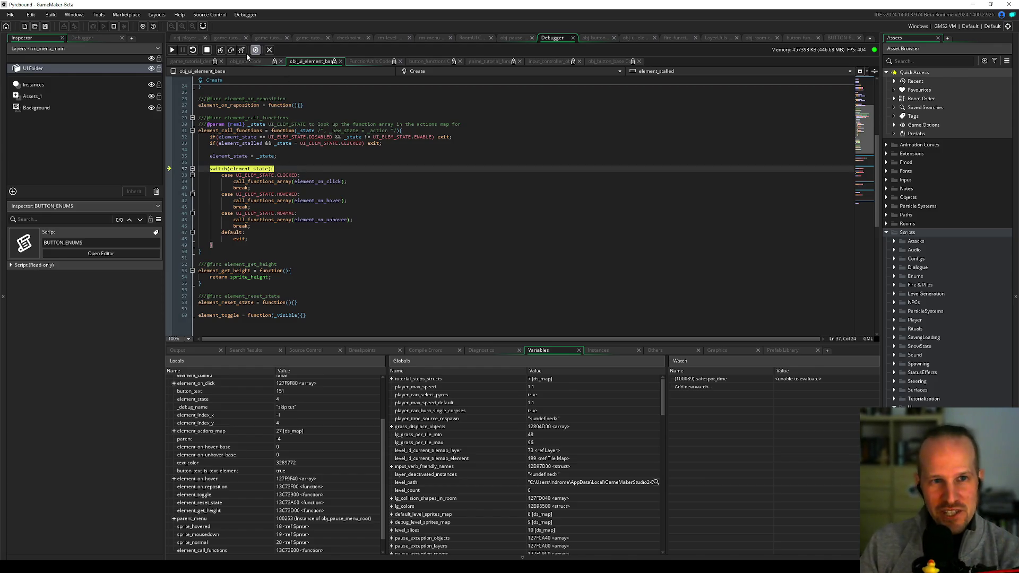
Step: Step through the switch's case checks onto the default-case exit
{"action": "left_click", "coordinate": [231, 49]}
{"action": "left_click", "coordinate": [231, 50]}
{"action": "left_click", "coordinate": [231, 50]}
{"action": "left_click", "coordinate": [231, 50]}
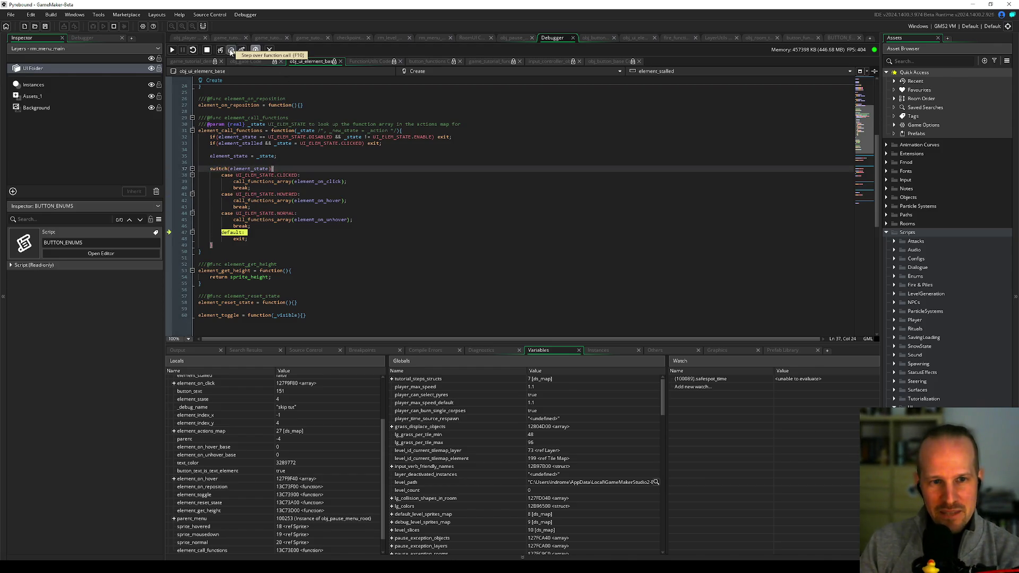
{"action": "left_click", "coordinate": [231, 50]}
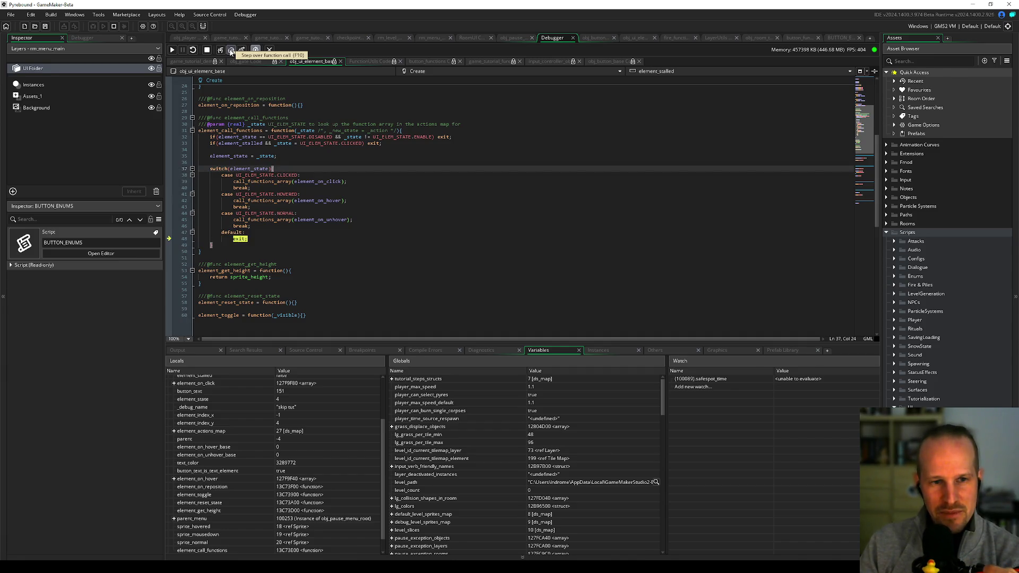
{"action": "left_click", "coordinate": [231, 49]}
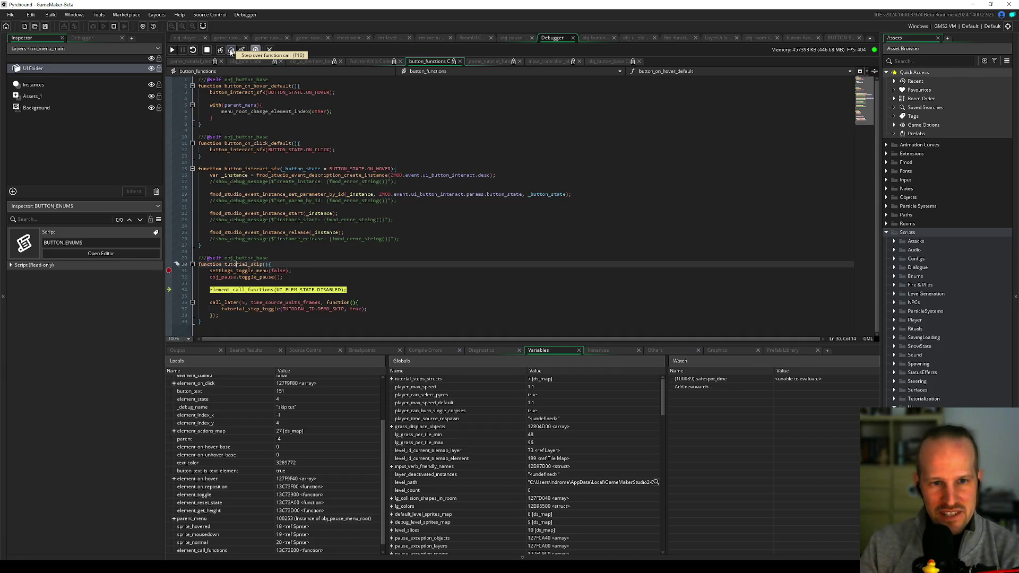
Step: Step back to tutorial_skip's call_later line, continue the game, and open its pause menu
{"action": "left_click", "coordinate": [231, 50]}
{"action": "left_click", "coordinate": [231, 50]}
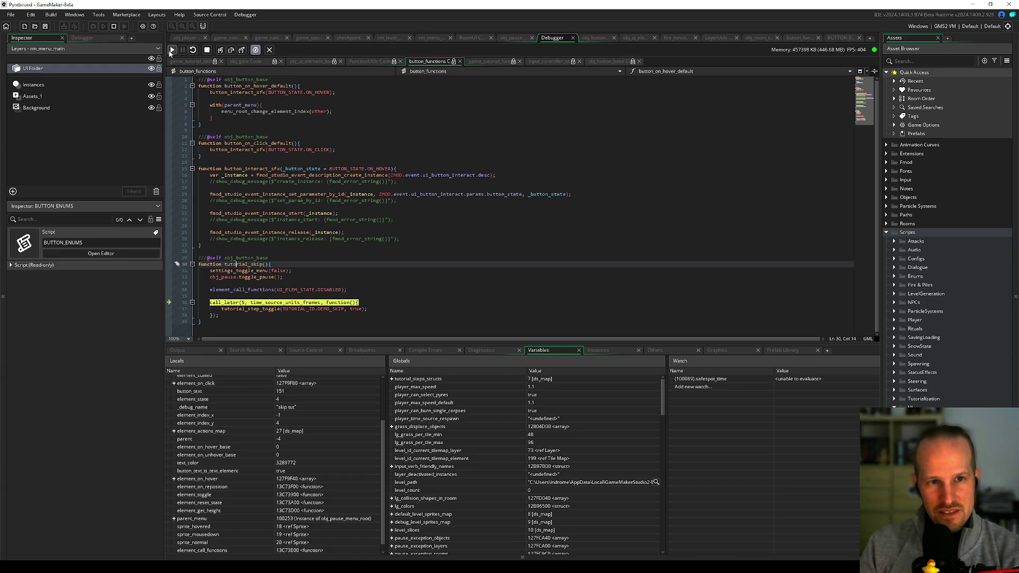
{"action": "left_click", "coordinate": [172, 50]}
{"action": "key", "text": "Escape"}
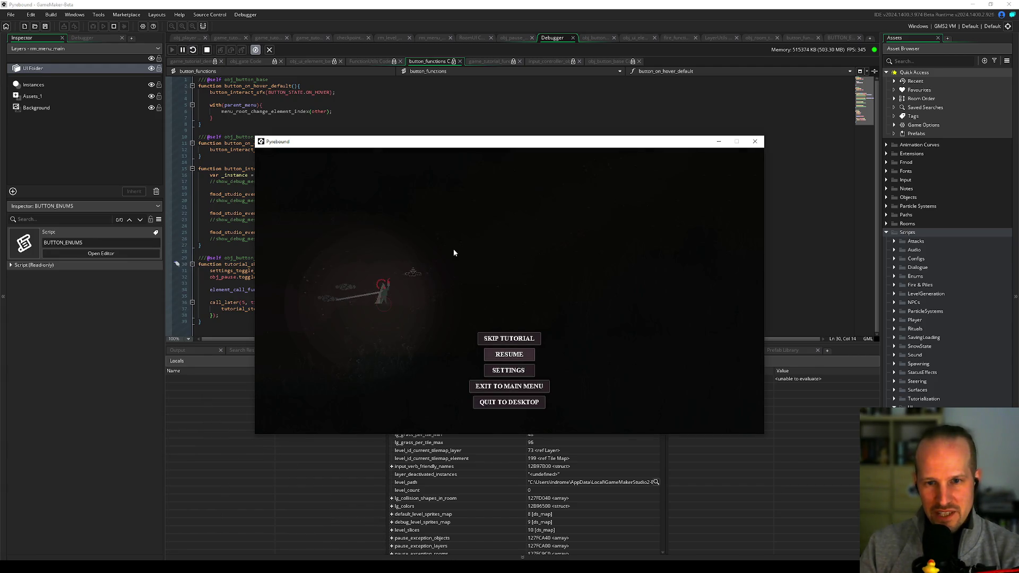
Step: List all running instances and expand obj_button_base instances 100131, 100132 and 100129
{"action": "left_click_drag", "start_coordinate": [442, 142], "coordinate": [594, 83]}
{"action": "key", "text": "alt+Tab"}
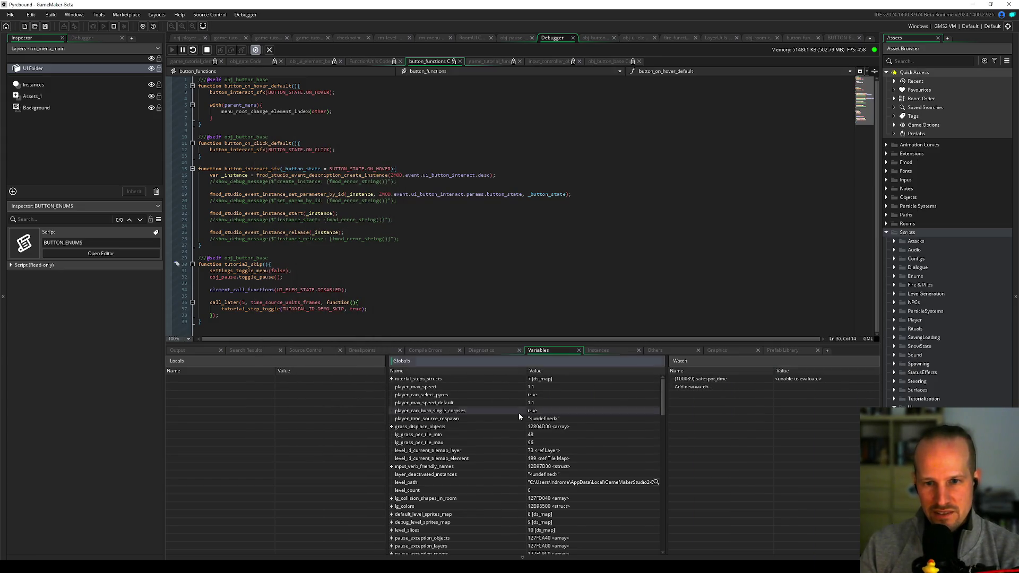
{"action": "left_click", "coordinate": [605, 351]}
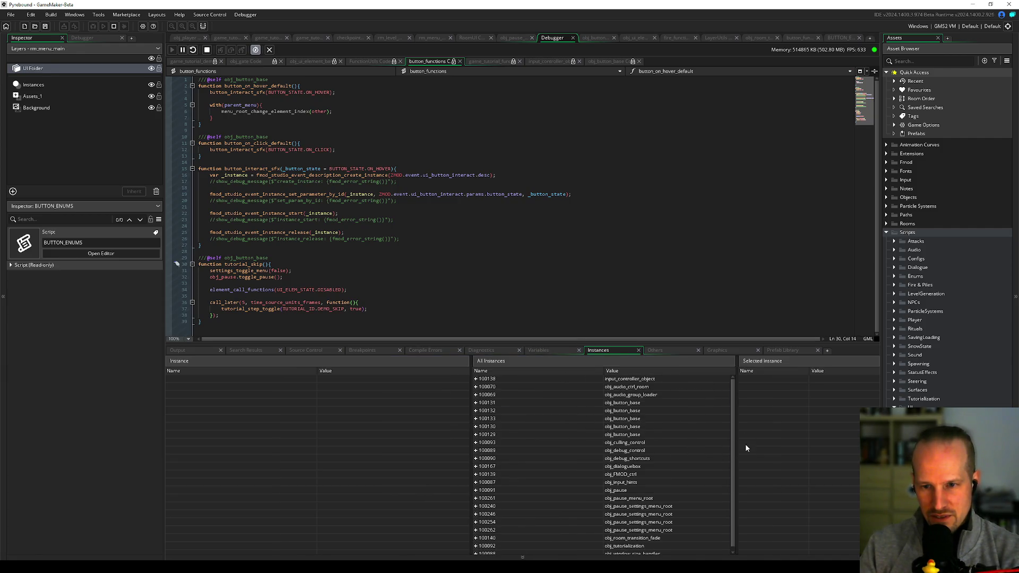
{"action": "left_click", "coordinate": [677, 450]}
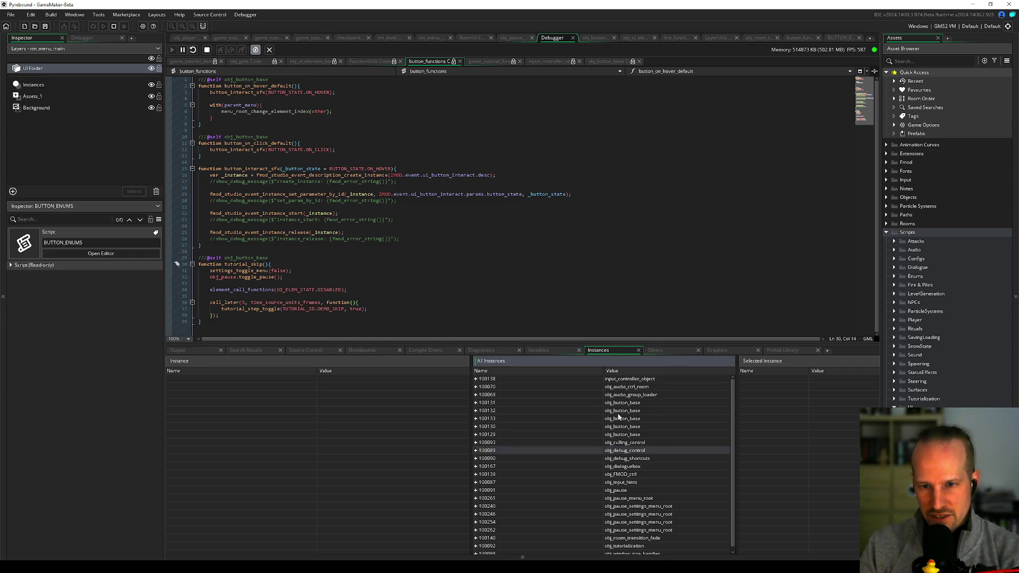
{"action": "left_click", "coordinate": [475, 403]}
{"action": "left_click", "coordinate": [476, 403]}
{"action": "left_click", "coordinate": [476, 410]}
{"action": "left_click", "coordinate": [476, 411]}
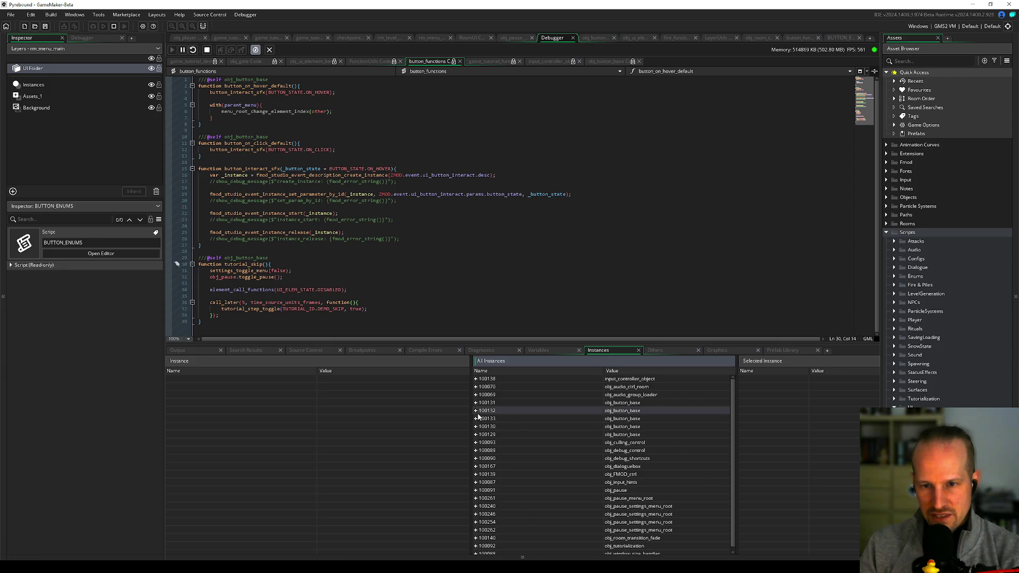
{"action": "left_click", "coordinate": [476, 435]}
Step: Confirm instance 100129 is skip-tut with element_state 0, then show BUTTON_ENUMS
{"action": "scroll", "coordinate": [483, 427], "scroll_direction": "down", "scroll_amount": 3}
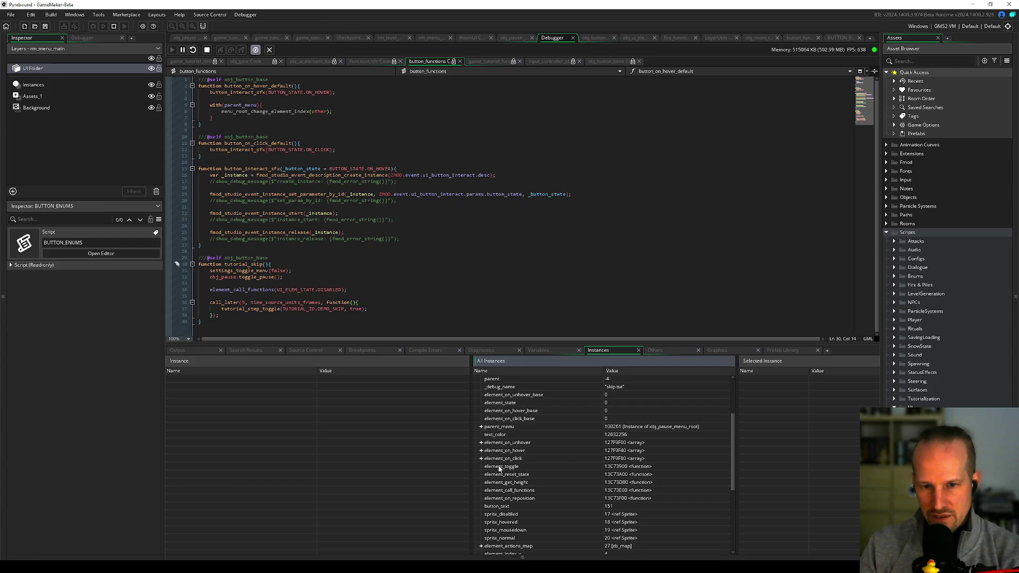
{"action": "left_click", "coordinate": [625, 388]}
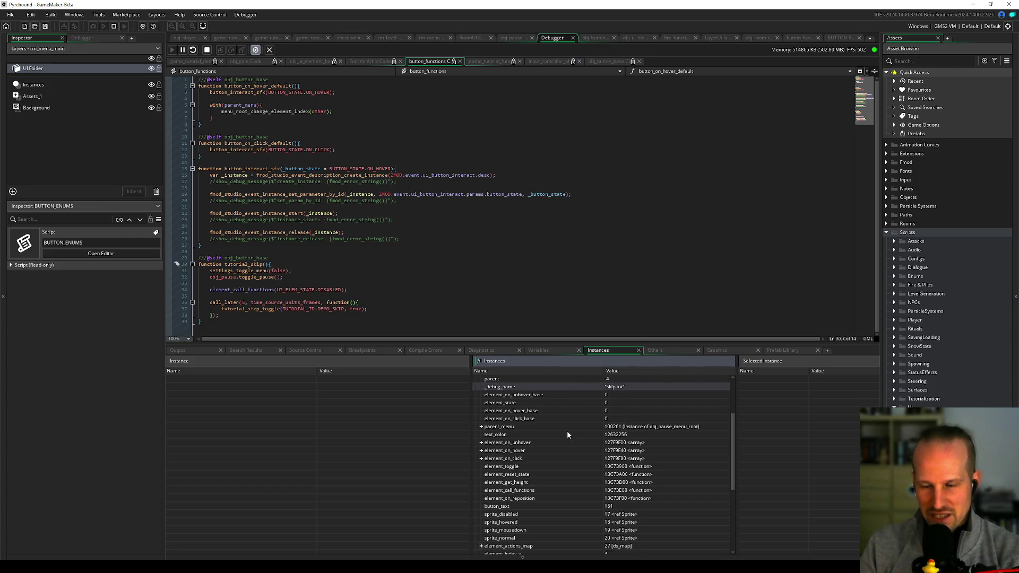
{"action": "scroll", "coordinate": [535, 519], "scroll_direction": "down", "scroll_amount": 3}
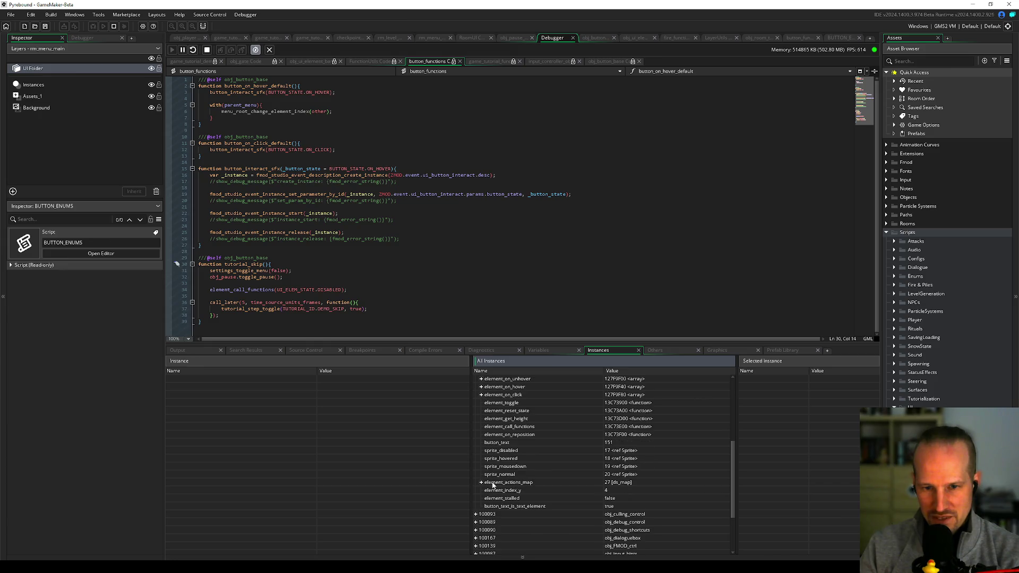
{"action": "scroll", "coordinate": [512, 476], "scroll_direction": "up", "scroll_amount": 3}
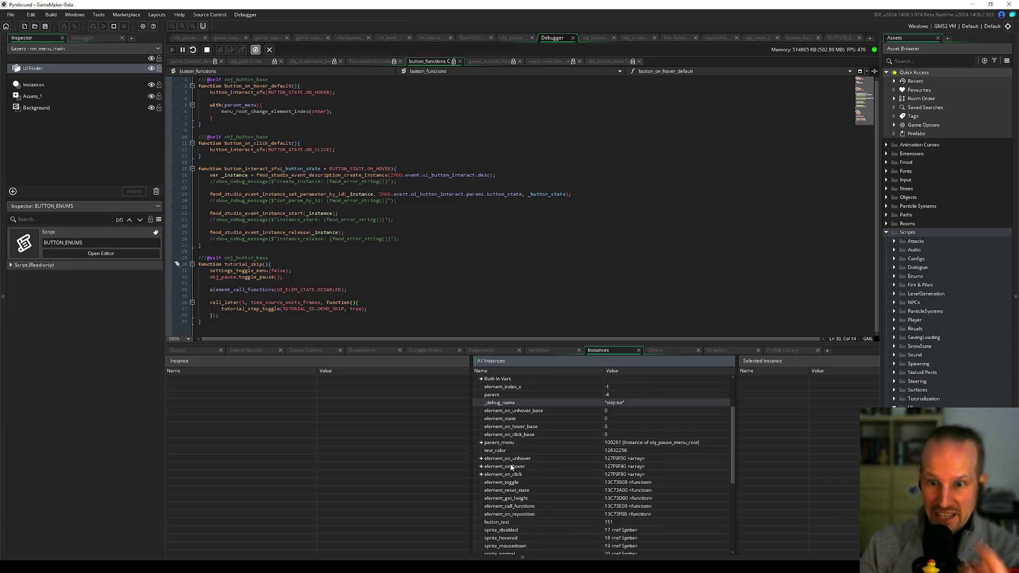
{"action": "scroll", "coordinate": [511, 467], "scroll_direction": "up", "scroll_amount": 2}
{"action": "left_click", "coordinate": [486, 404]}
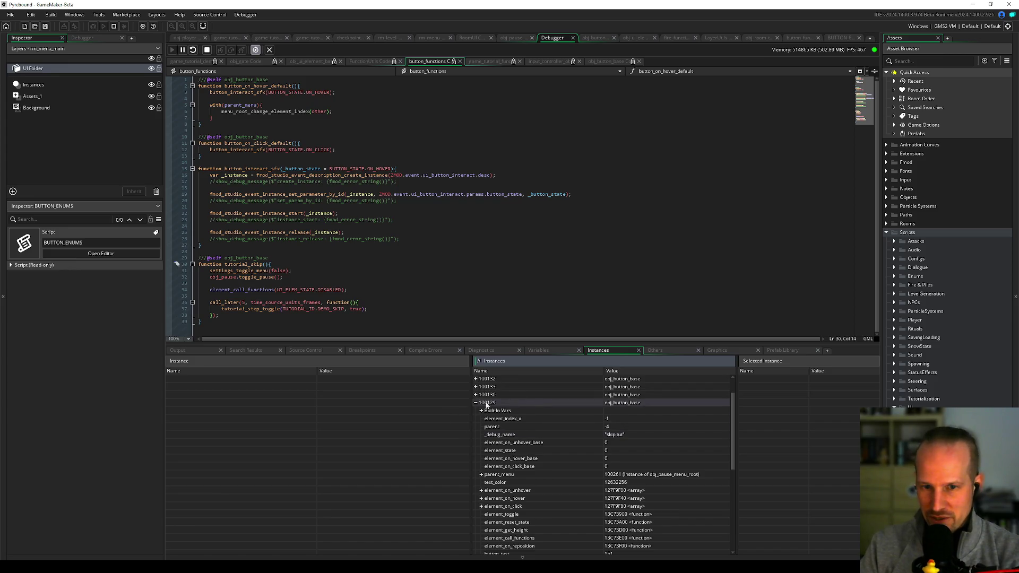
{"action": "left_click", "coordinate": [508, 451]}
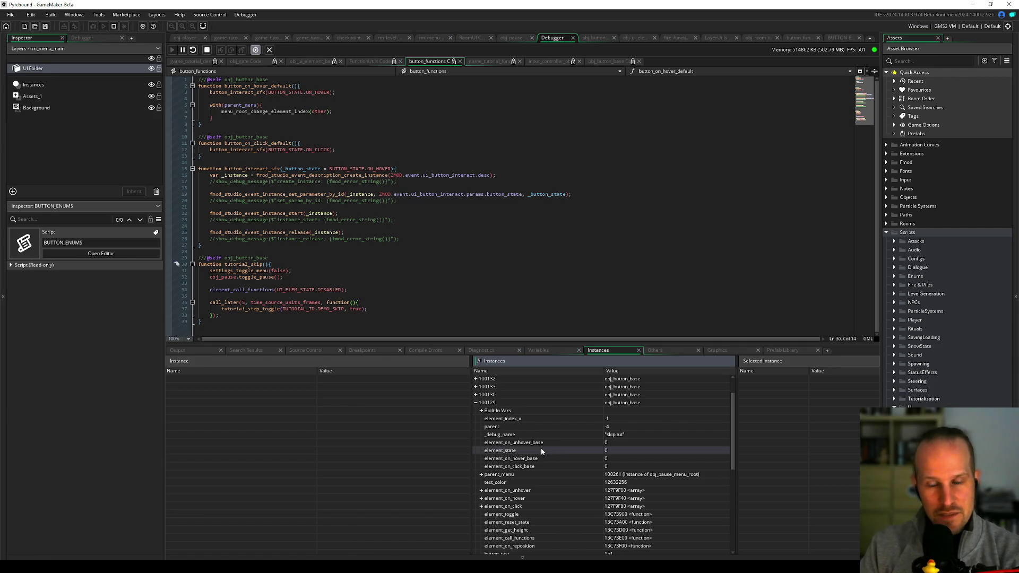
{"action": "left_click", "coordinate": [841, 38]}
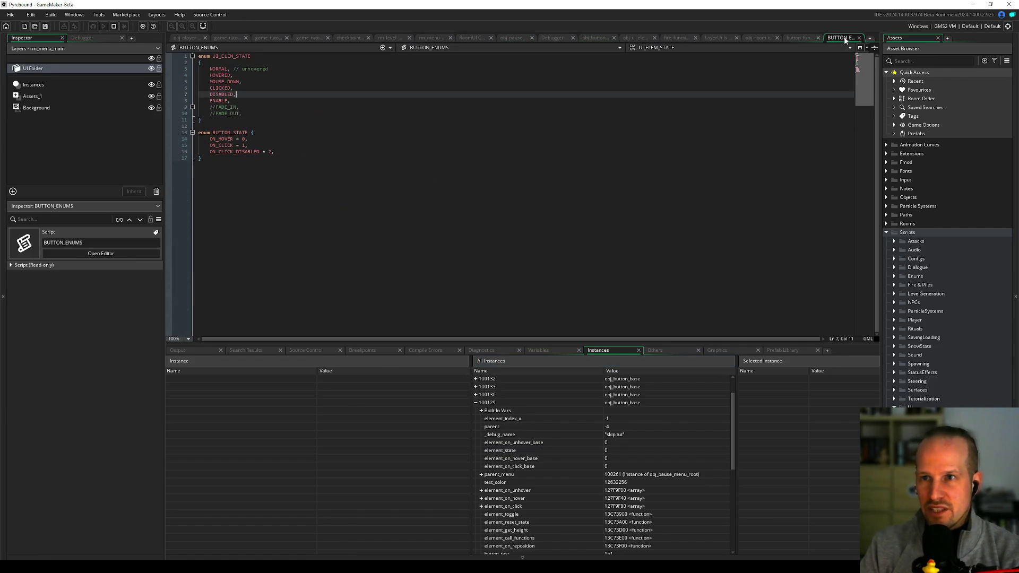
Step: Stop the running game and find all three uses of UI_ELEM_STATE.NORMAL
{"action": "double_click", "coordinate": [219, 70]}
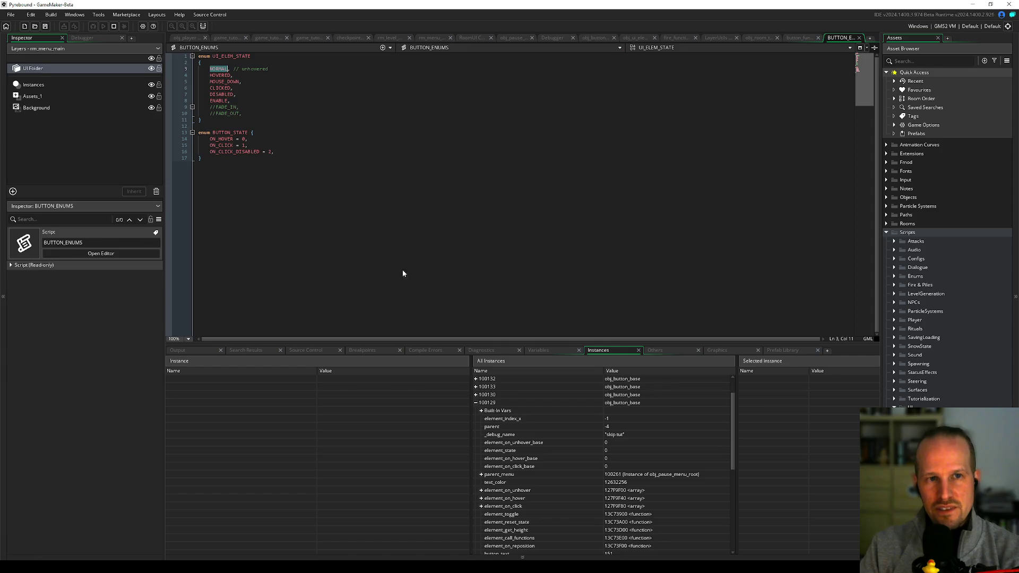
{"action": "left_click", "coordinate": [113, 28]}
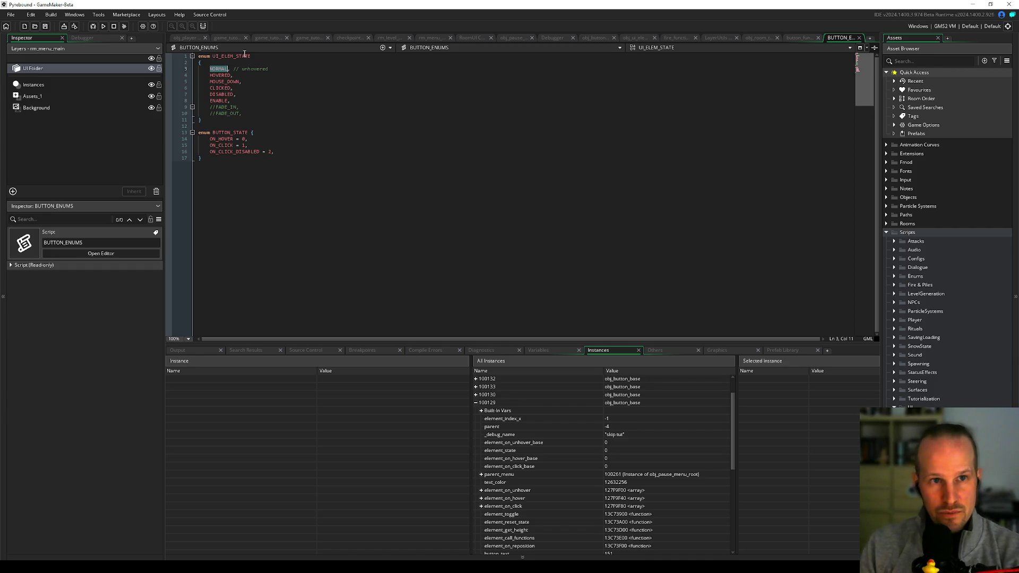
{"action": "double_click", "coordinate": [237, 57]}
{"action": "key", "text": "ctrl+f"}
{"action": "type", "text": "UI_ELEM_STATE.N"}
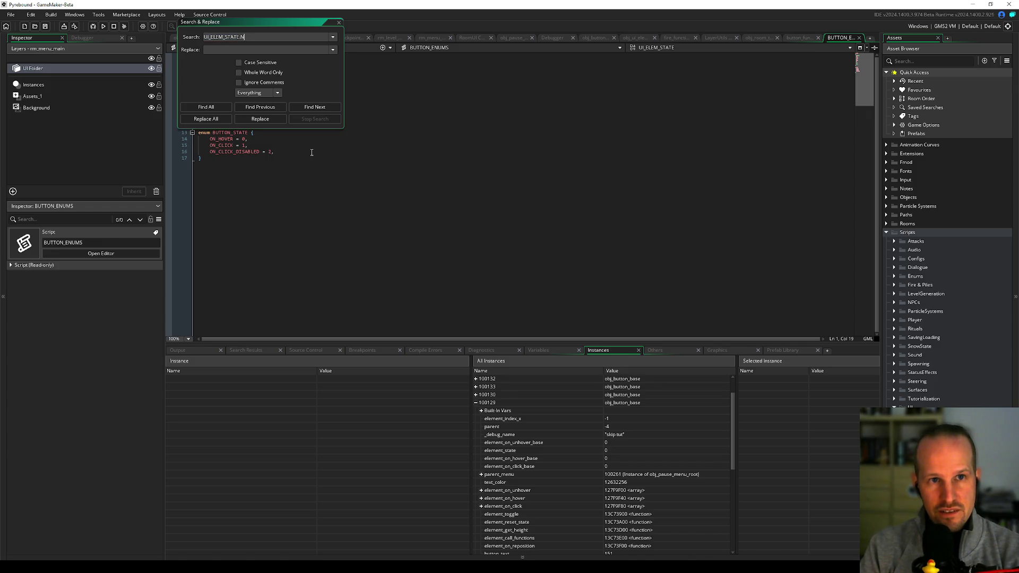
{"action": "type", "text": "ORMAL"}
{"action": "key", "text": "Return"}
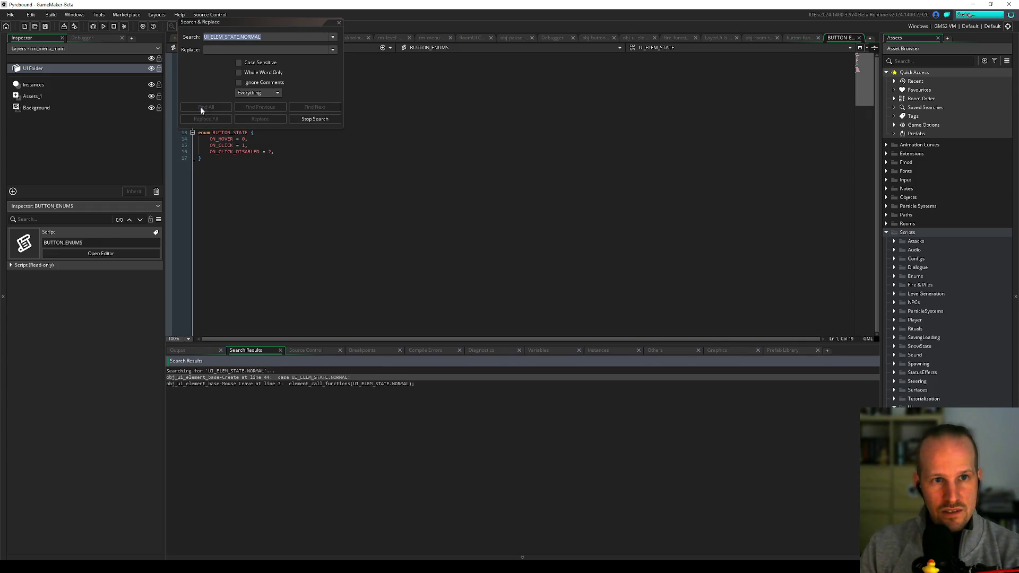
{"action": "left_click", "coordinate": [340, 23]}
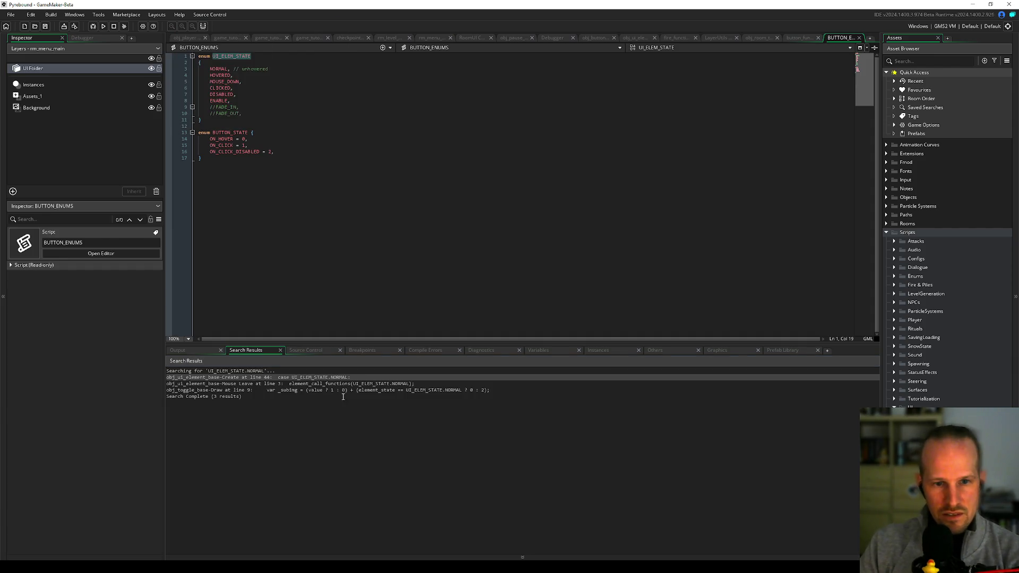
Step: Open the Mouse Leave match in obj_ui_element_base and jump to element_call_functions' definition
{"action": "double_click", "coordinate": [246, 384]}
{"action": "left_click", "coordinate": [227, 257]}
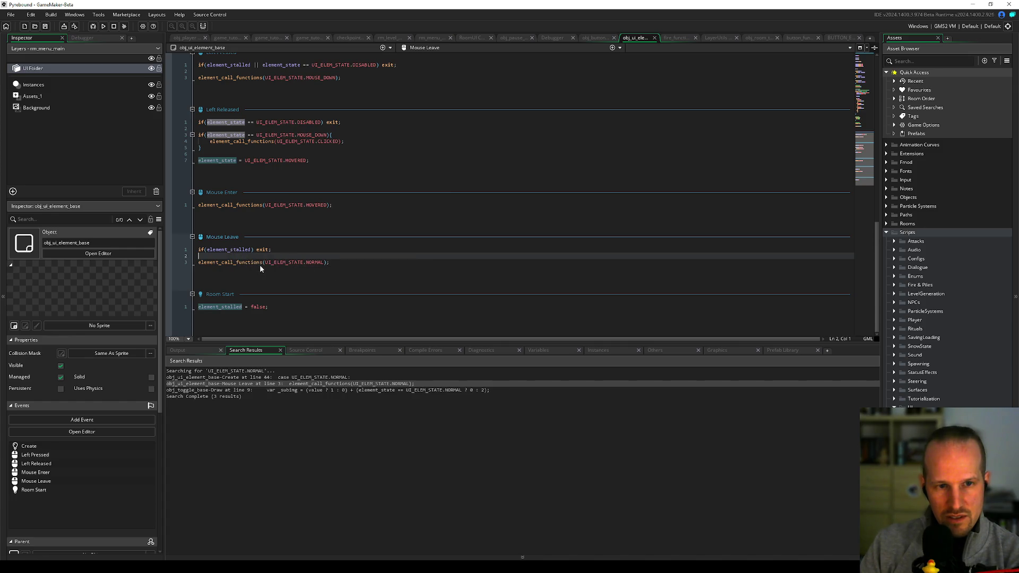
{"action": "left_click", "coordinate": [344, 261]}
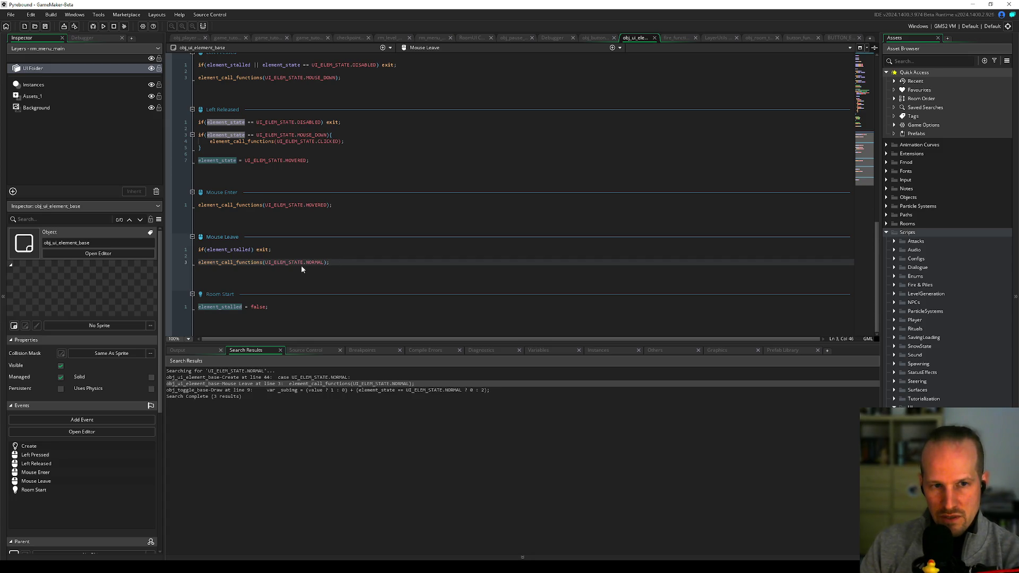
{"action": "left_click", "coordinate": [230, 258]}
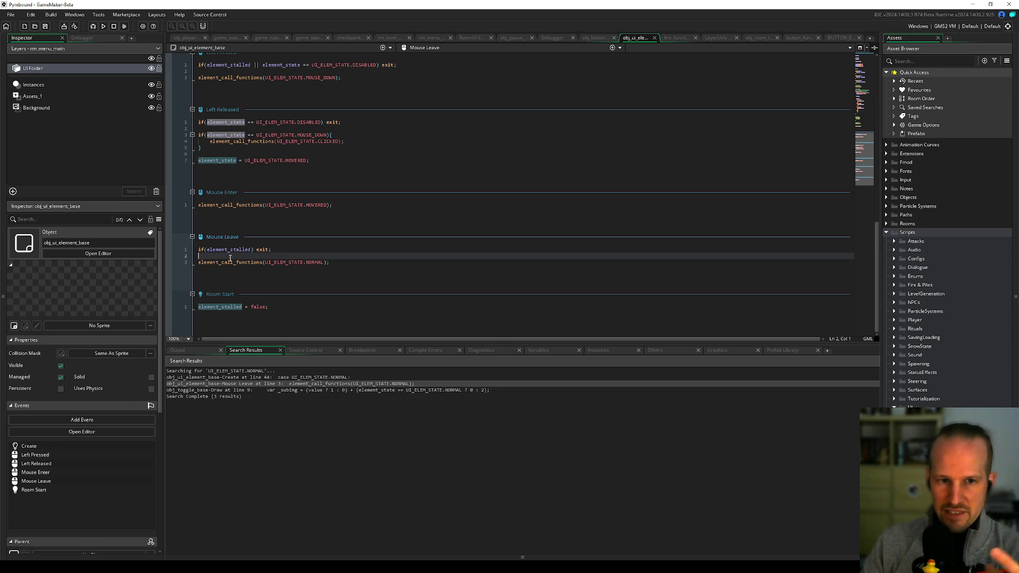
{"action": "double_click", "coordinate": [318, 263]}
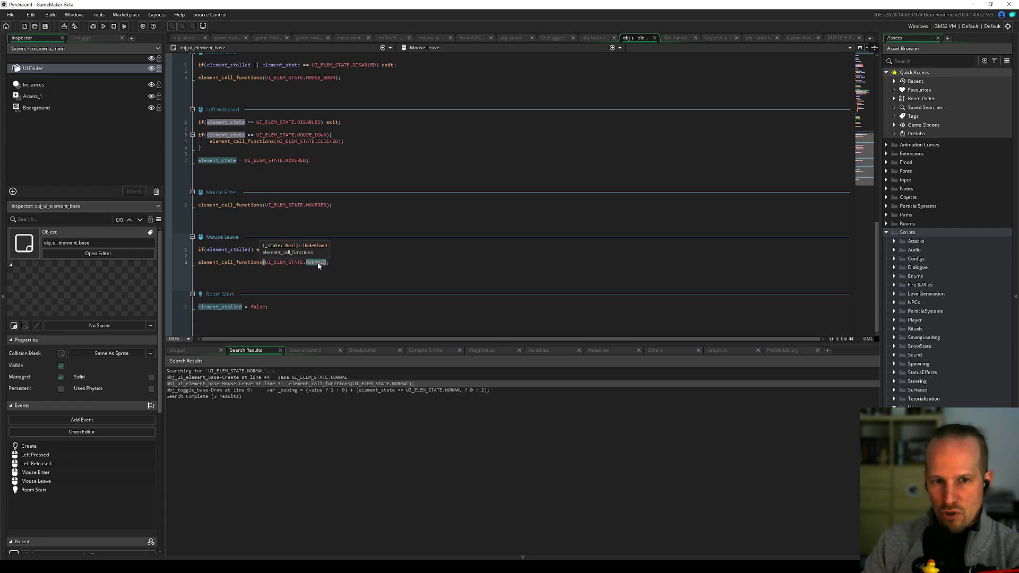
{"action": "left_click", "coordinate": [306, 256]}
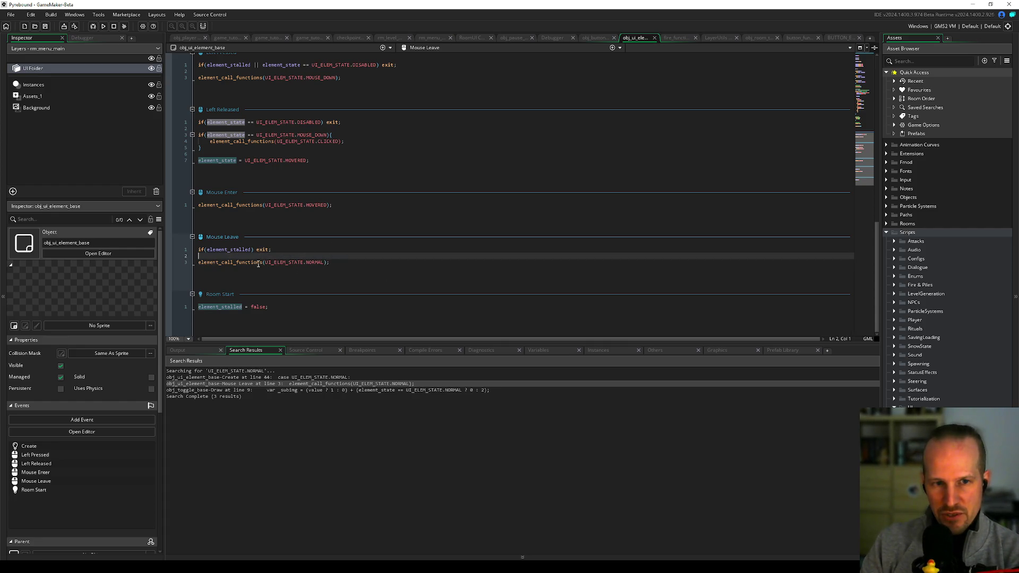
{"action": "middle_click", "coordinate": [259, 263]}
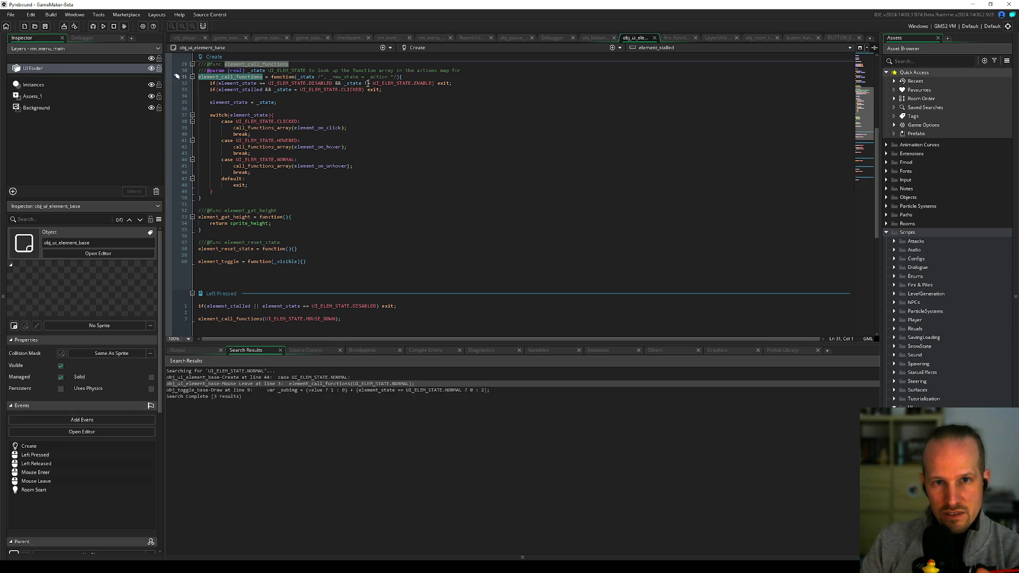
Step: Inspect element_call_functions' DISABLED/ENABLE exit check and CLICKED check, then bring up obj_button_base's code
{"action": "double_click", "coordinate": [324, 84]}
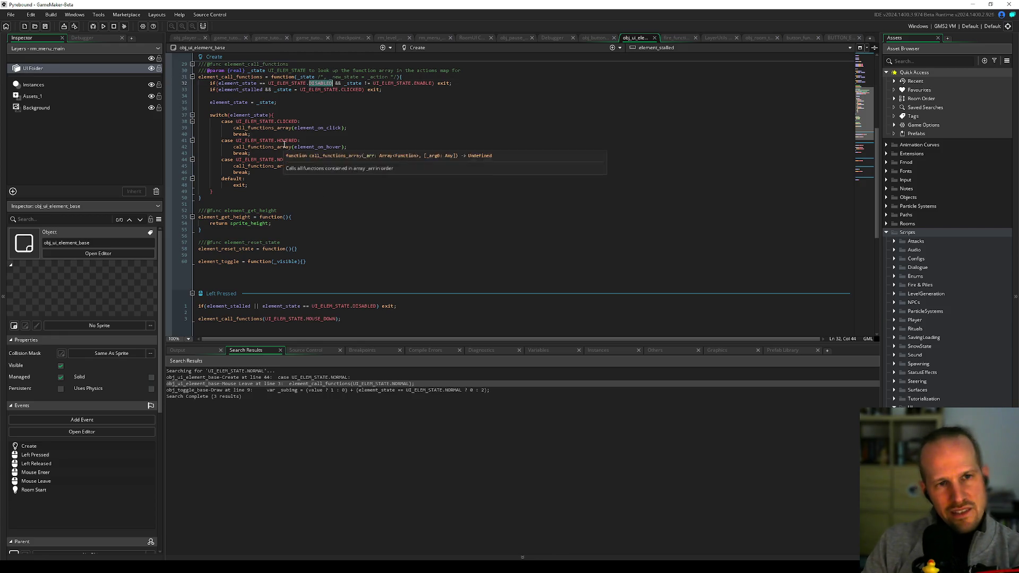
{"action": "scroll", "coordinate": [302, 115], "scroll_direction": "up", "scroll_amount": 4}
{"action": "mouse_move", "coordinate": [205, 159]}
{"action": "left_mouse_down"}
{"action": "mouse_move", "coordinate": [451, 148]}
{"action": "mouse_move", "coordinate": [465, 158]}
{"action": "left_mouse_up"}
{"action": "double_click", "coordinate": [420, 160]}
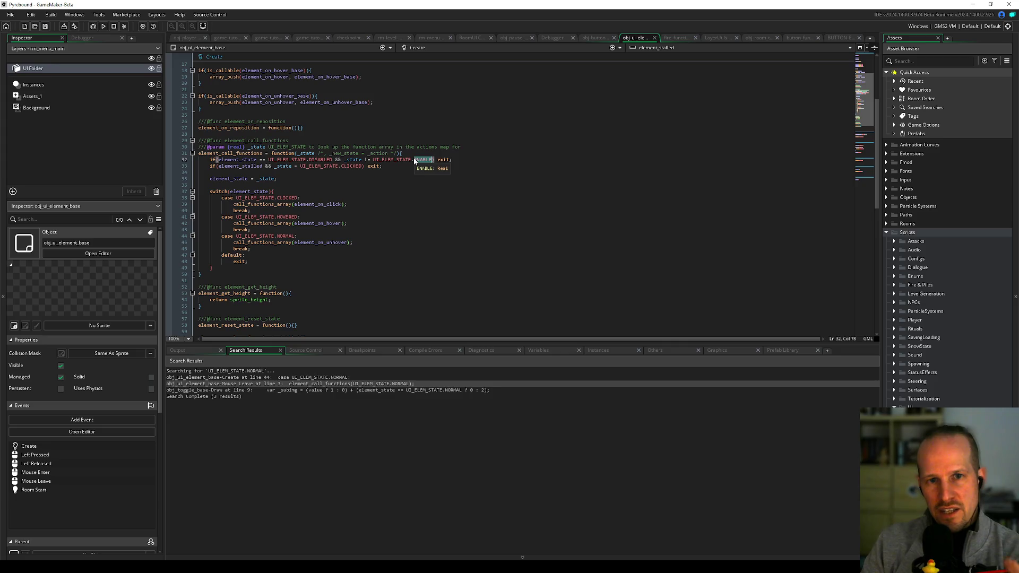
{"action": "double_click", "coordinate": [321, 160]}
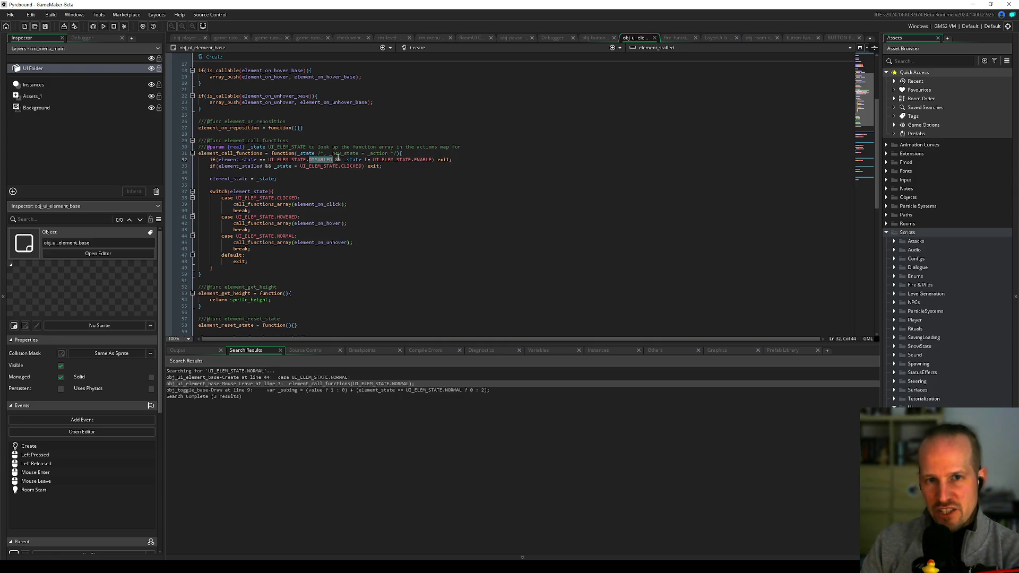
{"action": "double_click", "coordinate": [353, 160]}
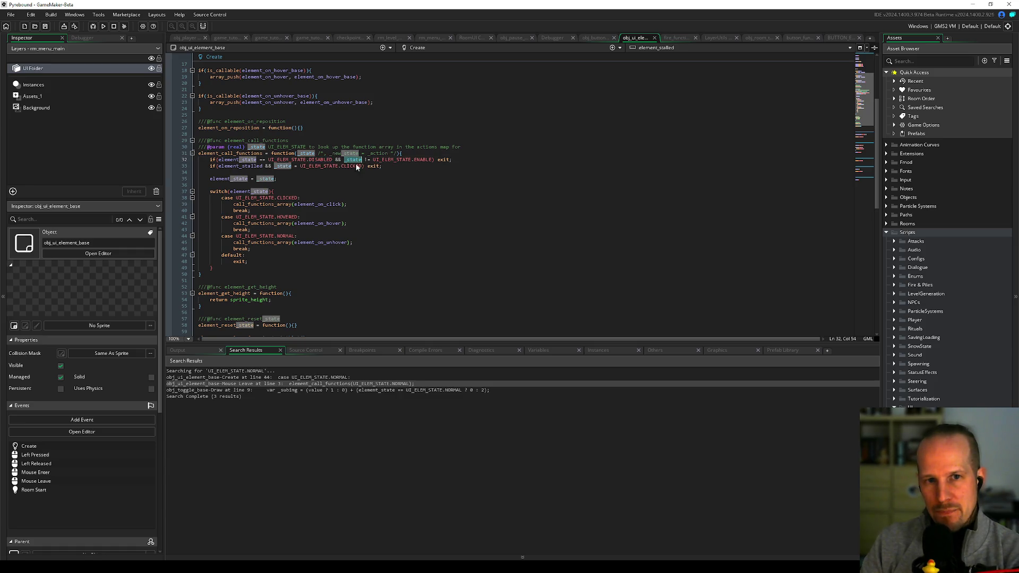
{"action": "double_click", "coordinate": [350, 166]}
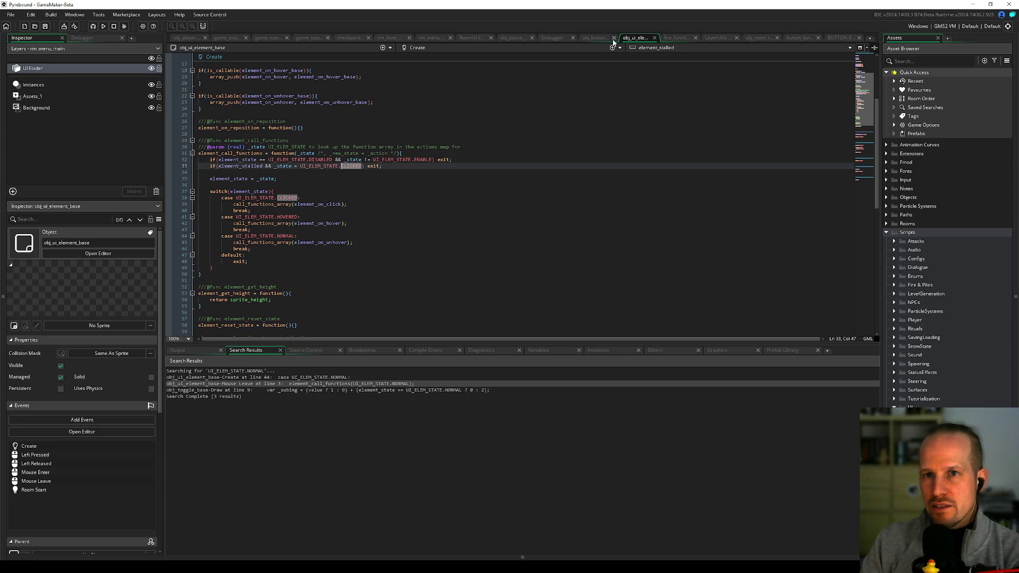
{"action": "left_click", "coordinate": [582, 39]}
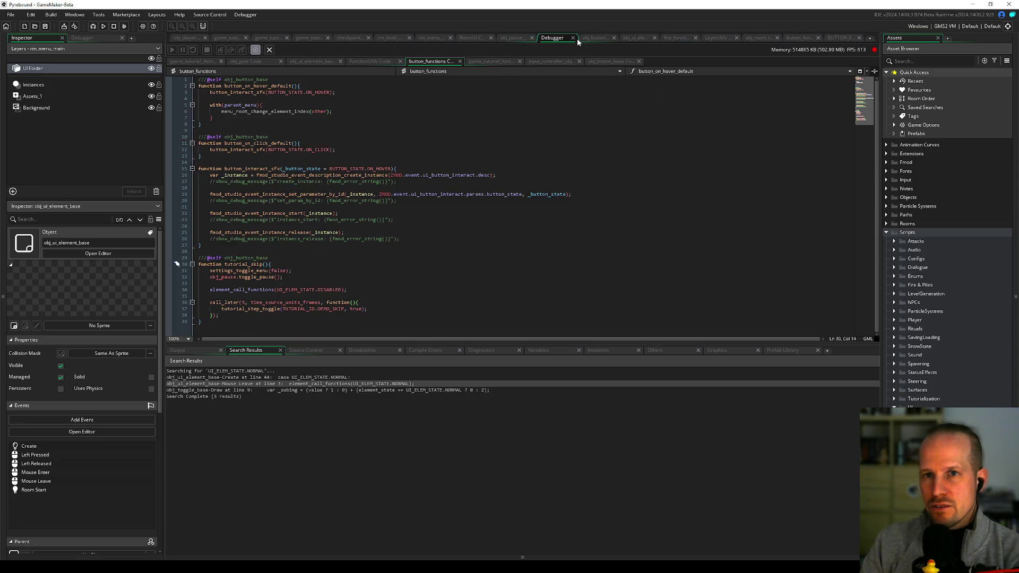
Step: Toggle a breakpoint on Mouse Leave line 3 on and off, then start a debug run
{"action": "double_click", "coordinate": [369, 383]}
{"action": "left_click", "coordinate": [170, 261]}
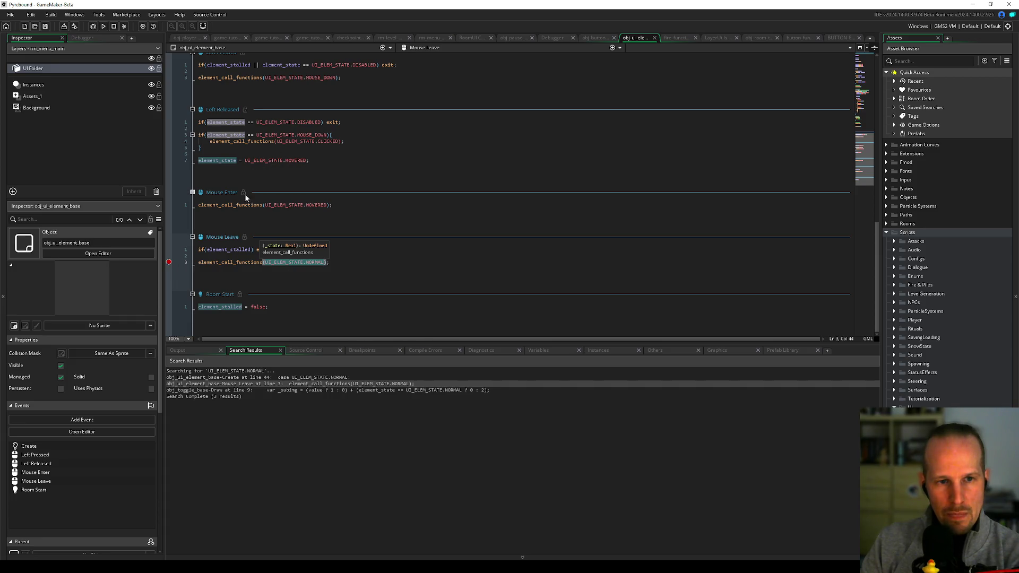
{"action": "left_click", "coordinate": [169, 262]}
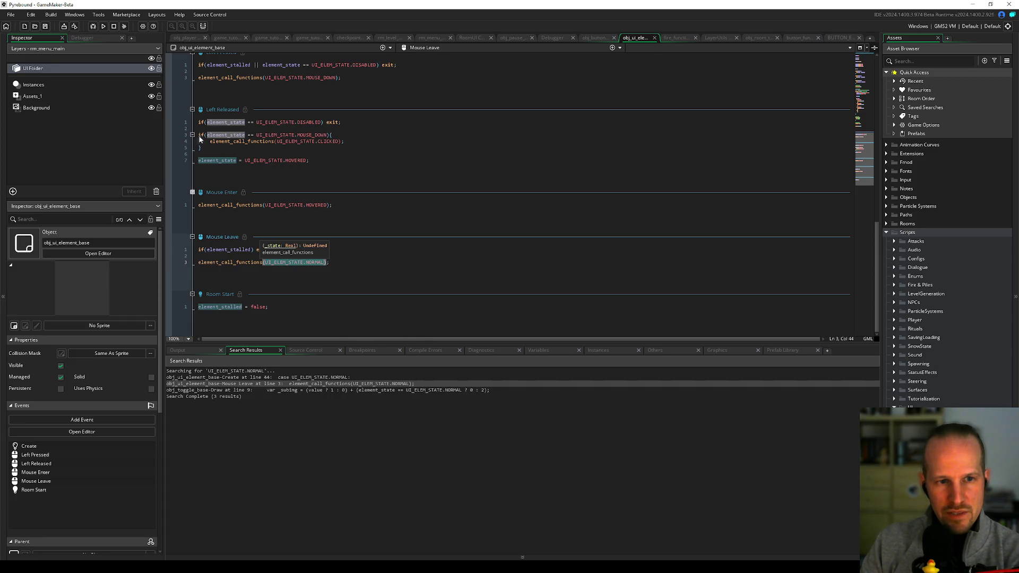
{"action": "left_click", "coordinate": [93, 28]}
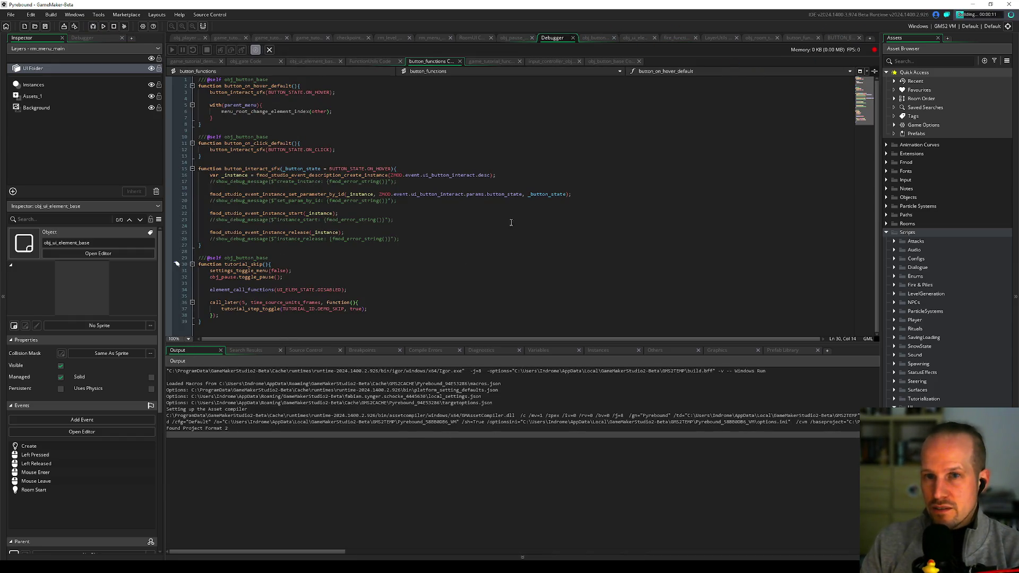
Step: Reopen the Mouse Leave search result and set a breakpoint on line 3
{"action": "left_click", "coordinate": [804, 39]}
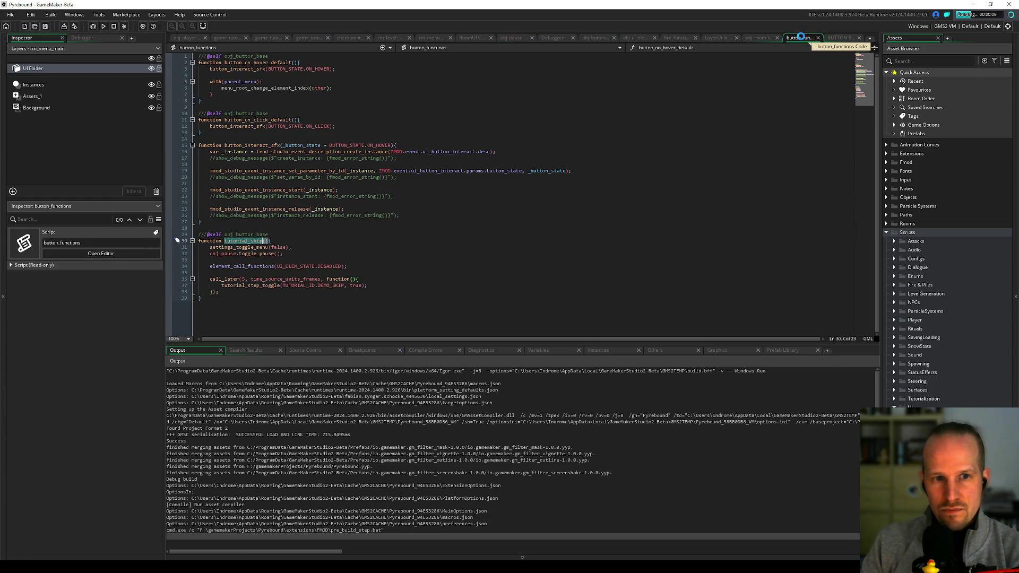
{"action": "left_click", "coordinate": [245, 350]}
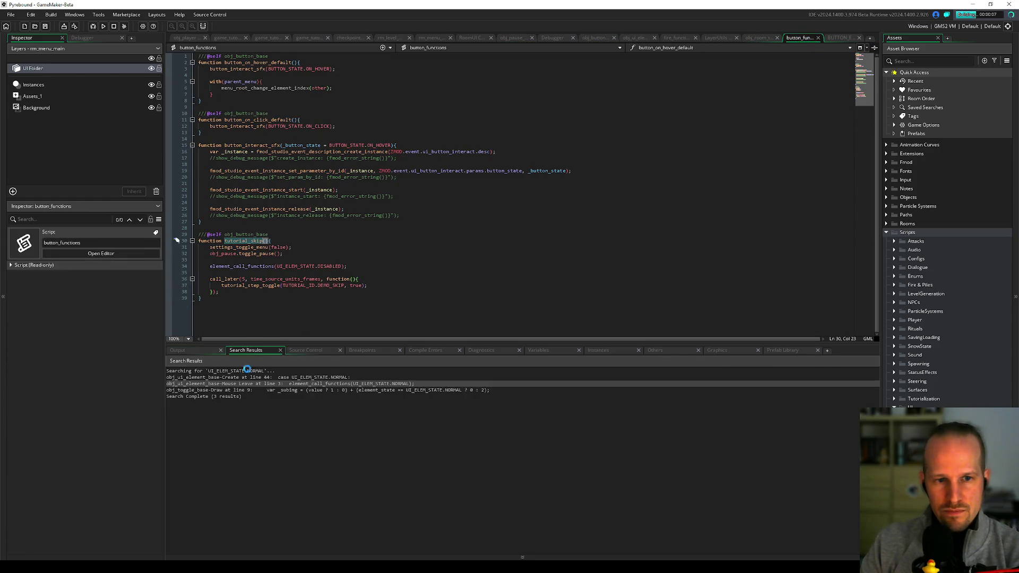
{"action": "double_click", "coordinate": [210, 383]}
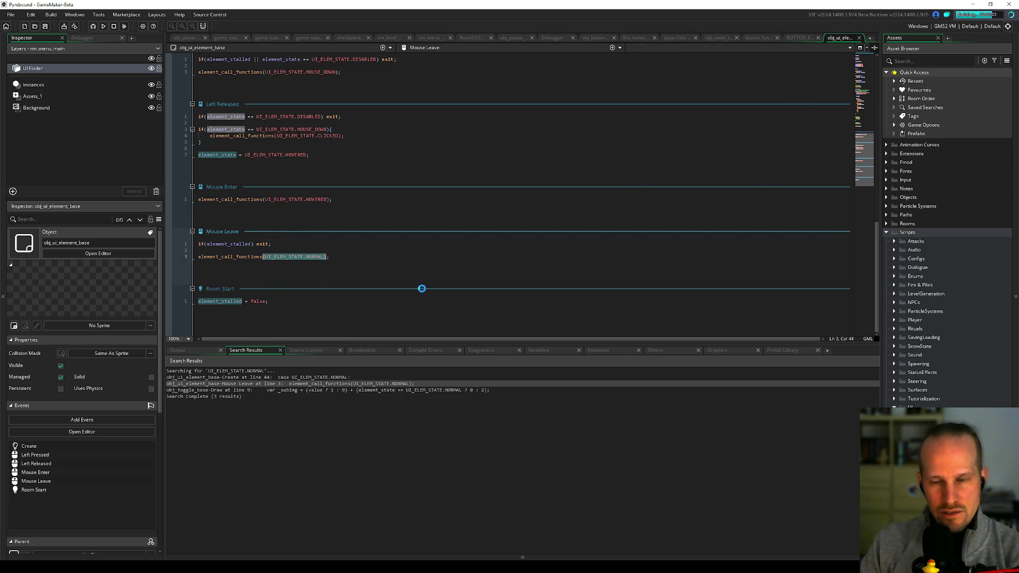
{"action": "left_click", "coordinate": [169, 257]}
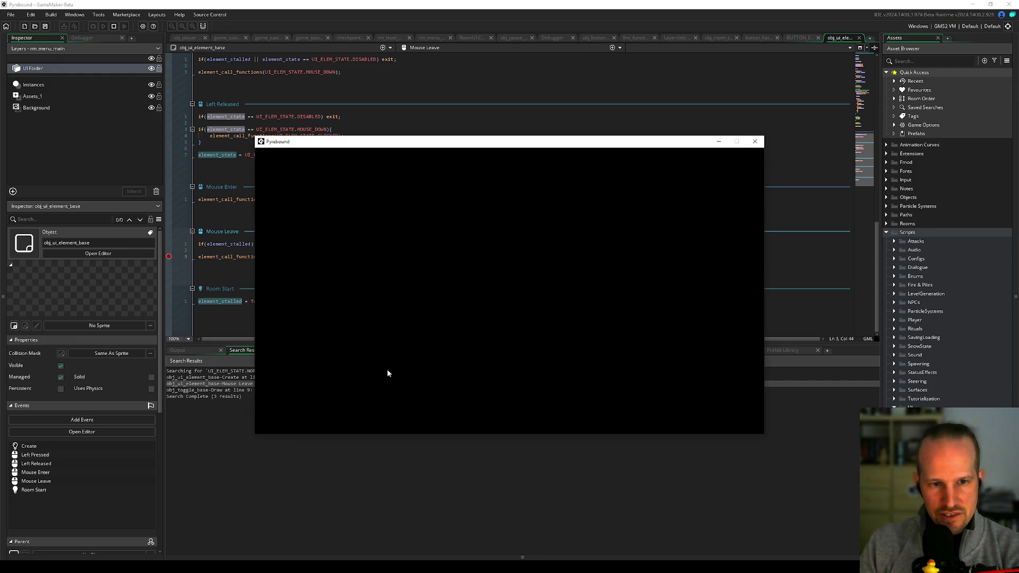
Step: Check the Breakpoints list, clear the Mouse Leave breakpoint once hit, resume, and move the game window aside
{"action": "left_click", "coordinate": [231, 396]}
{"action": "left_click", "coordinate": [372, 352]}
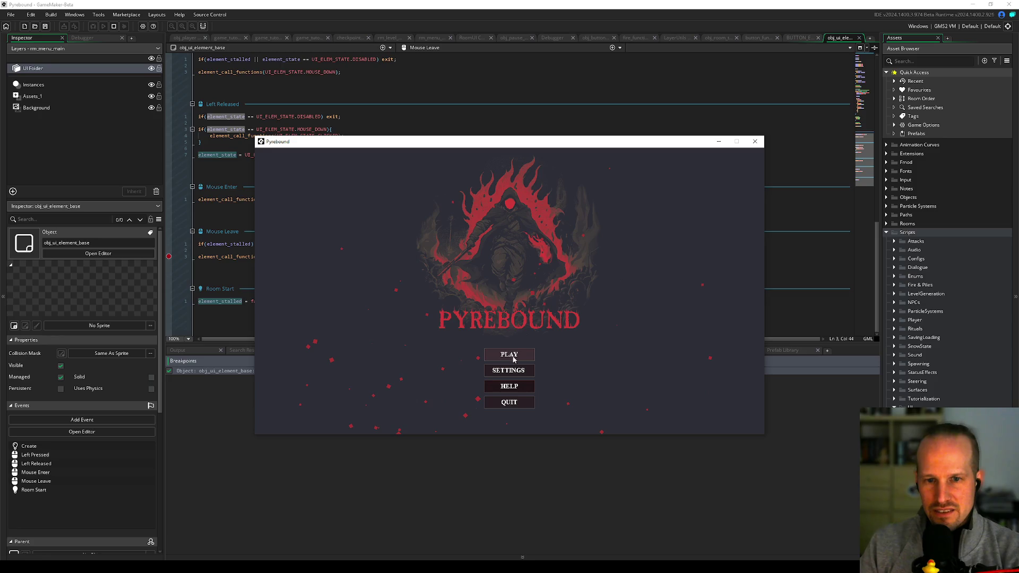
{"action": "left_click", "coordinate": [169, 261]}
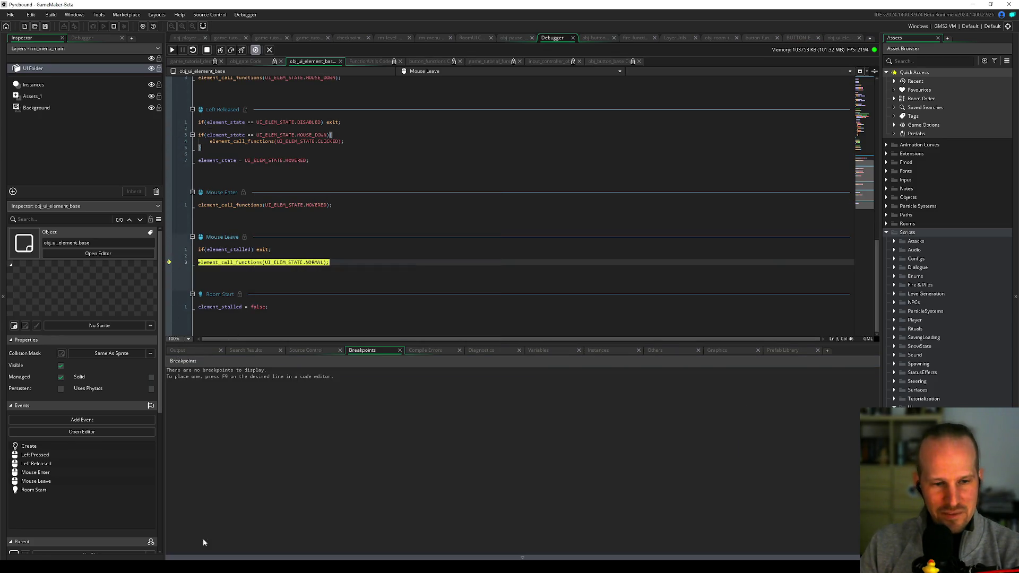
{"action": "left_click", "coordinate": [173, 50]}
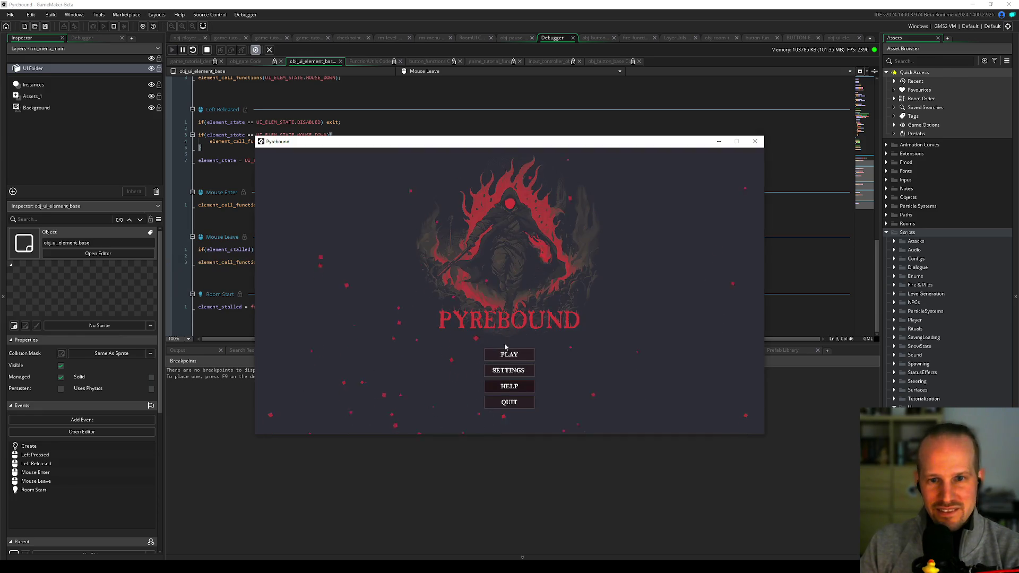
{"action": "left_click_drag", "start_coordinate": [377, 145], "coordinate": [498, 115]}
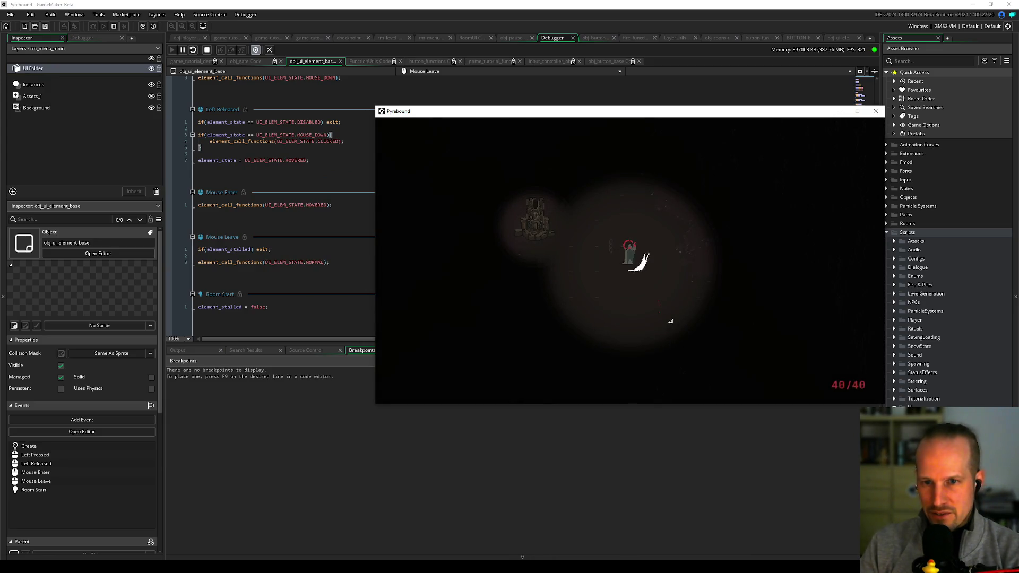
Step: Open Pyrebound's pause menu, try Skip Tutorial, and reopen the pause menu
{"action": "key", "text": "Escape"}
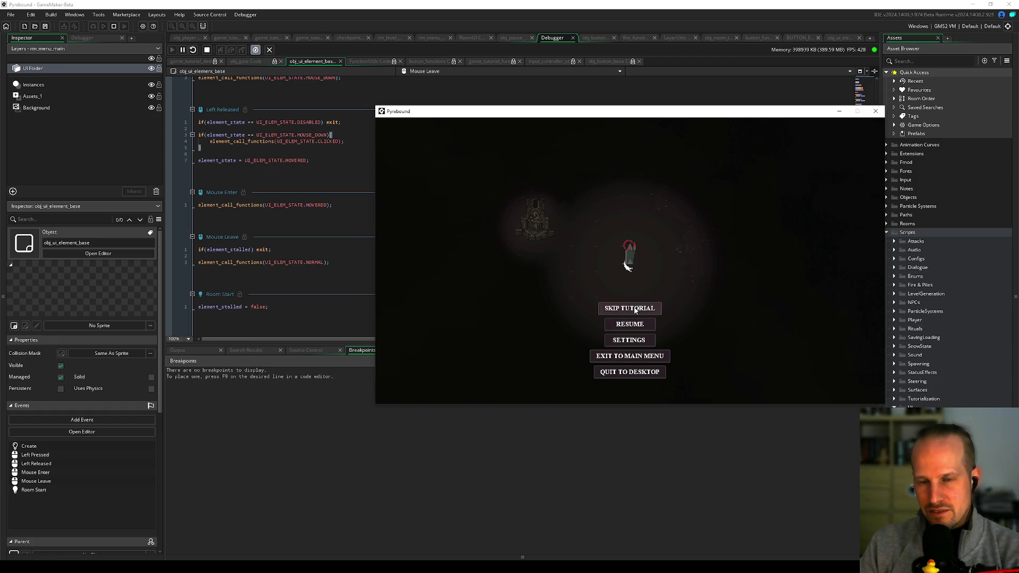
{"action": "left_click", "coordinate": [635, 310]}
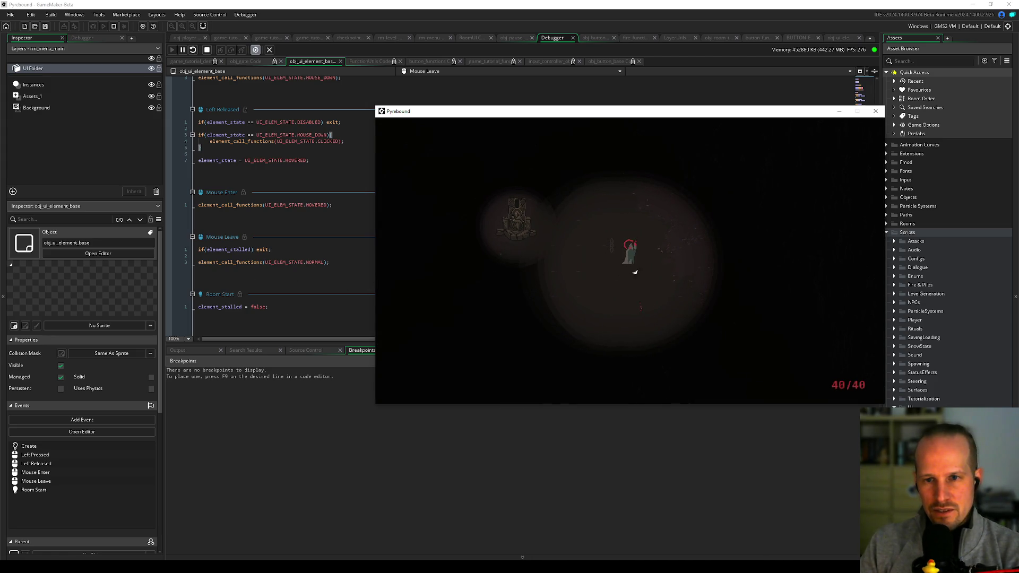
{"action": "key", "text": "Escape"}
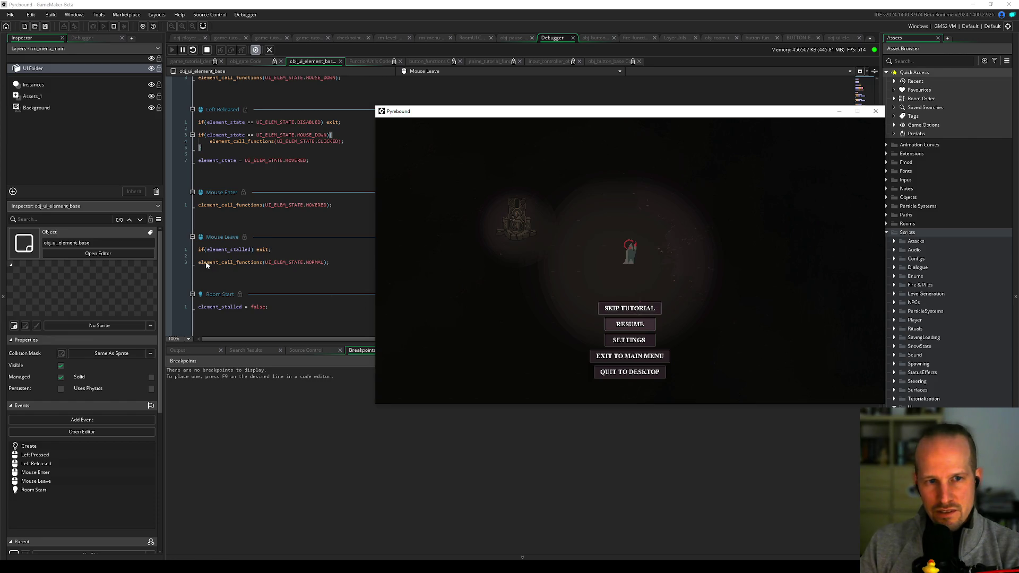
Step: Break on Mouse Leave line 3 when the pause menu reopens, clear it, continue, and switch to Fork
{"action": "left_click", "coordinate": [171, 262]}
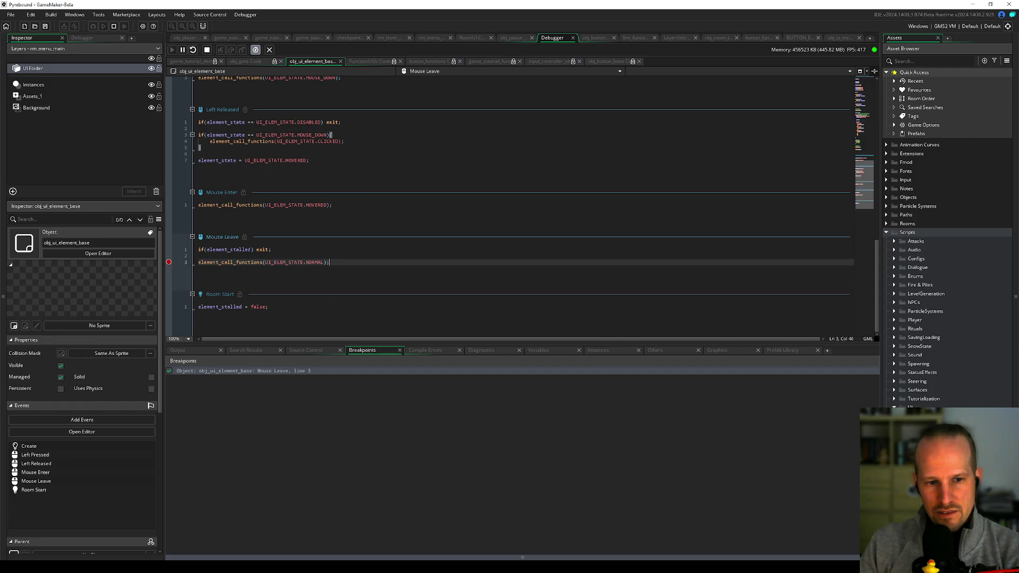
{"action": "left_click", "coordinate": [629, 307]}
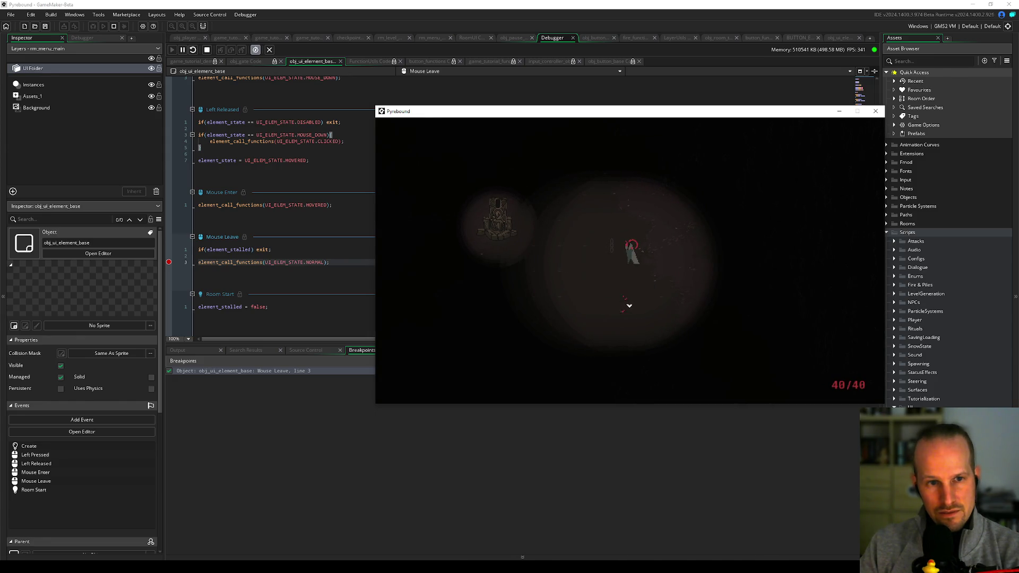
{"action": "key", "text": "Escape"}
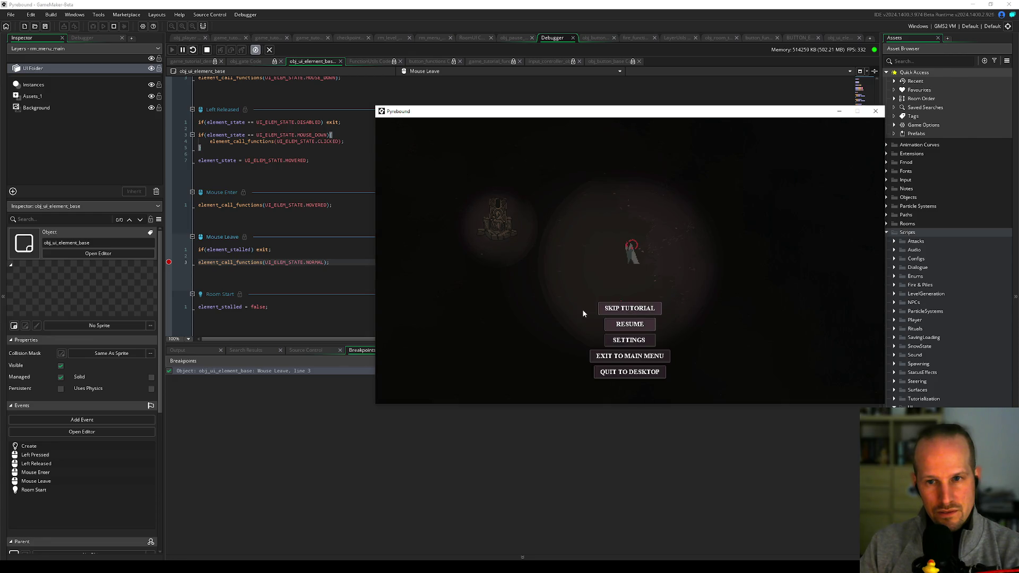
{"action": "left_click", "coordinate": [169, 262]}
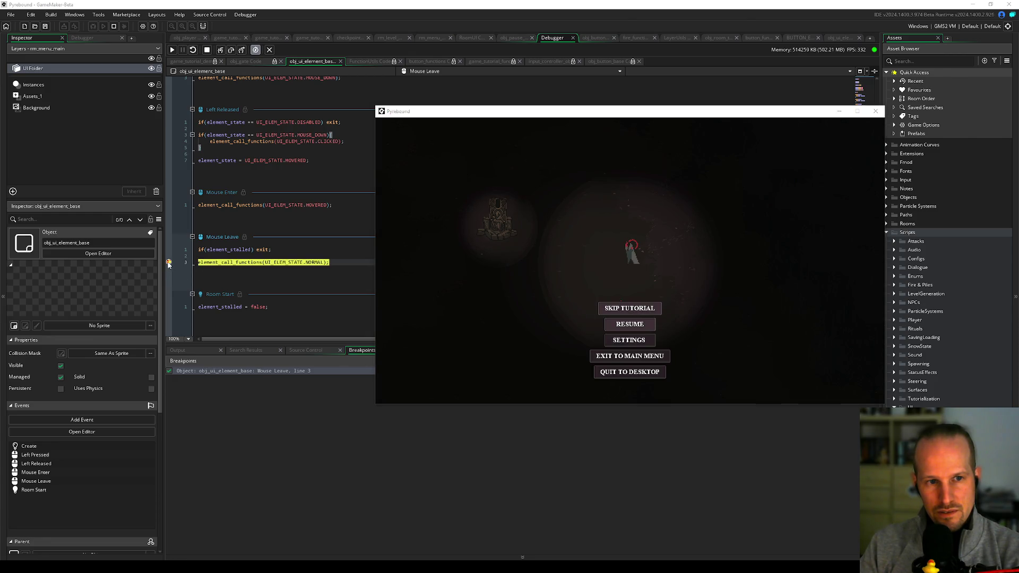
{"action": "left_click", "coordinate": [172, 50]}
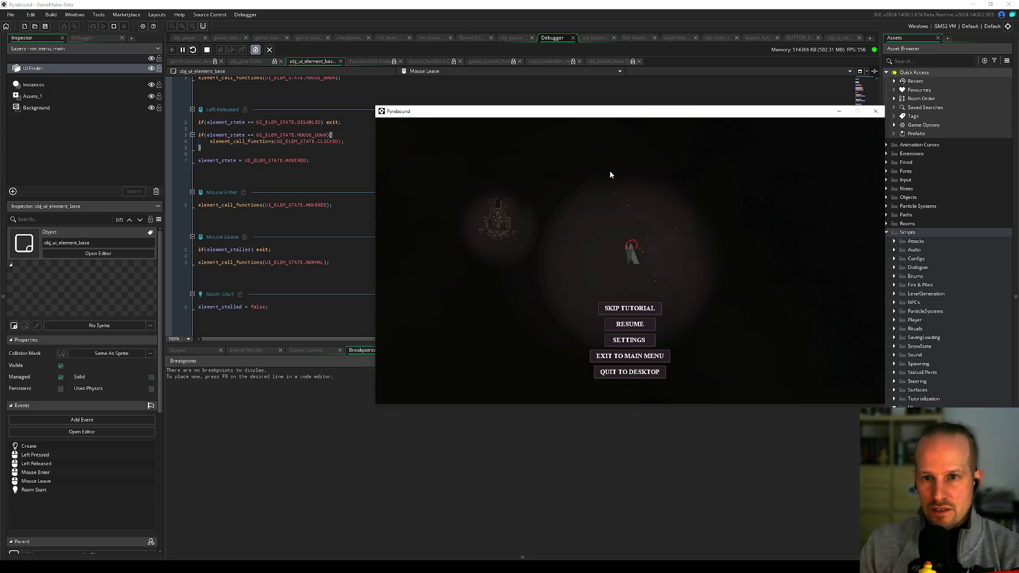
{"action": "key", "text": "alt+Tab"}
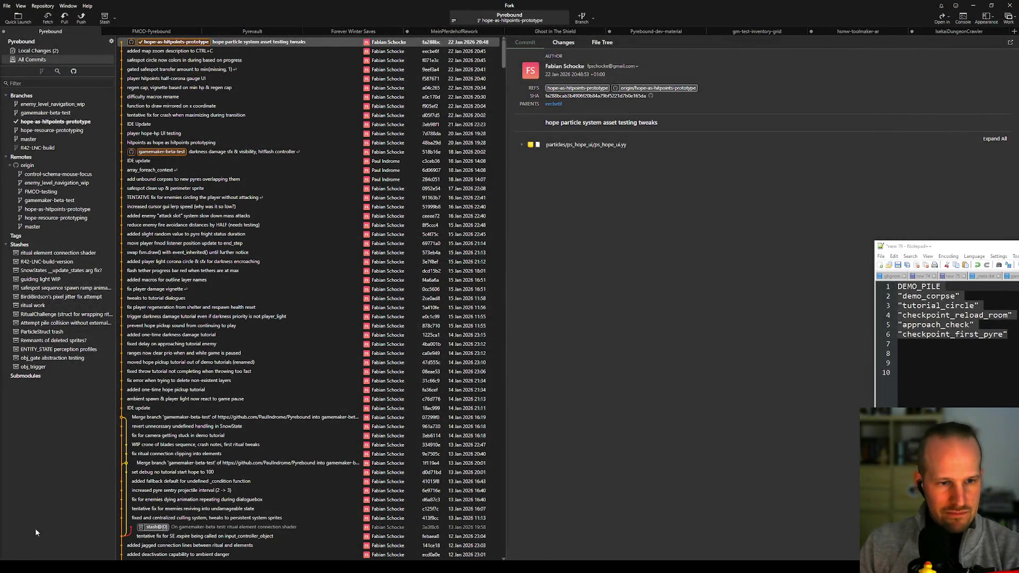
Step: Relaunch GameMaker Beta from the Start menu
{"action": "left_click", "coordinate": [28, 545]}
{"action": "left_click", "coordinate": [181, 381]}
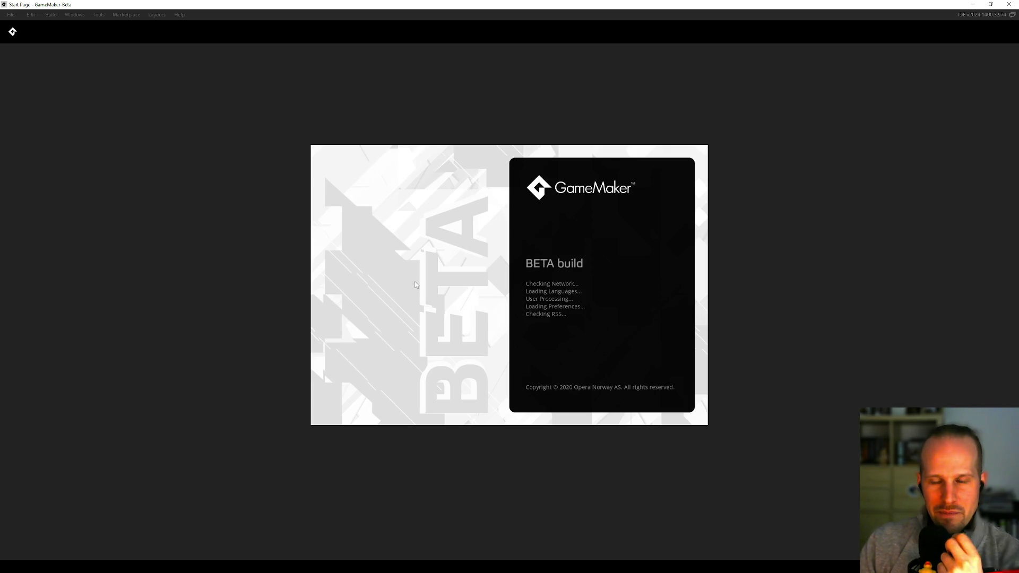
Step: Accept the runtime selection and dismiss the Beta Channel warning
{"action": "left_click", "coordinate": [542, 306]}
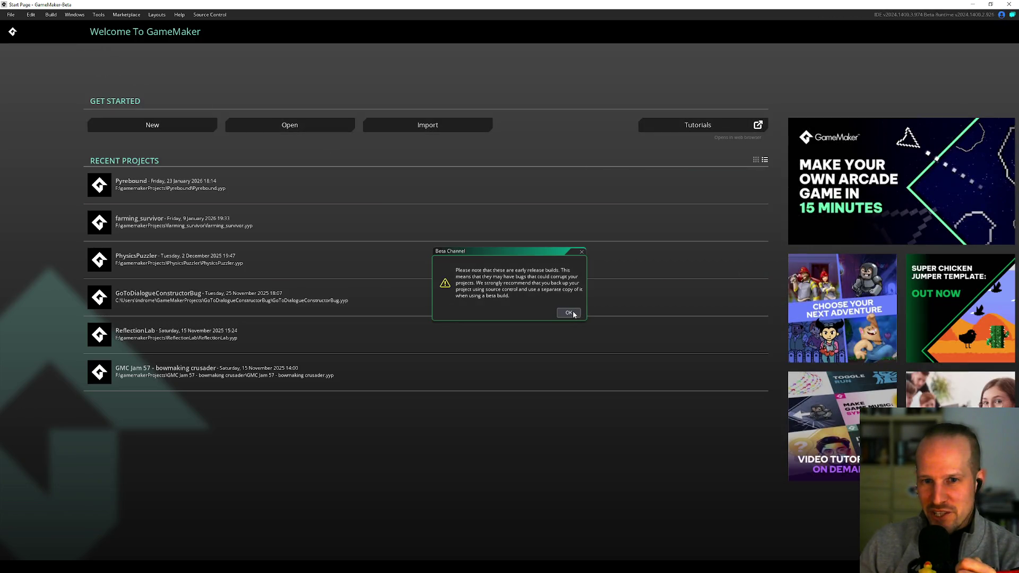
{"action": "left_click", "coordinate": [570, 312]}
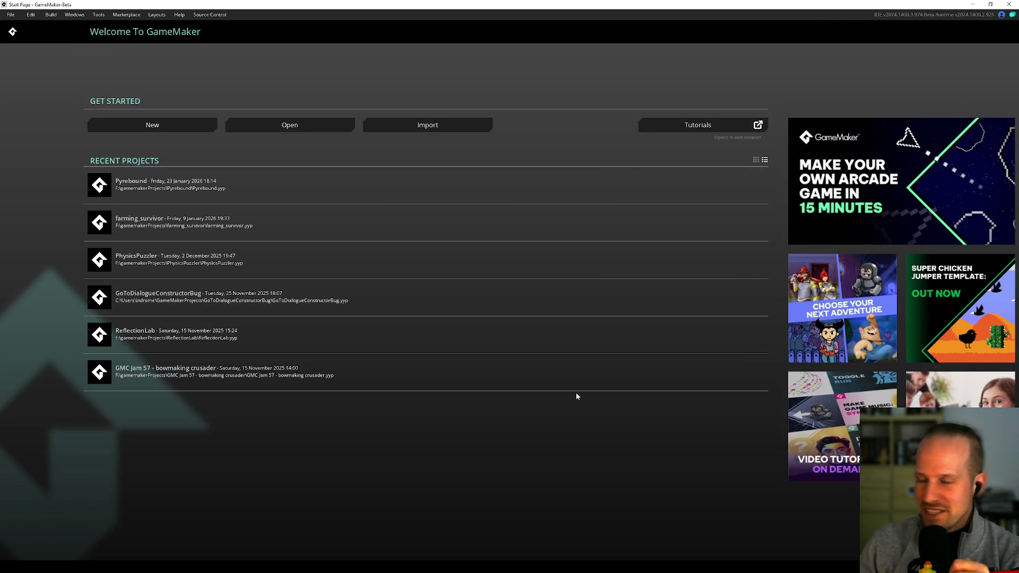